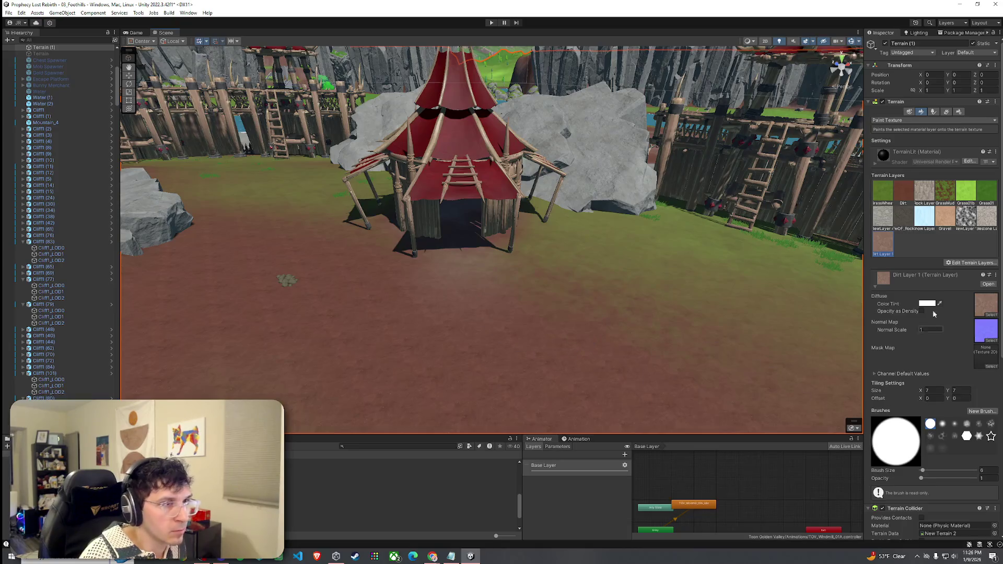
Step: Select the Dirt Layer 1 terrain texture and orbit around the camp's rocks, towers and tents
left_click(902, 191)
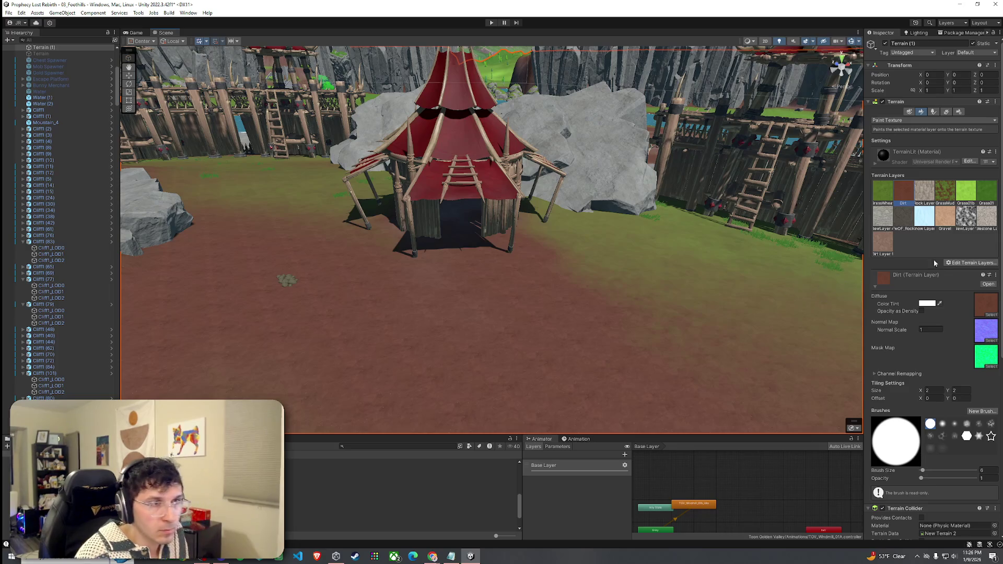
left_click(892, 241)
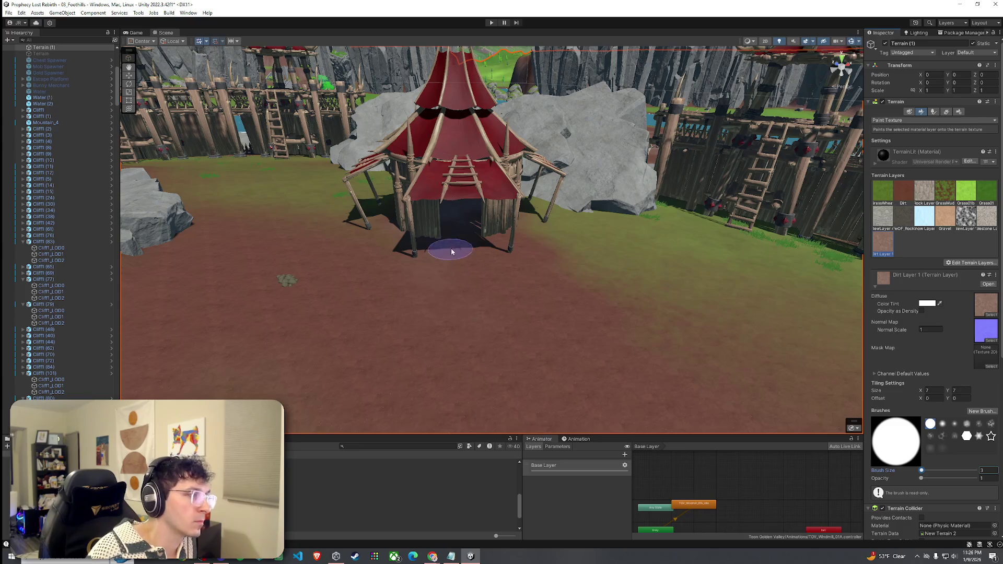
left_click_drag(467, 334, 365, 248)
mouse_move(480, 258)
left_mouse_down()
mouse_move(701, 315)
mouse_move(548, 243)
left_mouse_up()
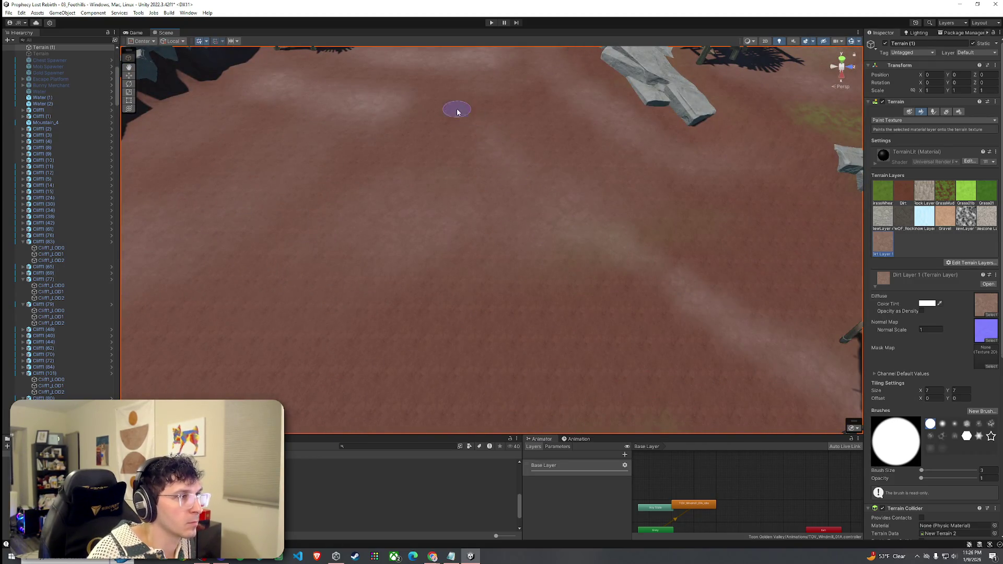
left_click_drag(487, 131, 582, 163)
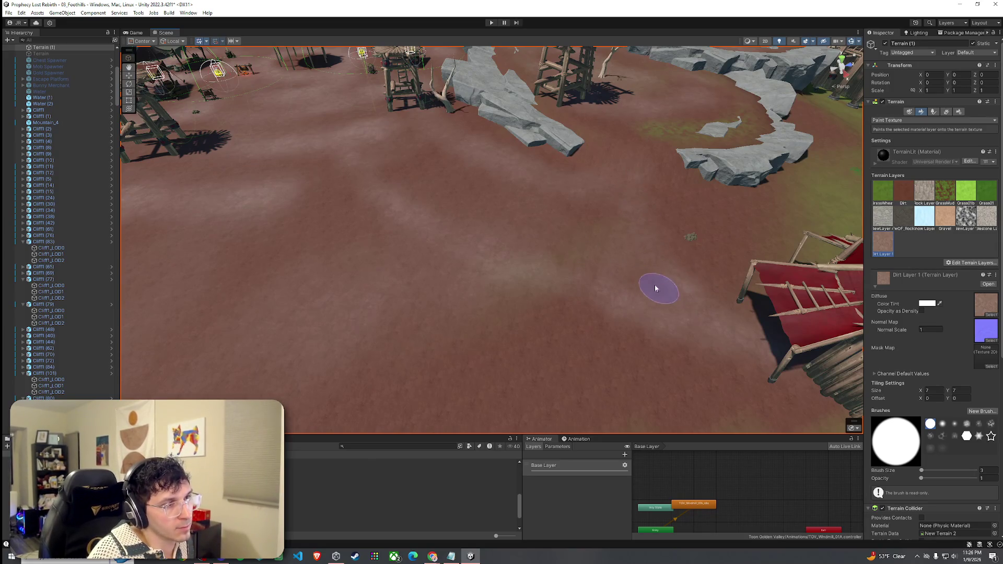
mouse_move(593, 214)
left_mouse_down()
mouse_move(556, 209)
mouse_move(601, 198)
left_mouse_up()
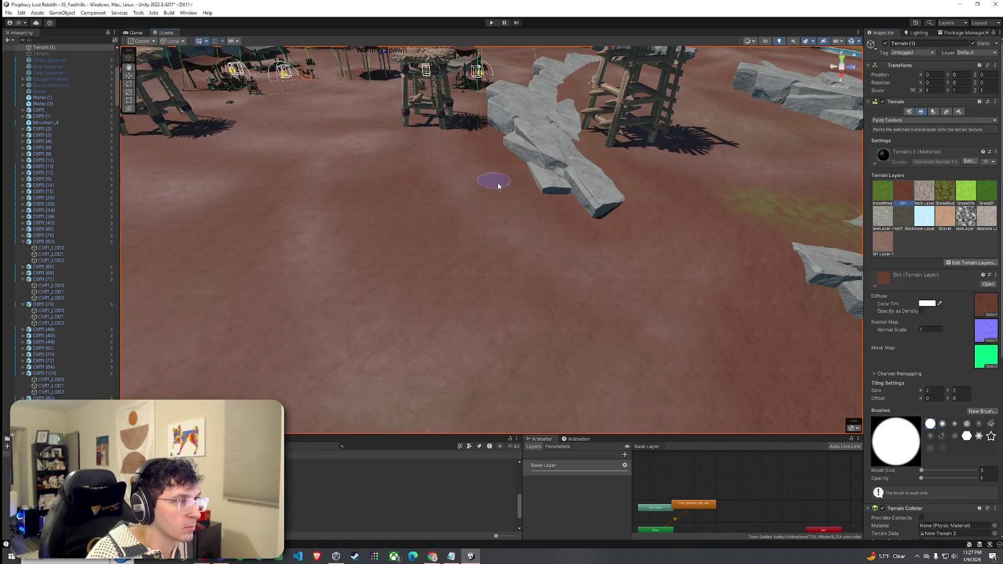
mouse_move(474, 215)
left_mouse_down()
mouse_move(596, 250)
mouse_move(605, 233)
mouse_move(452, 173)
mouse_move(539, 213)
mouse_move(418, 290)
left_mouse_up()
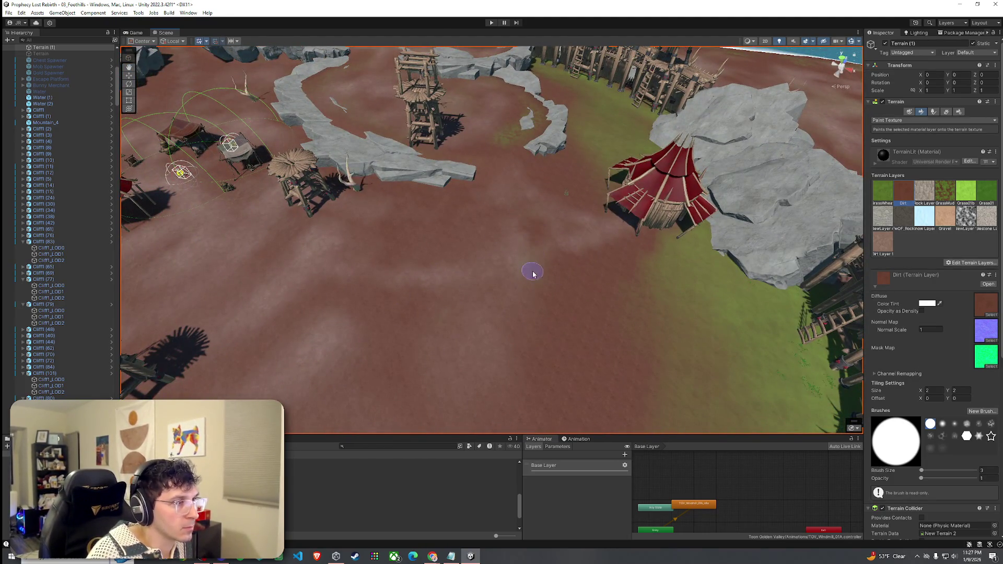
left_click_drag(557, 276, 493, 263)
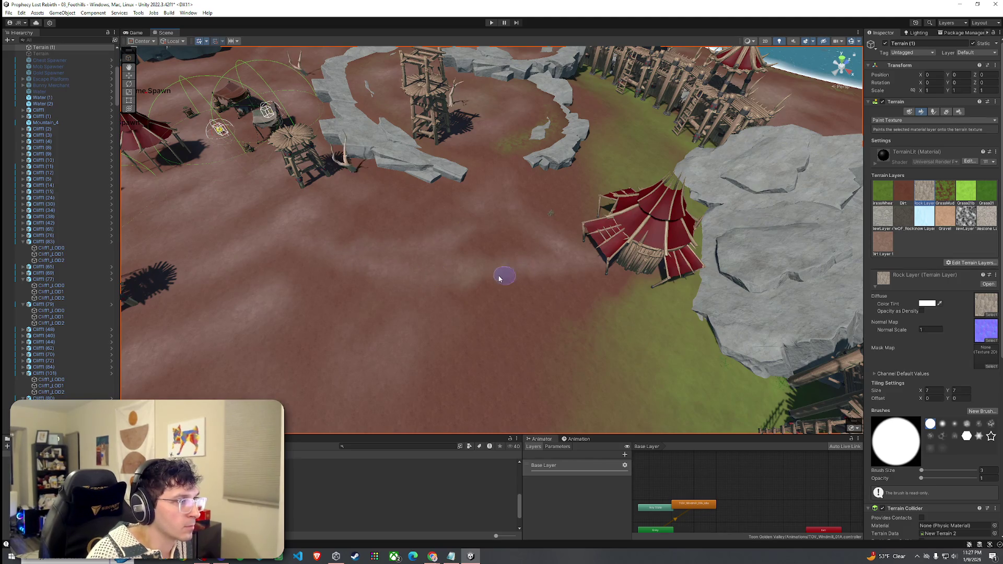
Step: Zoom in close on the dirt ground and switch the terrain brush to Smooth Height
scroll(506, 302, "up", 5)
mouse_move(510, 262)
left_mouse_down()
mouse_move(620, 300)
mouse_move(620, 285)
mouse_move(465, 311)
left_mouse_up()
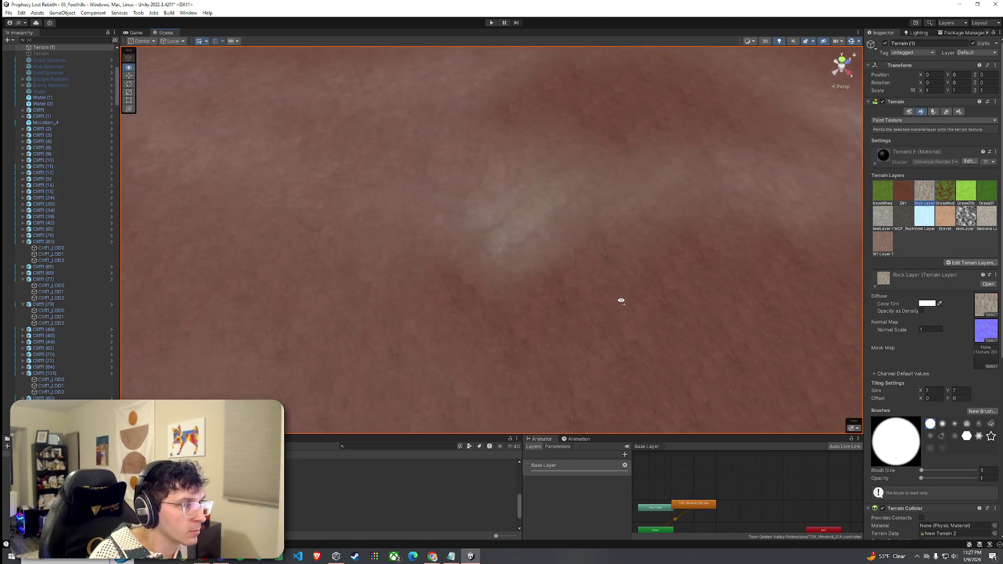
scroll(515, 318, "down", 5)
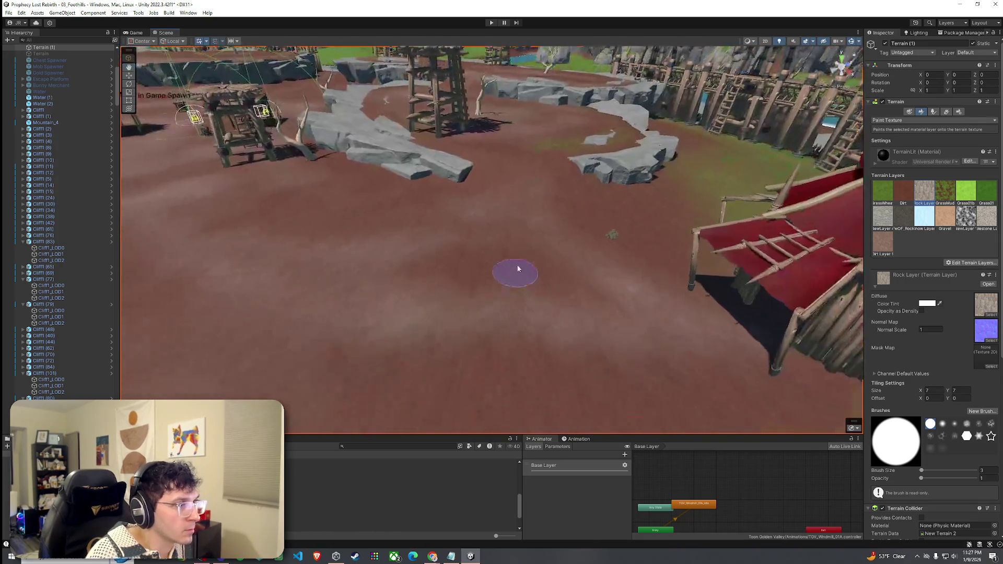
left_click_drag(533, 232, 699, 251)
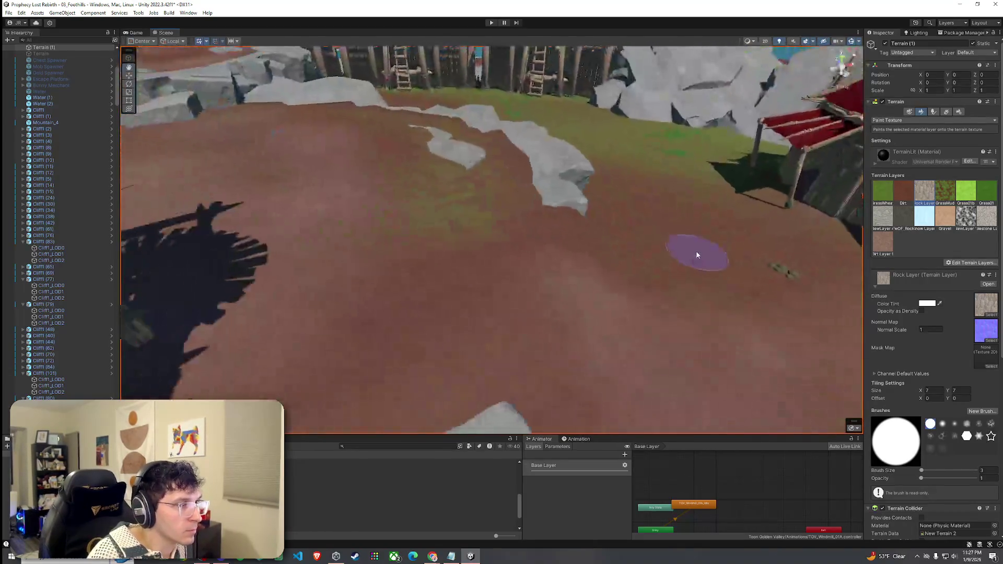
left_click(903, 120)
left_click(901, 163)
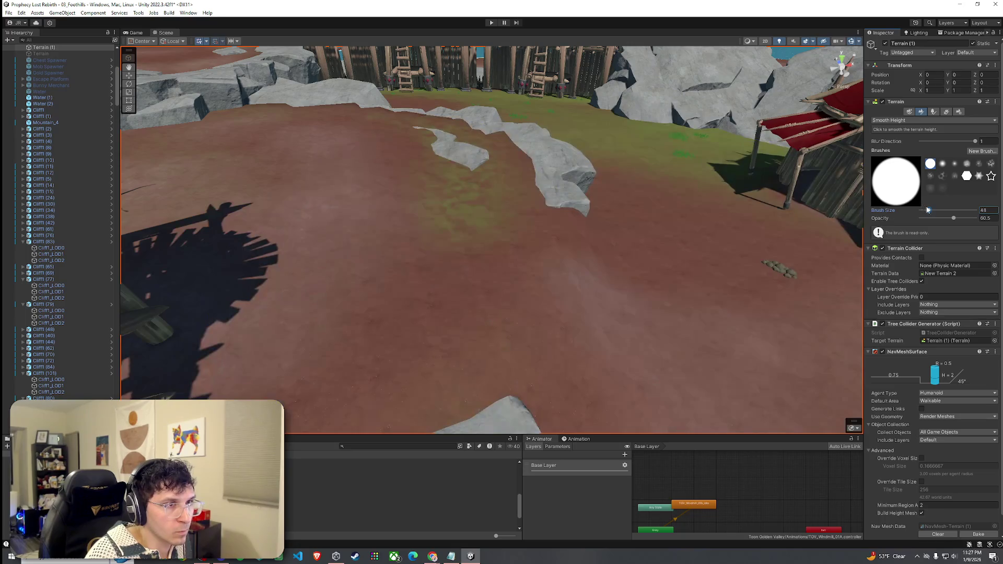
Step: Swing the view back to the fort and rocks, save the scene, and orbit out over the camp
scroll(601, 303, "up", 5)
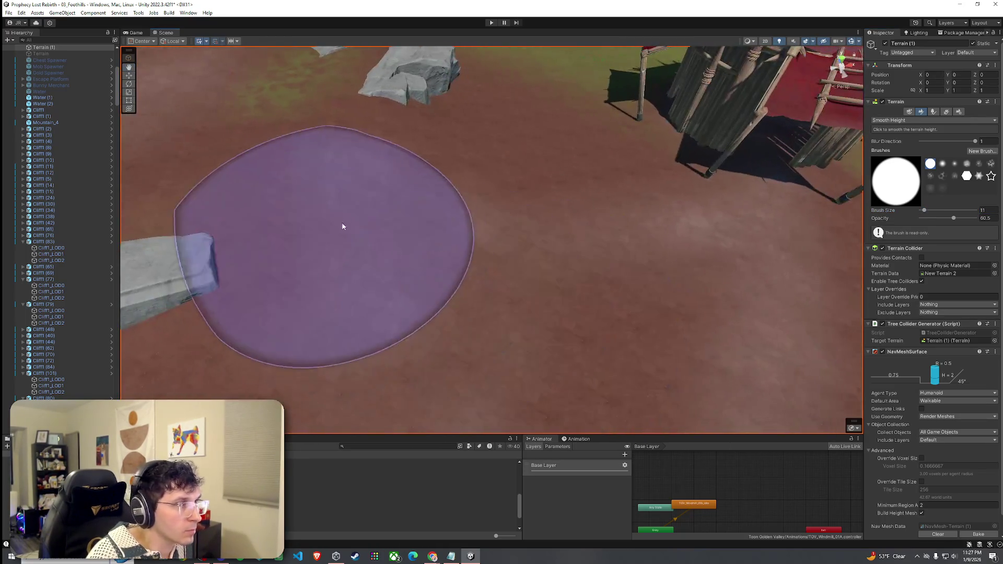
mouse_move(343, 227)
left_mouse_down()
mouse_move(443, 108)
mouse_move(394, 146)
mouse_move(442, 91)
mouse_move(392, 114)
left_mouse_up()
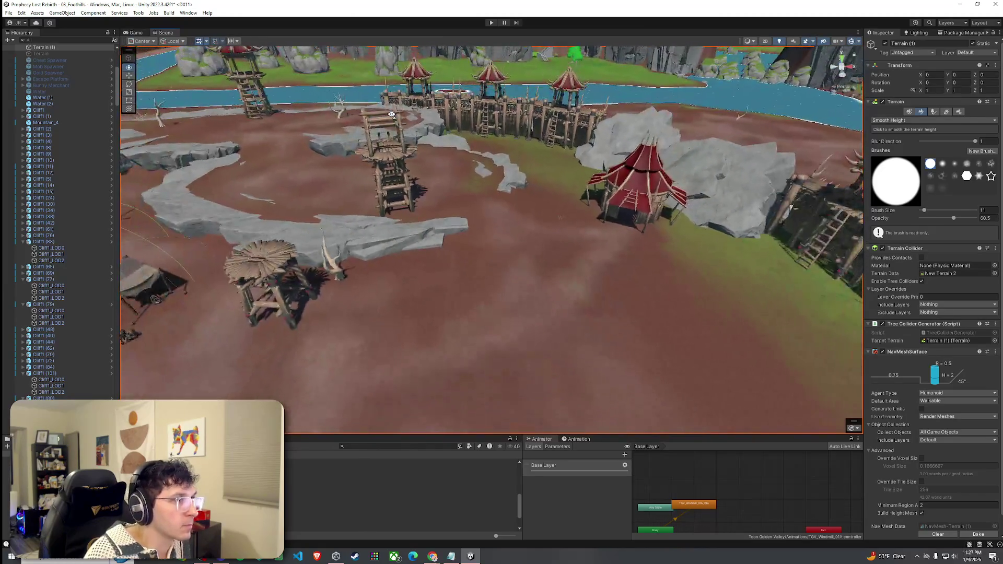
left_click(8, 12)
left_click(20, 50)
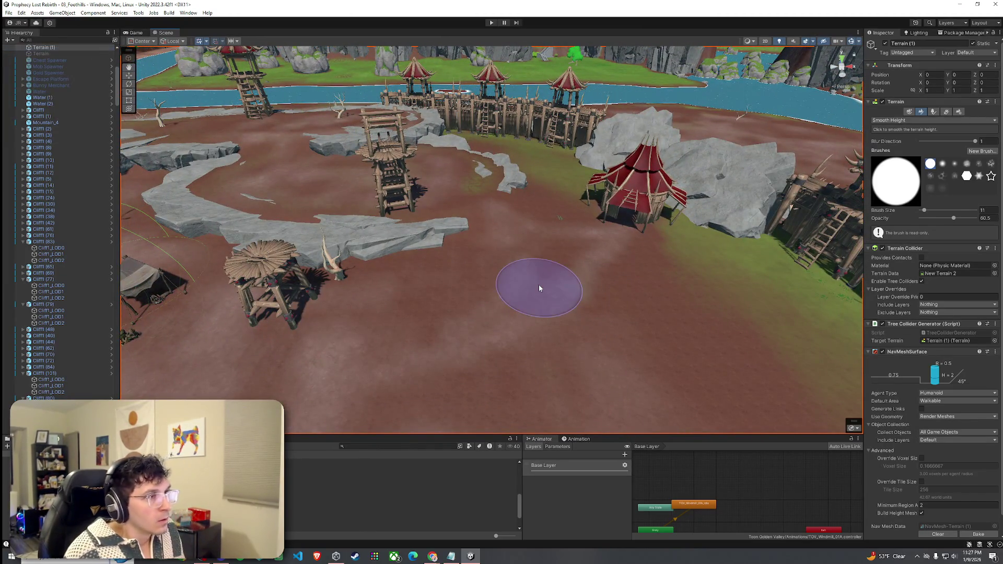
mouse_move(455, 340)
left_mouse_down()
mouse_move(588, 360)
mouse_move(482, 305)
left_mouse_up()
left_click(8, 12)
Step: Save the scene, enter Play mode and start the game from the title screen
left_click(21, 51)
key("ctrl+p")
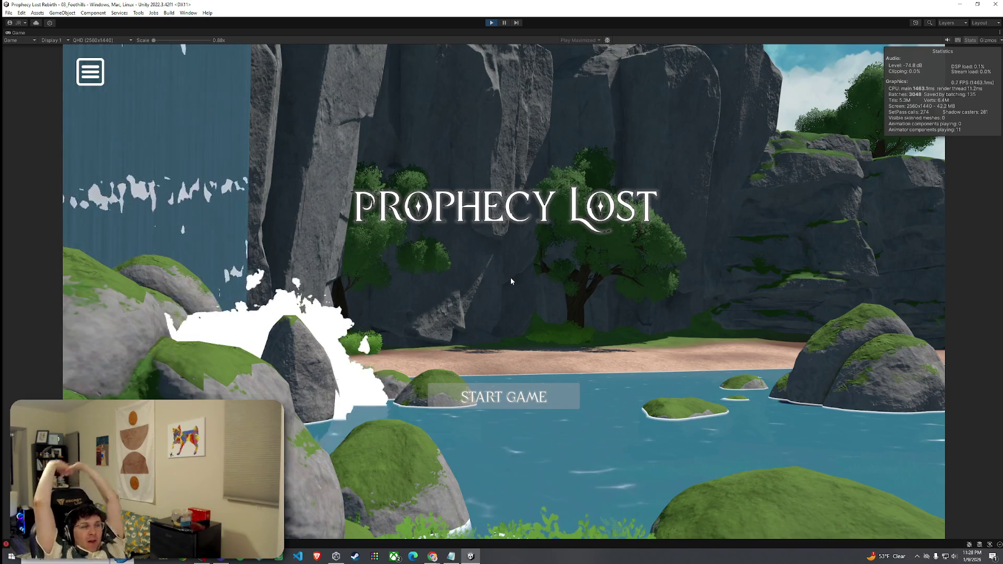
left_click(518, 407)
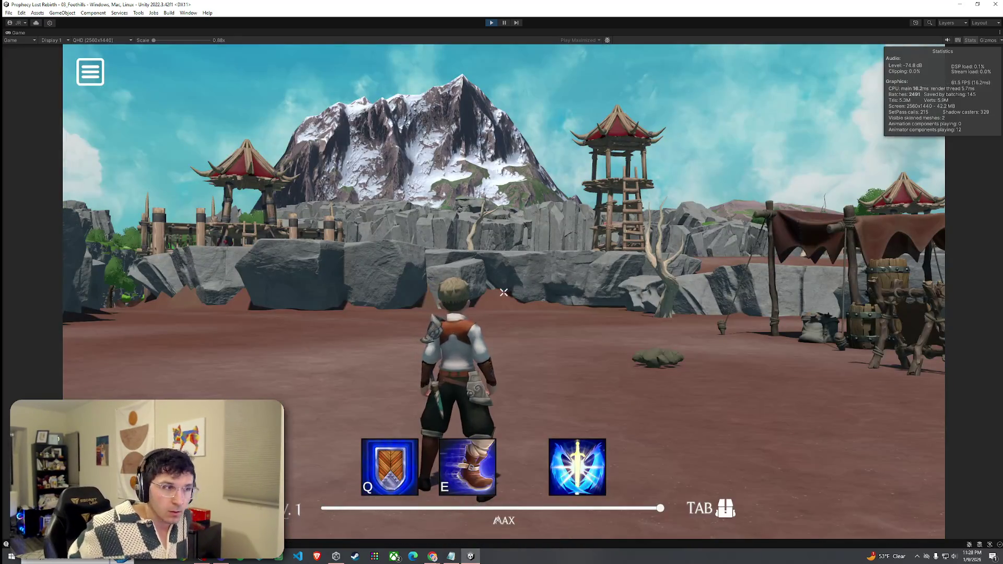
Step: Run the character through the pavilion, past the wooden tower and crystal pillar toward the camp
key("w")
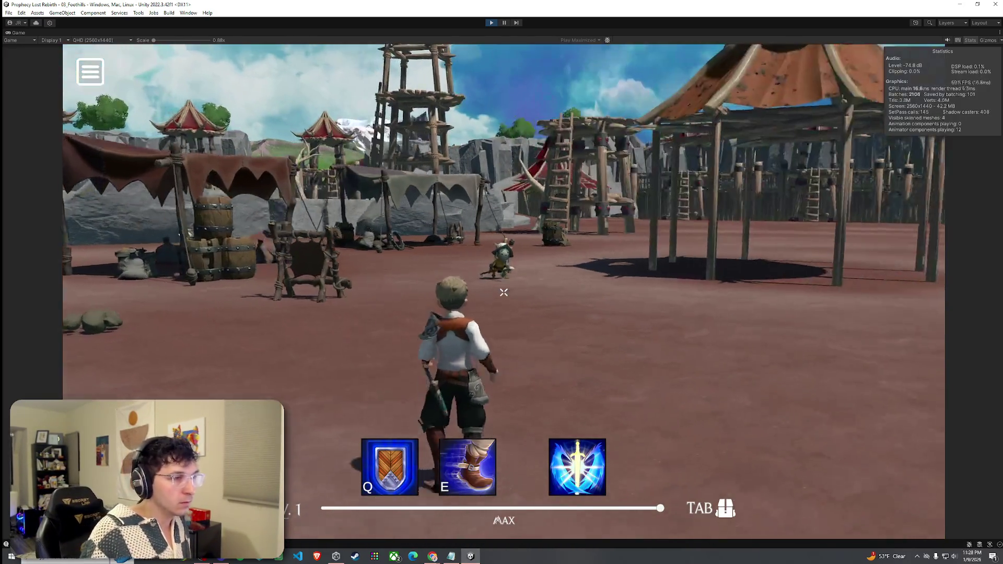
key("w")
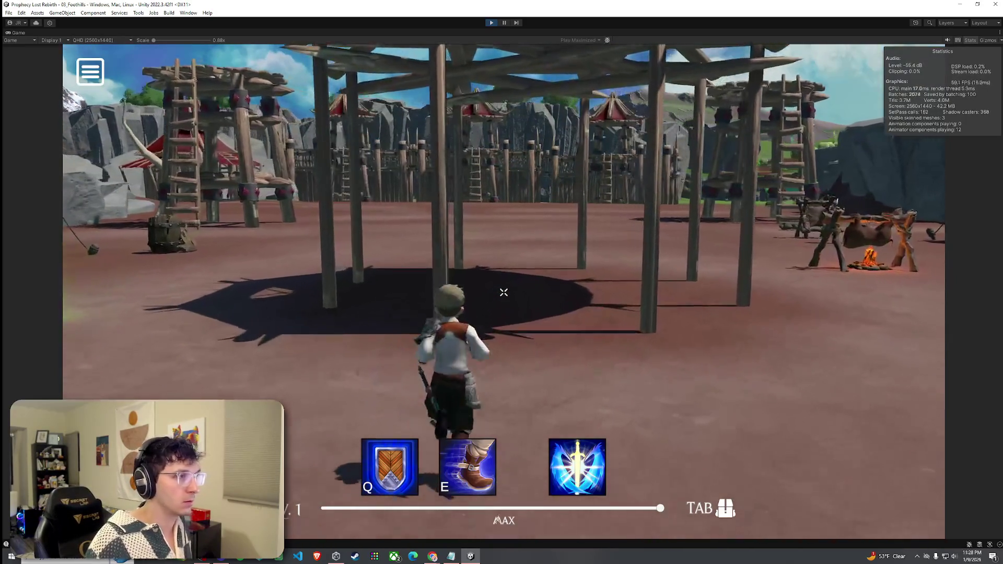
key("w")
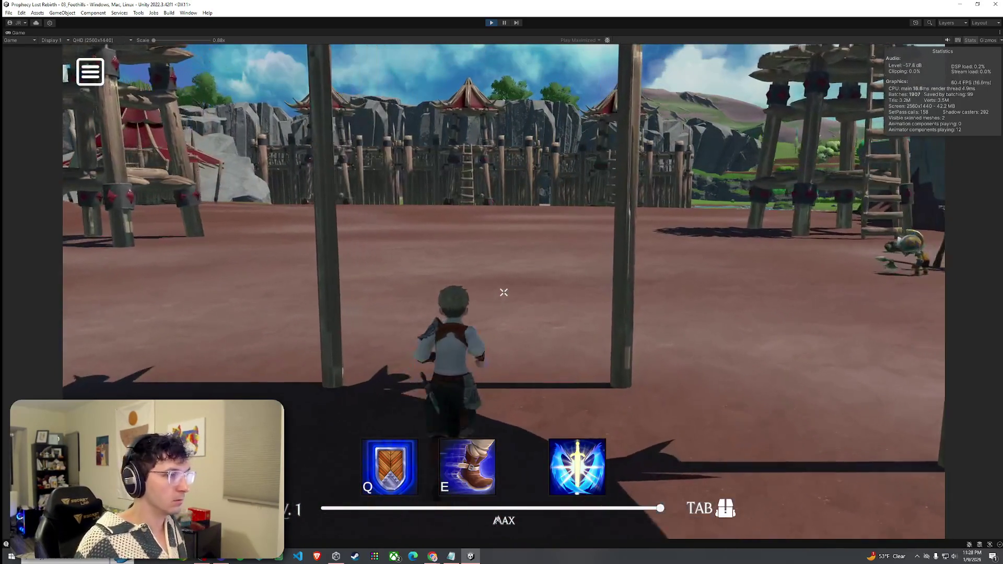
key("w")
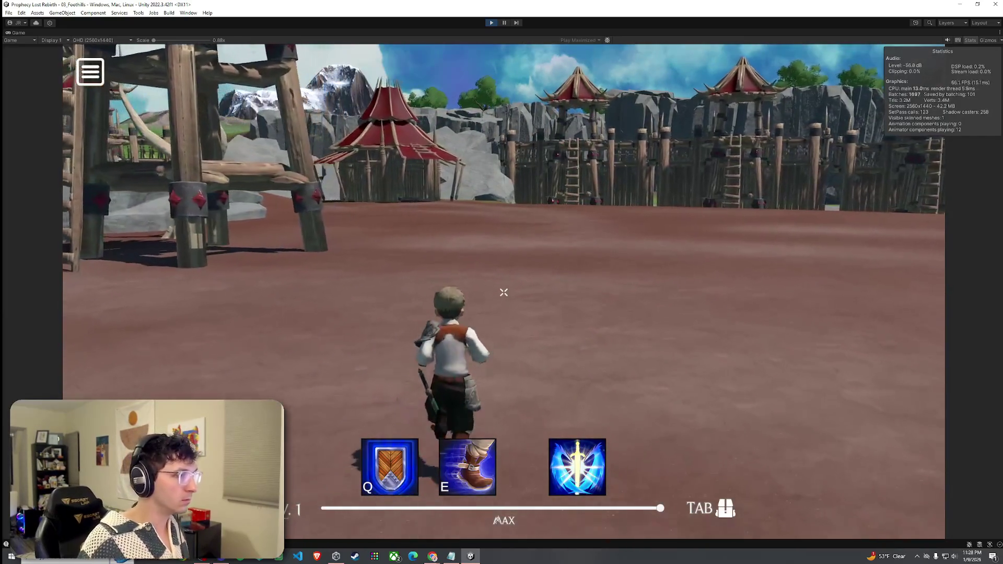
key("w")
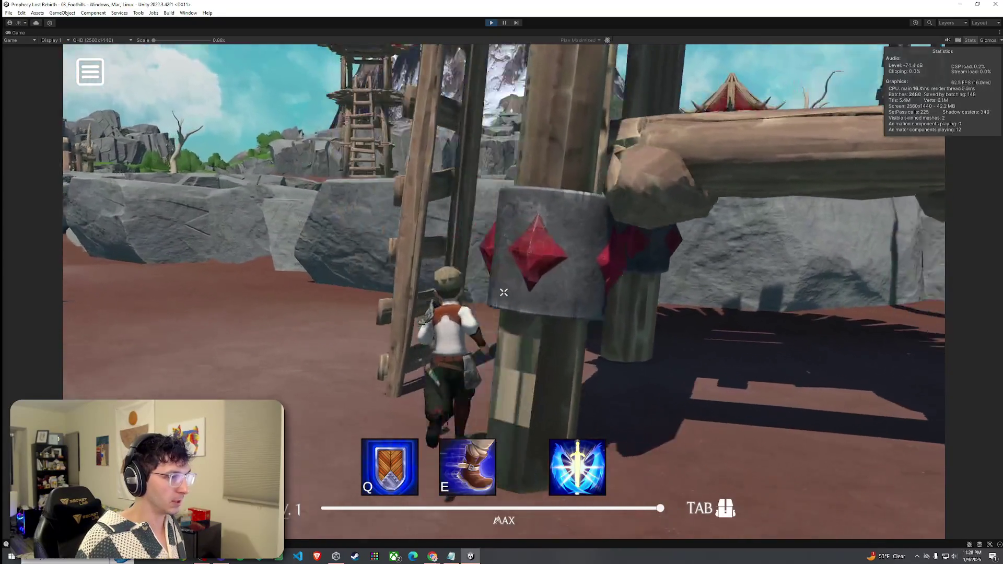
key("w")
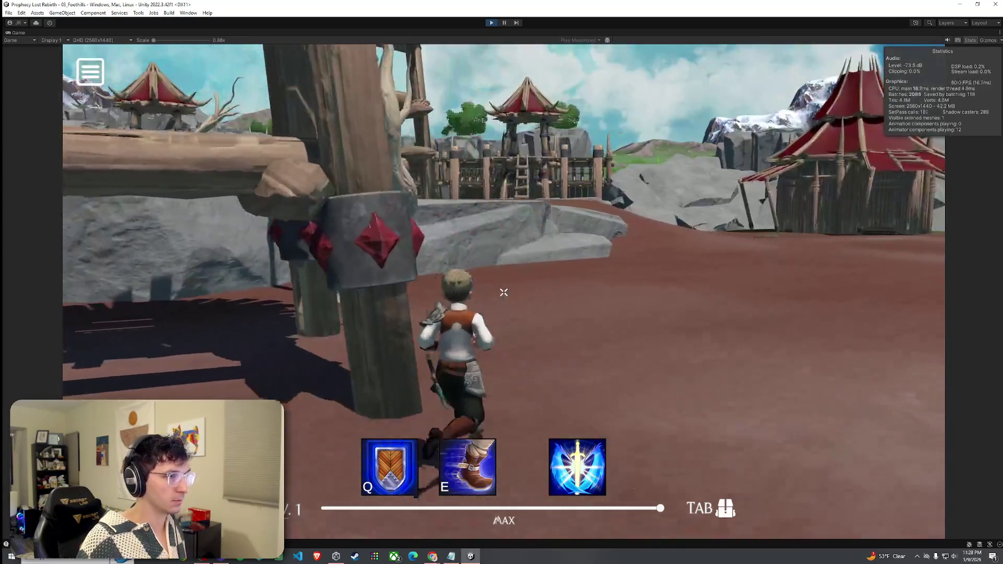
key("w")
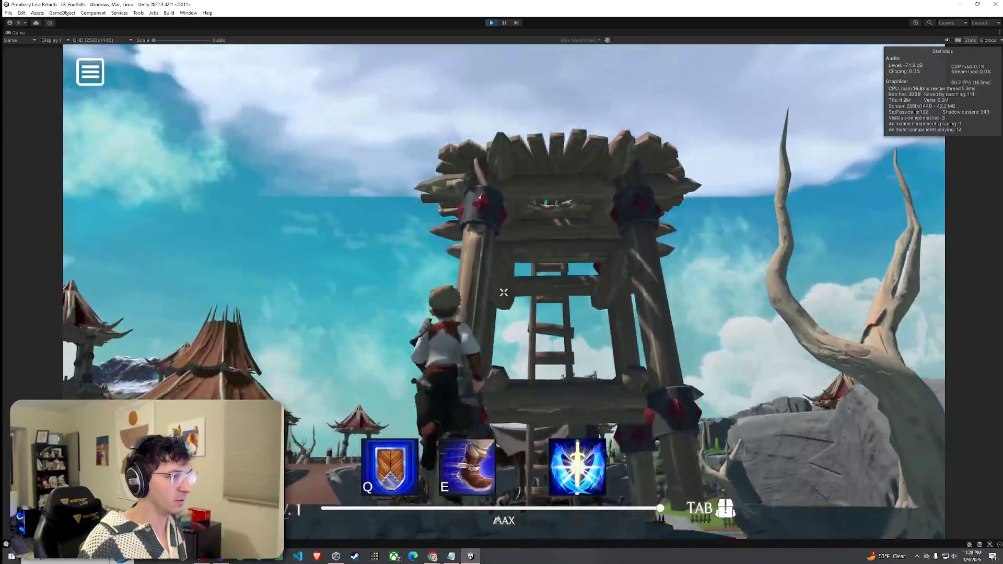
Step: Run to the red tent, climb over it into the palisade ring, then stop Play mode
key("w")
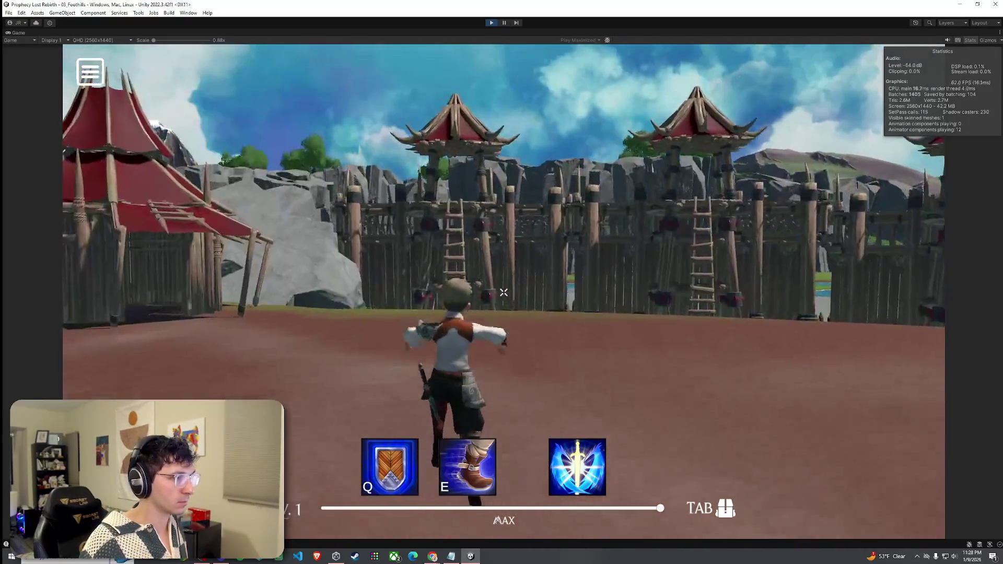
key("w")
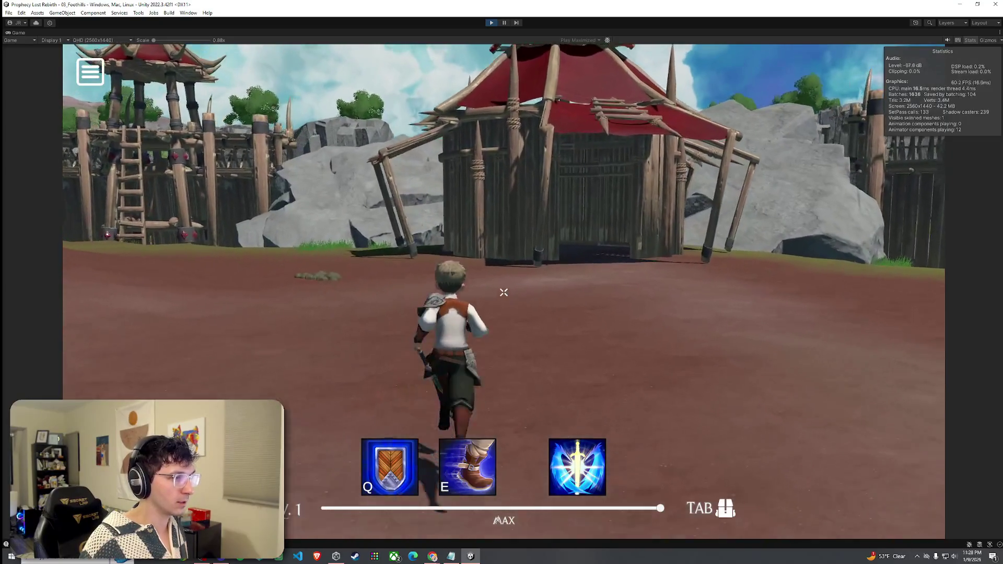
key("w")
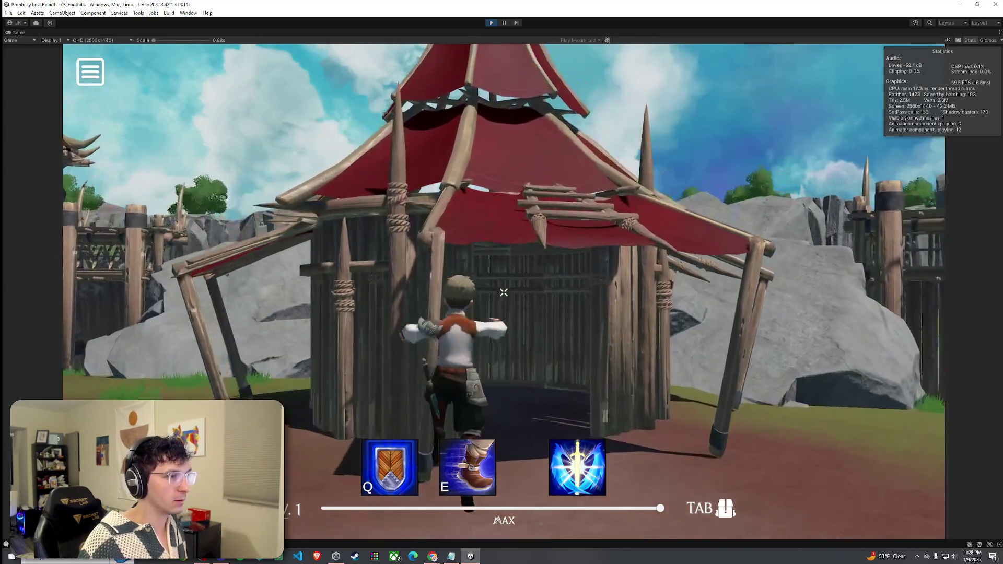
key("w")
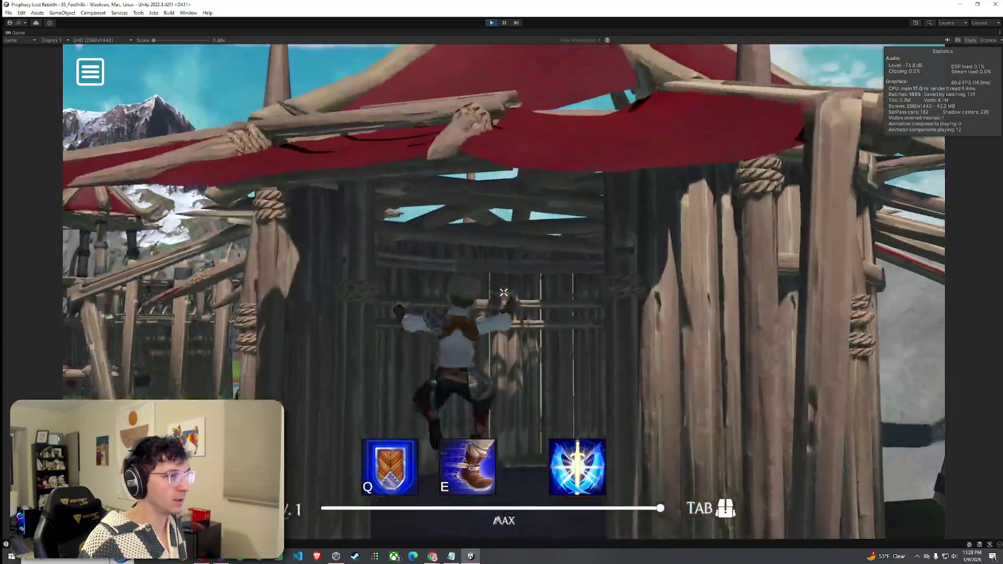
key("w")
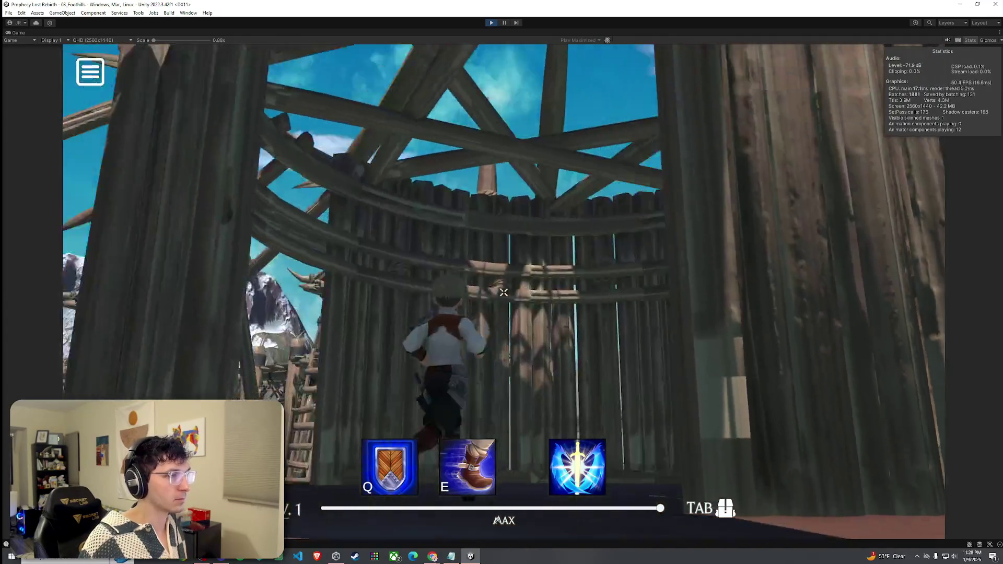
key("w")
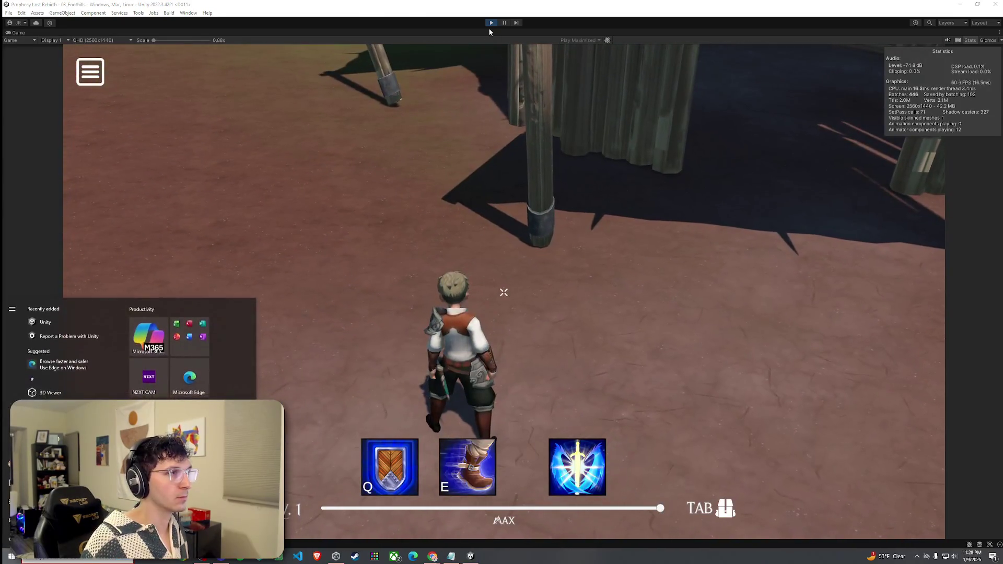
key("ctrl+p")
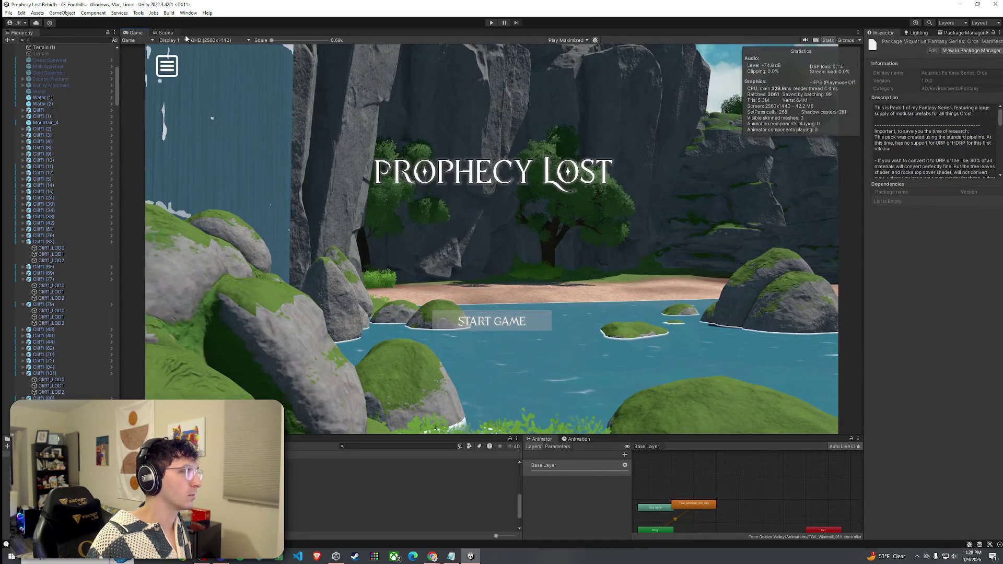
left_click(177, 33)
mouse_move(581, 257)
left_mouse_down()
mouse_move(588, 206)
mouse_move(414, 204)
left_mouse_up()
key("w")
left_click(414, 204)
key("f")
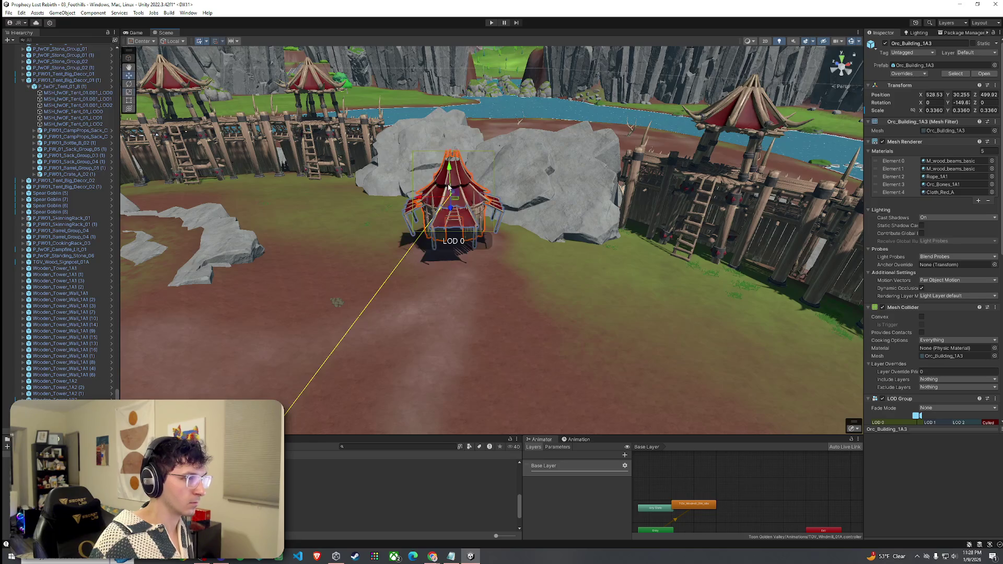
key("w")
mouse_move(451, 204)
left_mouse_down()
mouse_move(479, 185)
mouse_move(505, 109)
mouse_move(507, 144)
mouse_move(529, 121)
mouse_move(119, 106)
mouse_move(553, 128)
left_mouse_up()
left_click(560, 155)
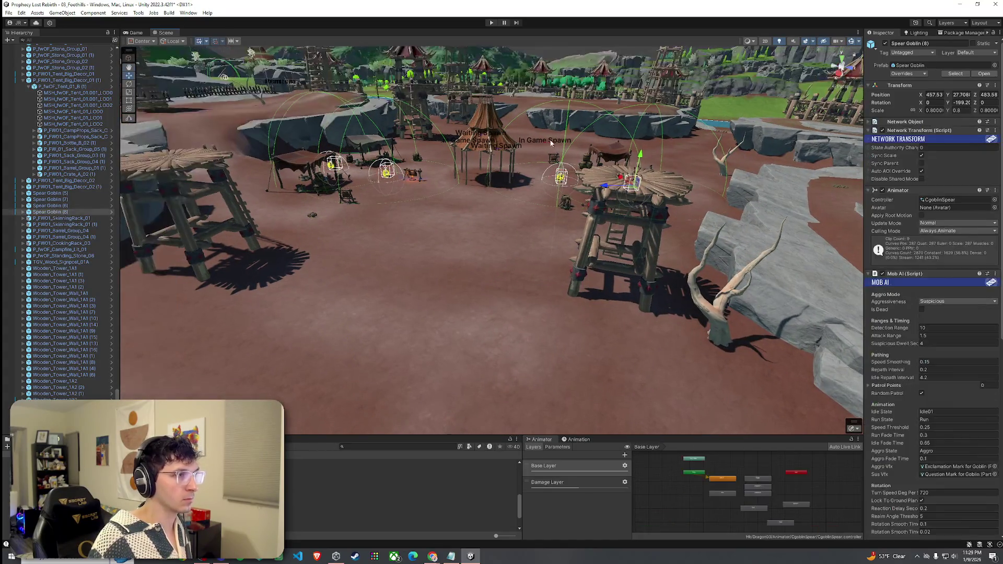
Step: Select both Wooden_Tower_1B2 watchtowers and scale them down to about 0.5529
left_click_drag(178, 166, 395, 268)
left_click(395, 268)
left_click(550, 195)
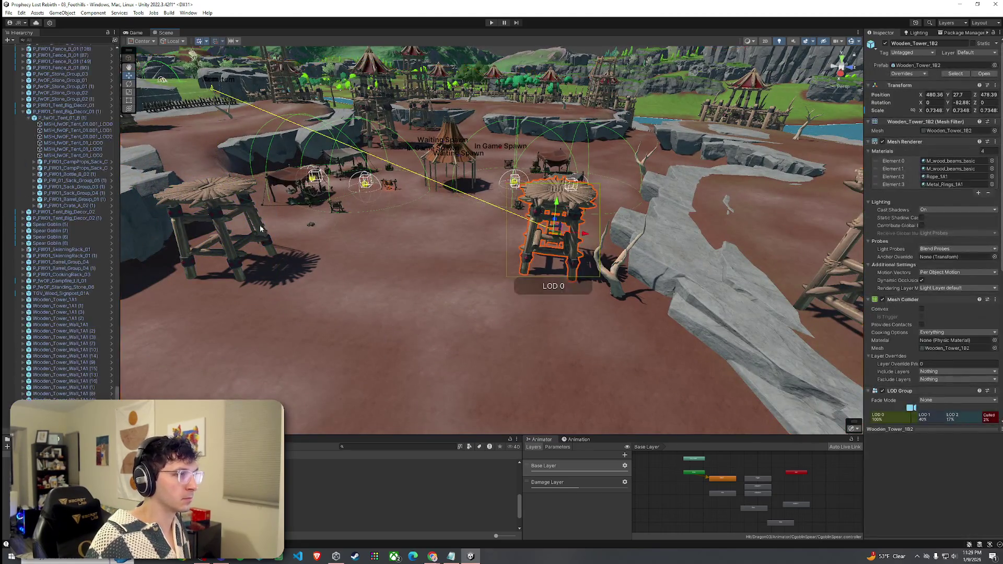
left_click(553, 209)
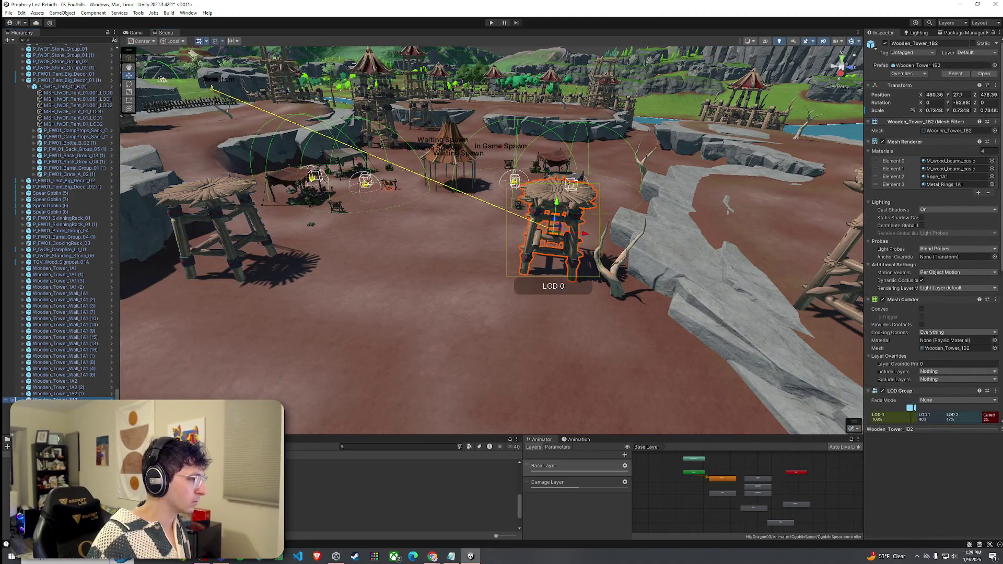
key("ctrl+z")
left_click_drag(399, 231, 401, 233)
key("w")
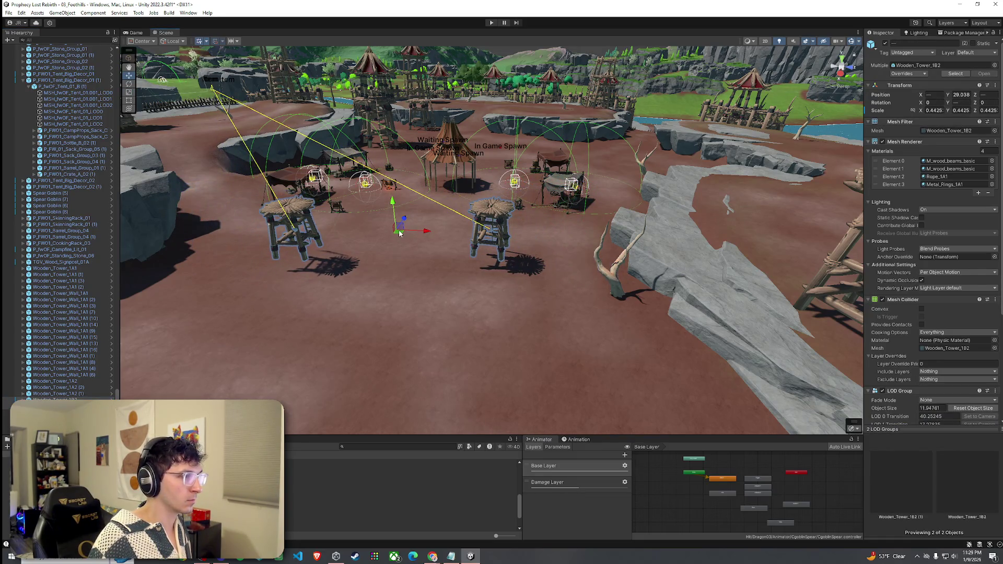
key("ctrl+z")
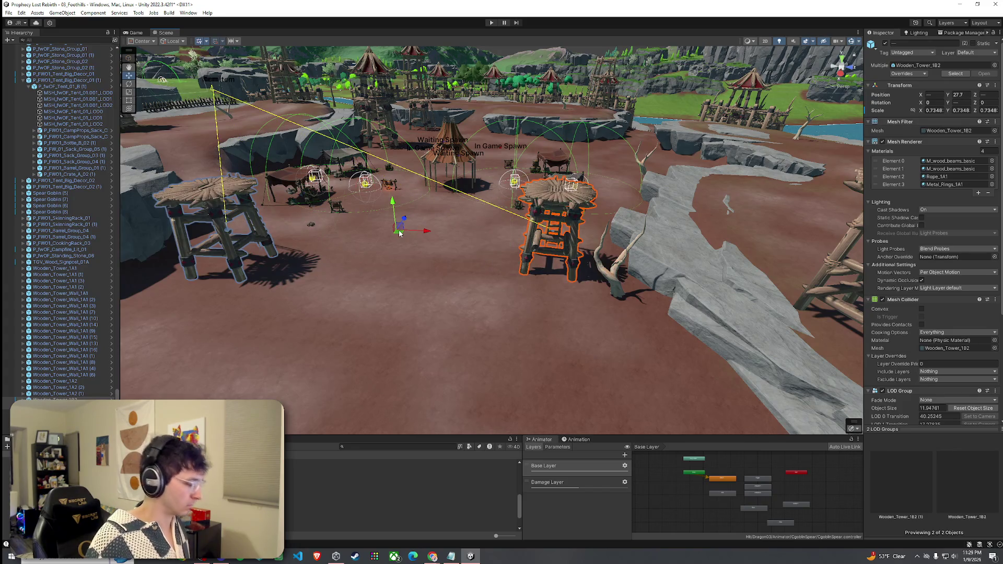
mouse_move(400, 234)
left_mouse_down()
mouse_move(390, 236)
mouse_move(424, 220)
mouse_move(455, 222)
mouse_move(441, 221)
left_mouse_up()
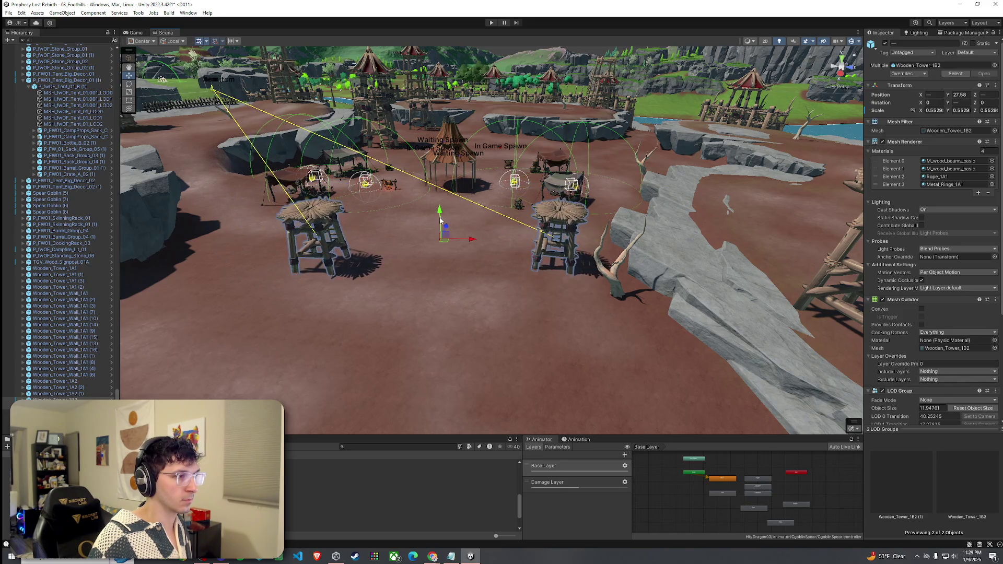
Step: Move the whole left tower across the ground and fly beneath it to check its legs
left_click(331, 215)
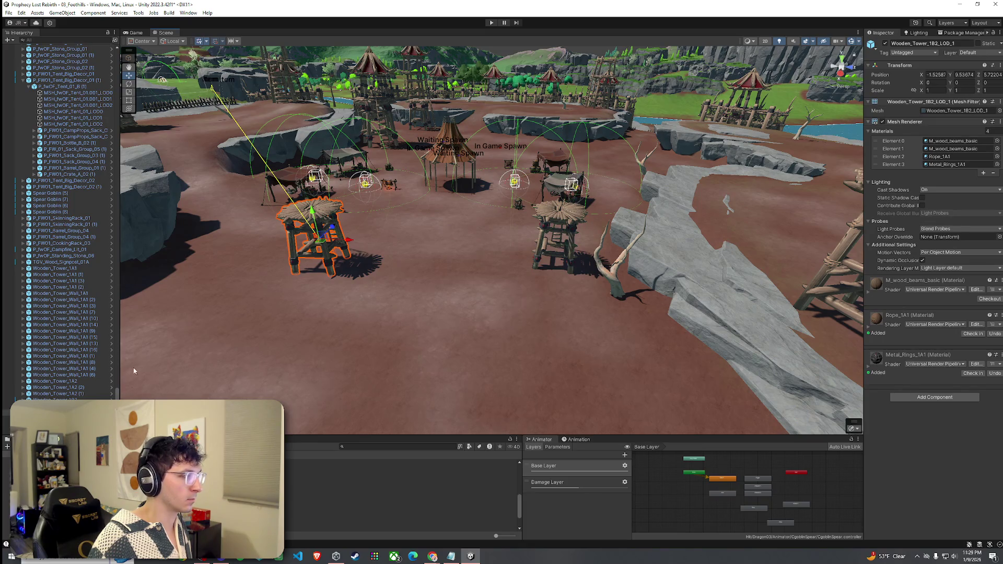
left_click(320, 247)
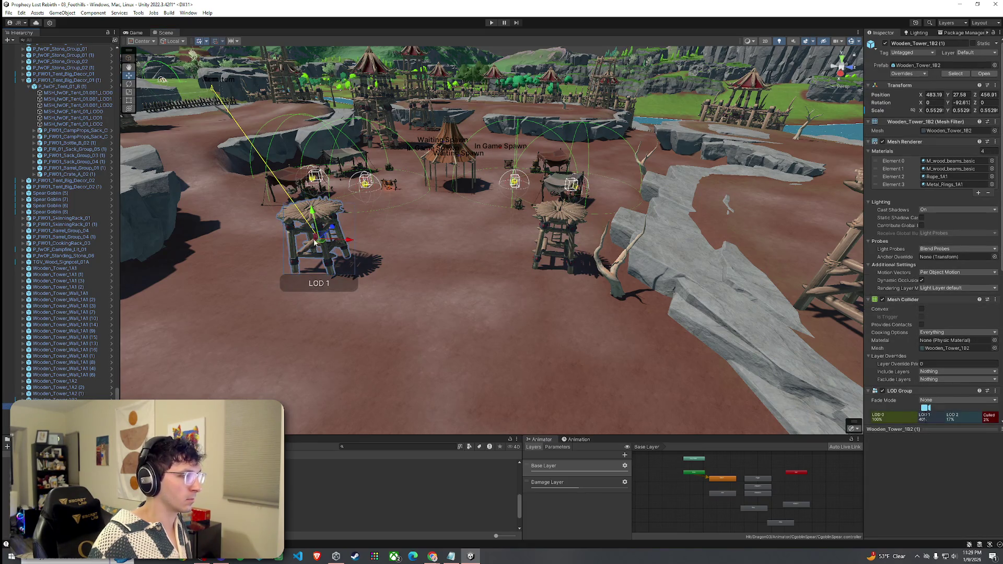
left_click_drag(321, 242, 194, 251)
key("s")
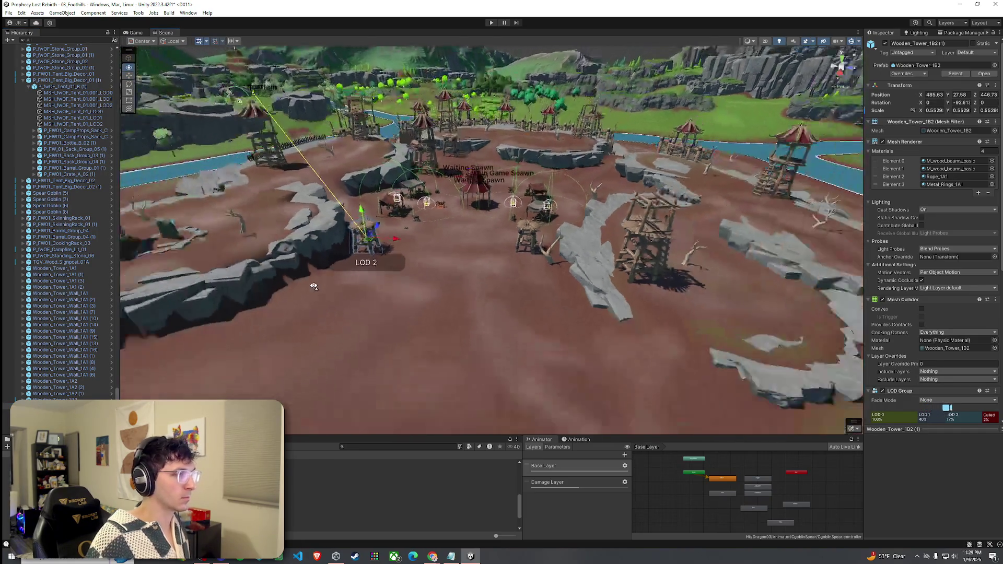
key("w")
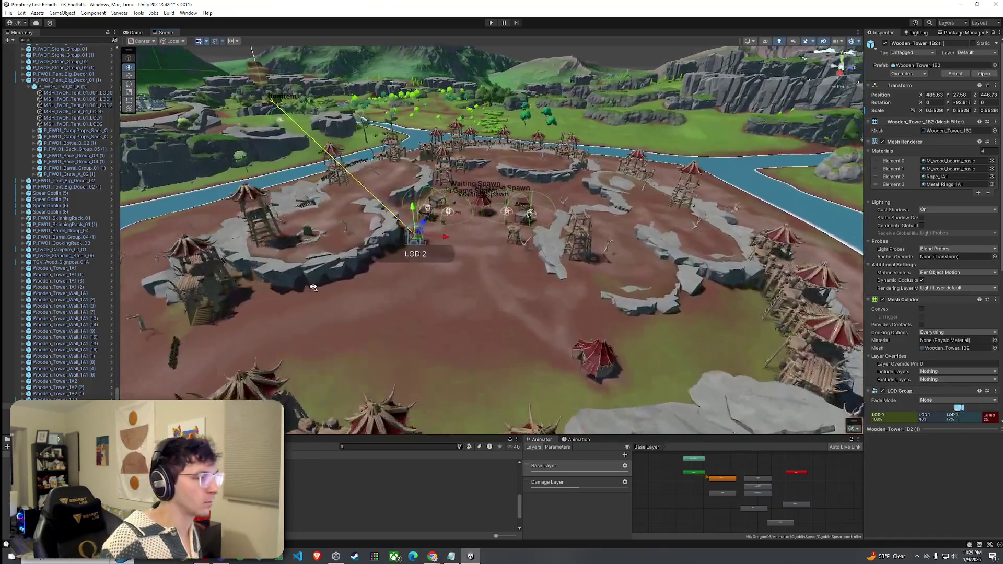
key("w")
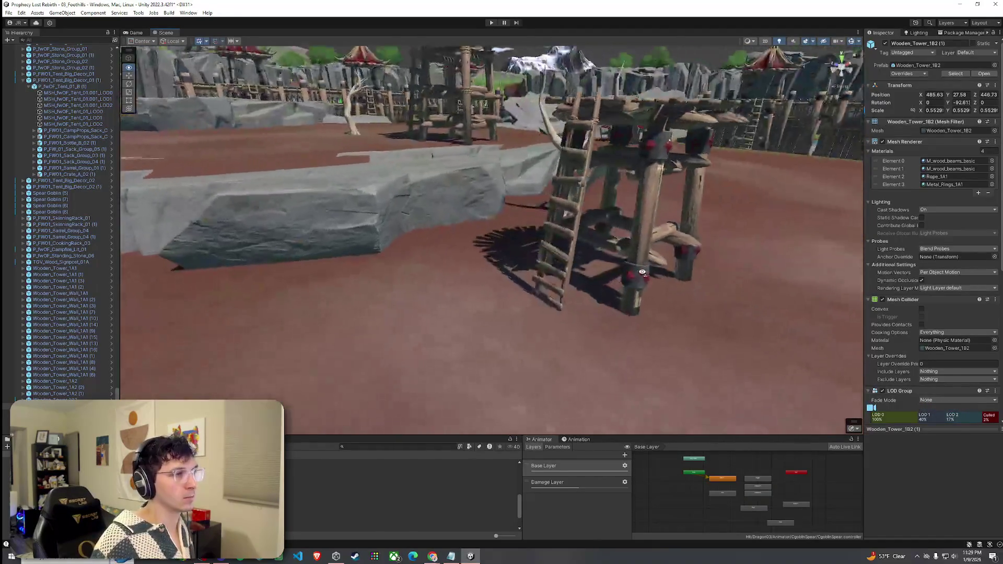
key("w")
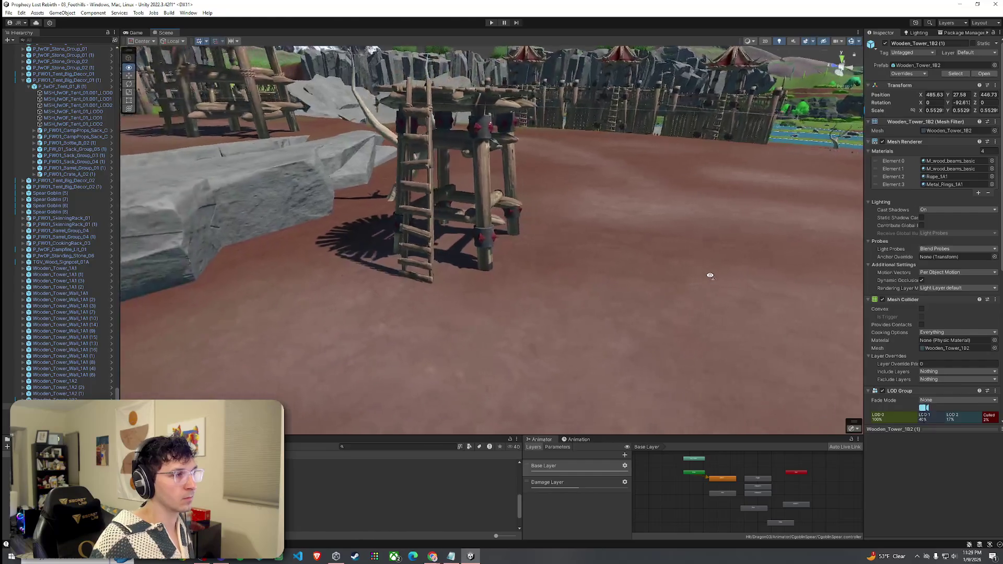
key("s")
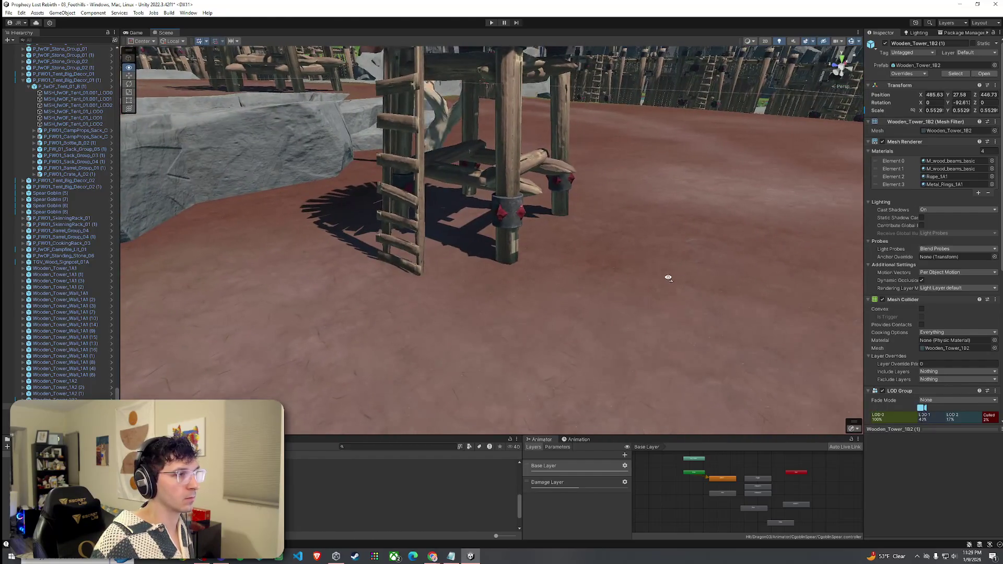
key("s")
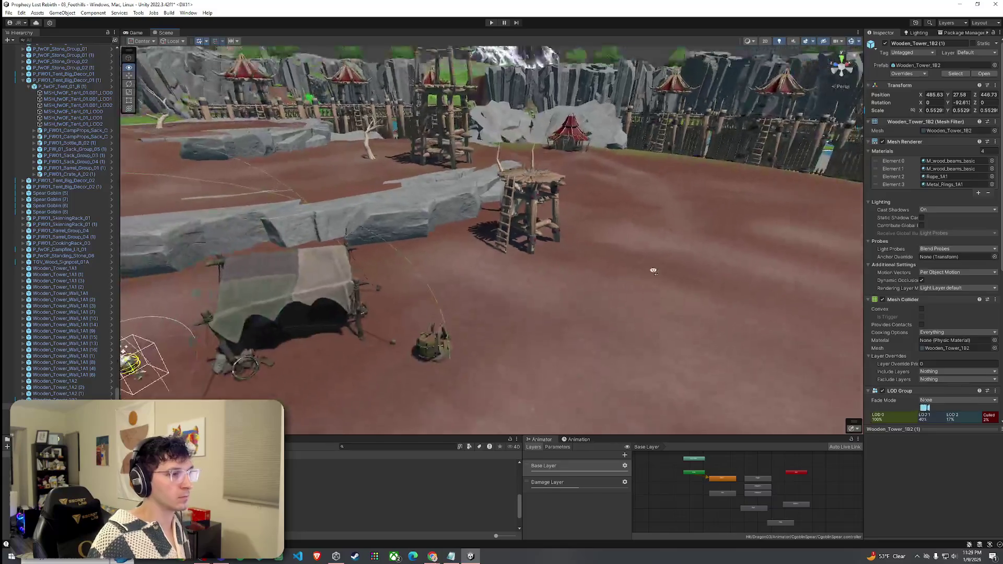
key("w")
key("s")
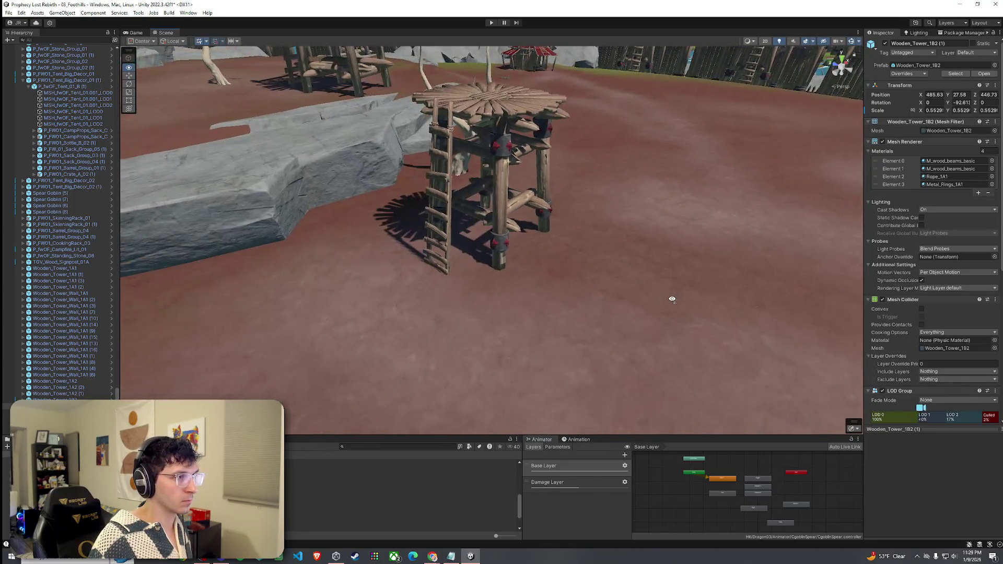
key("s")
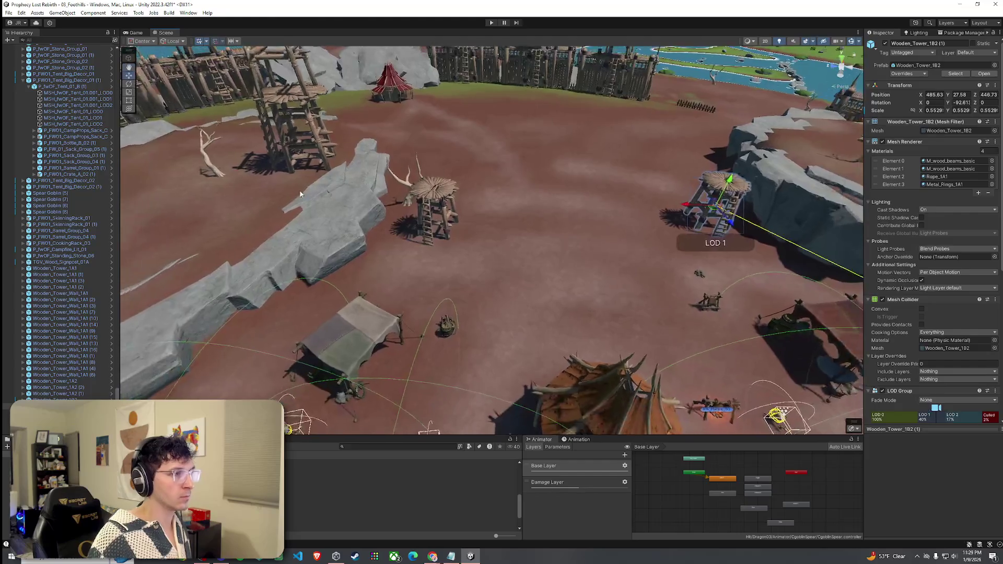
Step: Save the scene, fly toward the river and skinning rack, and select the terrain
left_click(9, 12)
left_click(24, 49)
mouse_move(330, 364)
left_mouse_down()
mouse_move(367, 328)
mouse_move(385, 367)
mouse_move(468, 365)
mouse_move(523, 315)
mouse_move(472, 313)
left_mouse_up()
key("w")
left_click(472, 313)
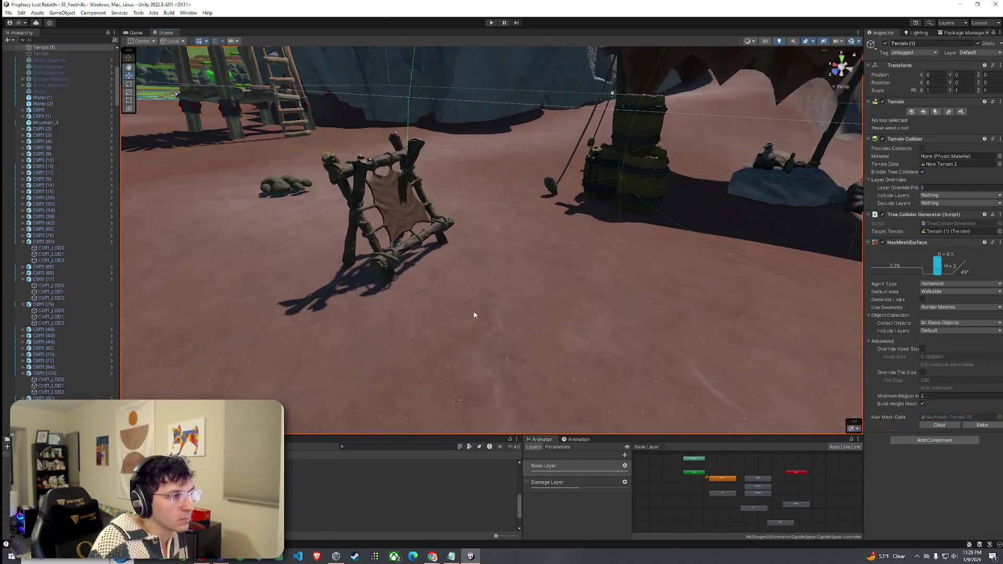
left_click(704, 259)
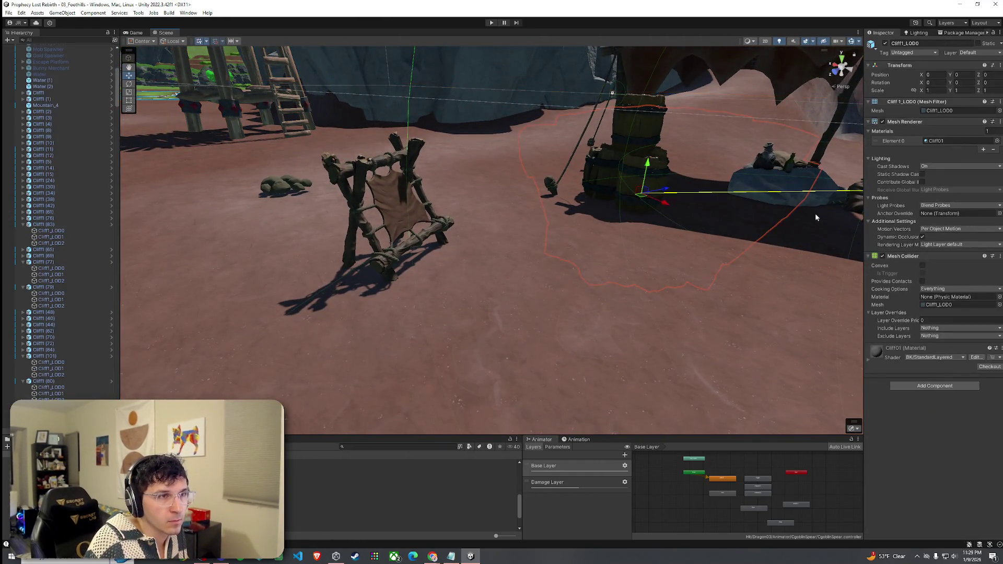
Step: Set the terrain tool to Paint Texture with the Dirt layer and look toward the cliff
left_click(923, 111)
left_click(909, 121)
left_click(895, 139)
left_click(908, 190)
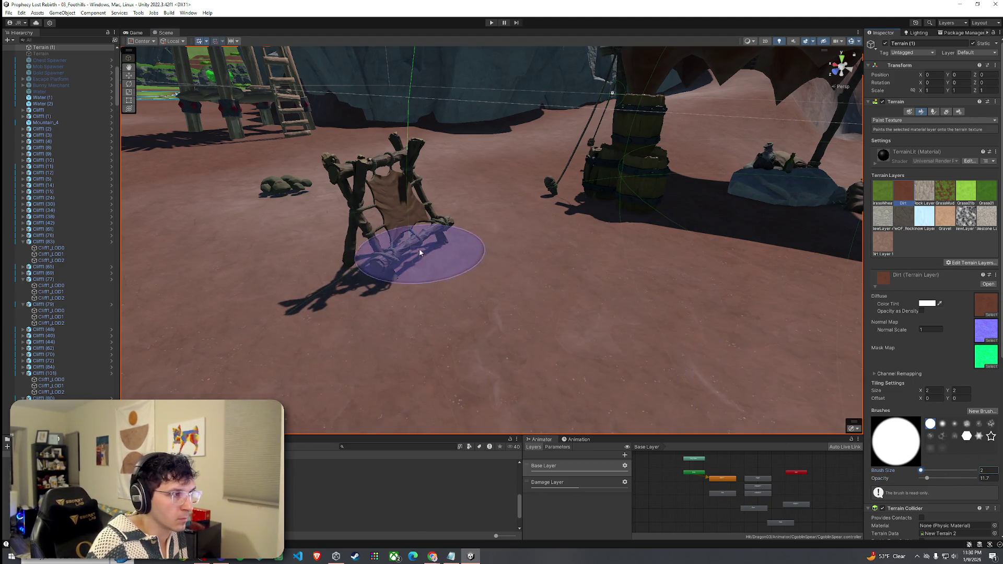
mouse_move(543, 264)
left_mouse_down()
mouse_move(599, 280)
mouse_move(591, 240)
left_mouse_up()
mouse_move(735, 293)
left_mouse_down()
mouse_move(674, 261)
mouse_move(478, 255)
left_mouse_up()
left_click_drag(633, 272, 414, 246)
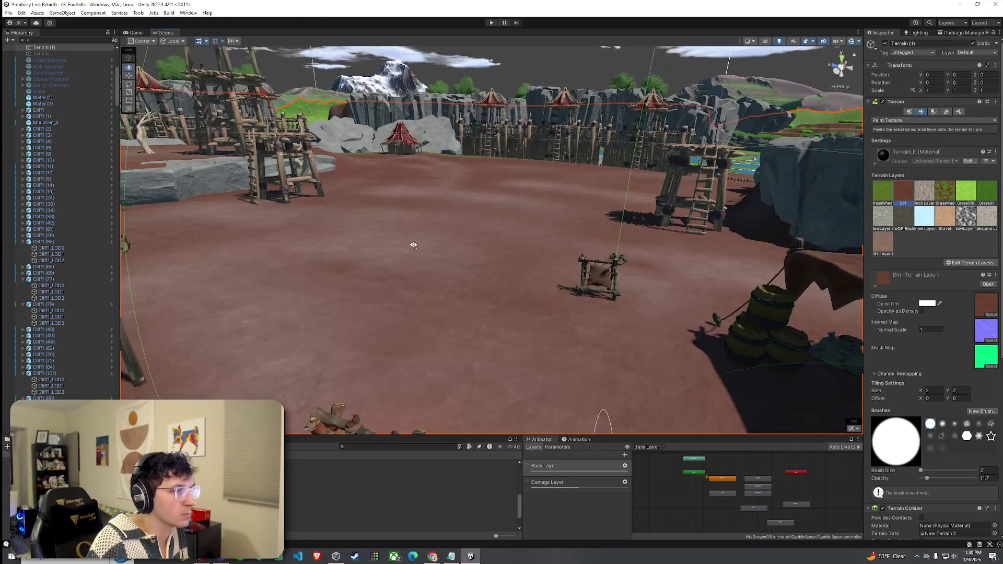
Step: Switch the terrain to Paint Trees and choose the stone prototype
left_click(9, 12)
left_click(192, 90)
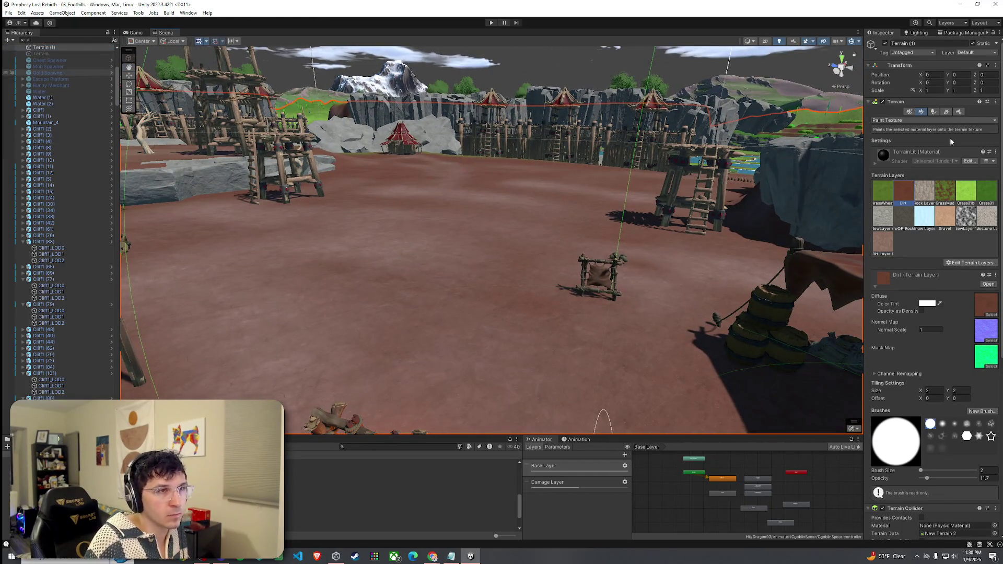
left_click(933, 112)
left_click(923, 403)
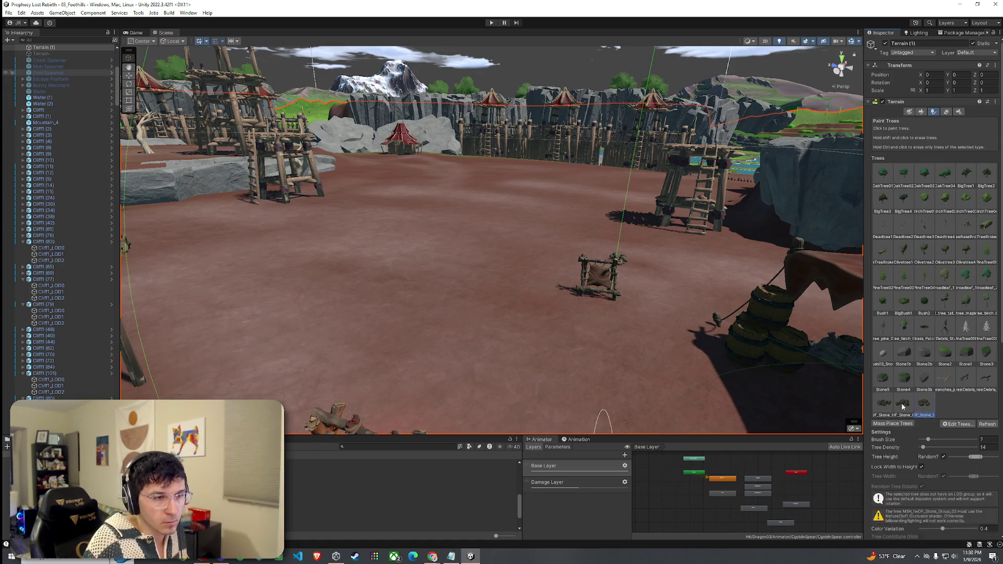
Step: Paint a stone cluster across the dirt ground and orbit to view it from several angles
left_click(403, 347)
mouse_move(402, 347)
left_mouse_down()
mouse_move(519, 289)
mouse_move(531, 298)
mouse_move(692, 264)
mouse_move(675, 298)
mouse_move(855, 458)
left_mouse_up()
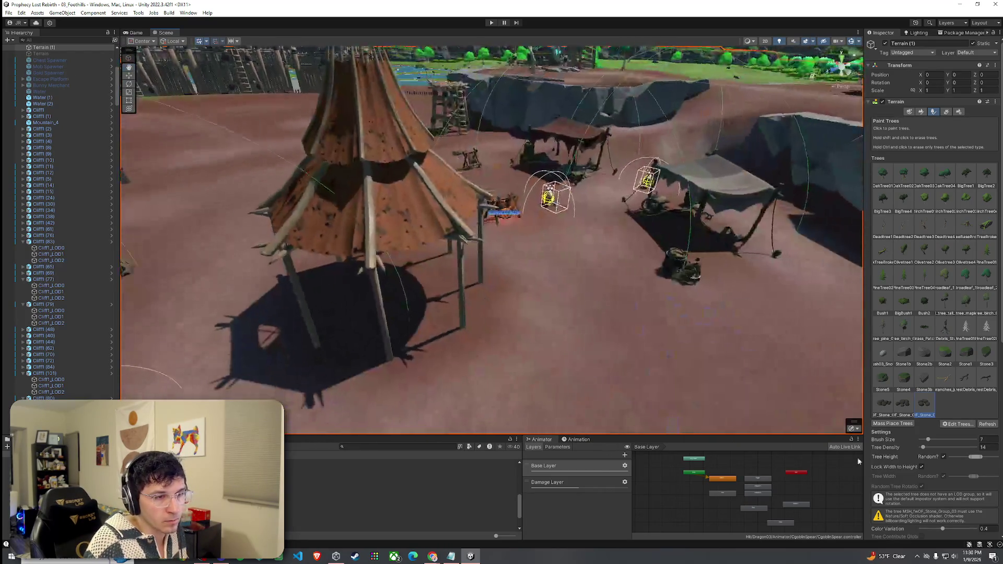
mouse_move(822, 409)
left_mouse_down()
mouse_move(604, 280)
mouse_move(670, 268)
left_mouse_up()
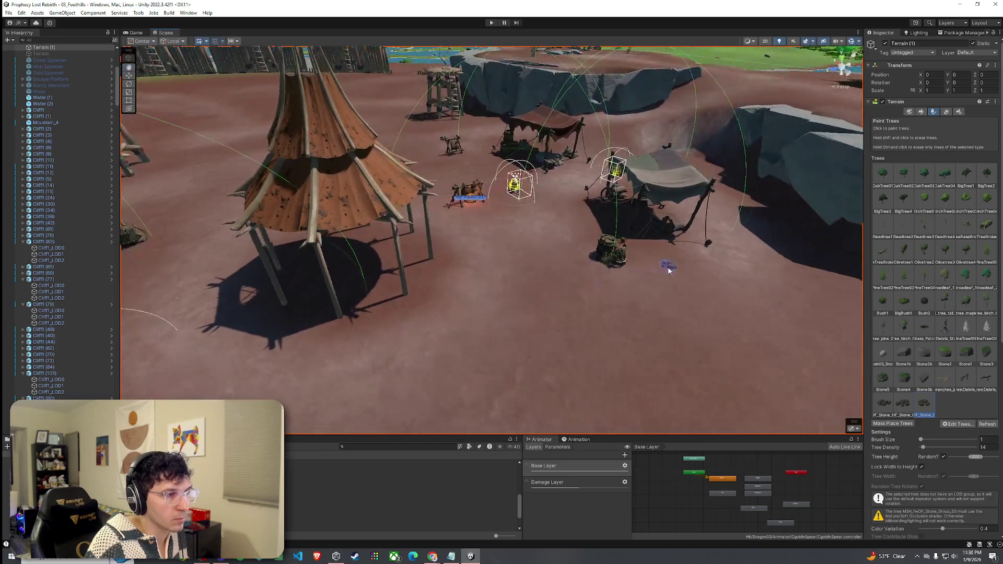
left_click_drag(353, 331, 390, 244)
mouse_move(419, 191)
left_mouse_down()
mouse_move(396, 286)
mouse_move(413, 277)
left_mouse_up()
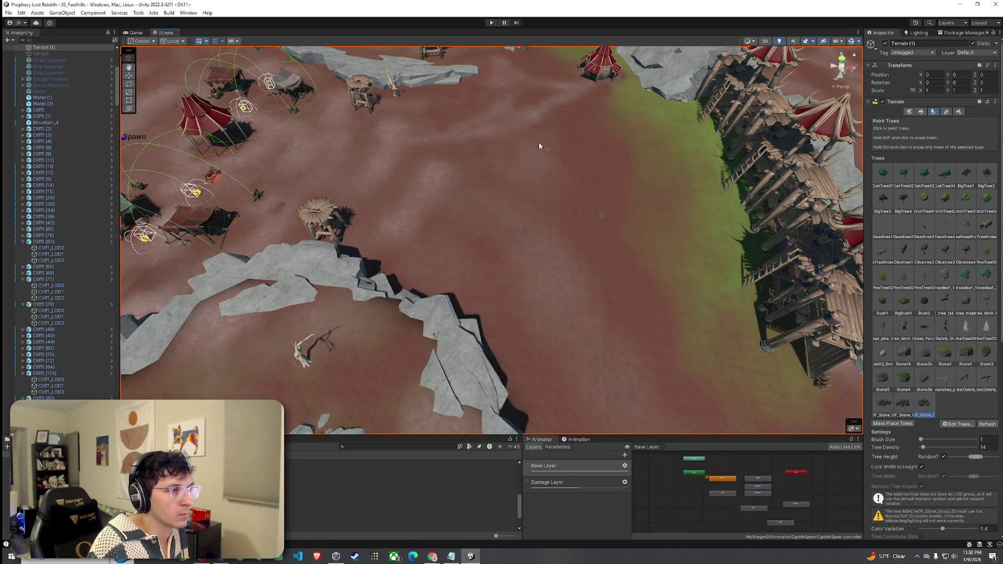
left_click_drag(521, 64, 524, 206)
mouse_move(485, 135)
left_mouse_down()
mouse_move(613, 253)
mouse_move(688, 307)
mouse_move(746, 325)
left_mouse_up()
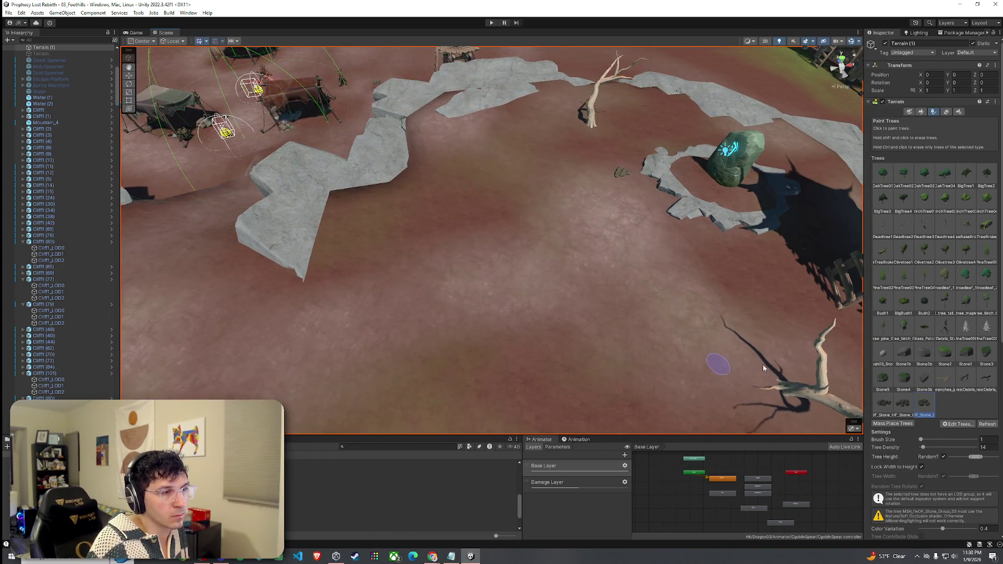
mouse_move(427, 178)
left_mouse_down()
mouse_move(488, 197)
mouse_move(418, 245)
mouse_move(271, 312)
mouse_move(425, 287)
left_mouse_up()
Step: Reselect the terrain in Paint Trees mode, then select a placed stone group on the ground
key("w")
left_click(471, 288)
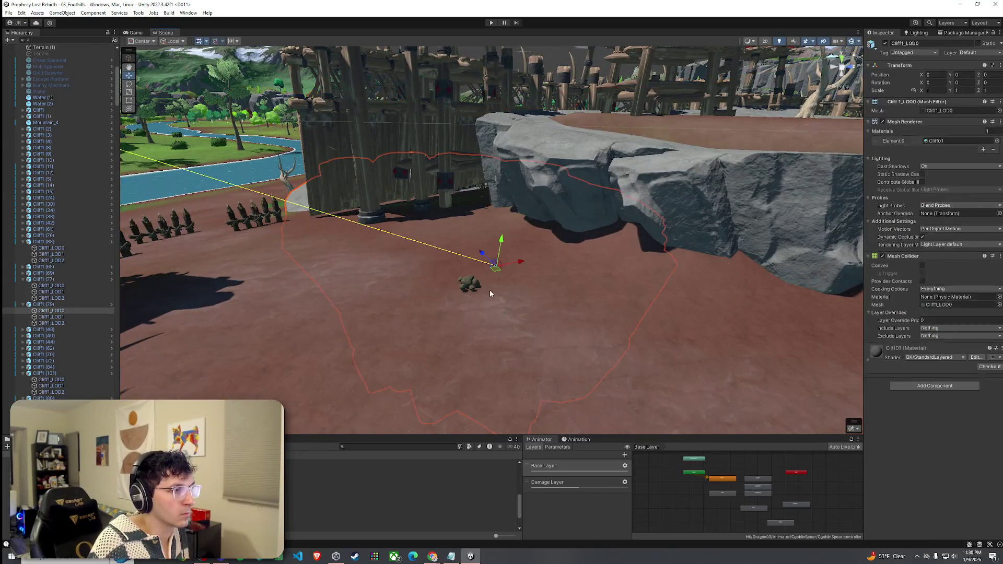
left_click(734, 330)
left_click(936, 111)
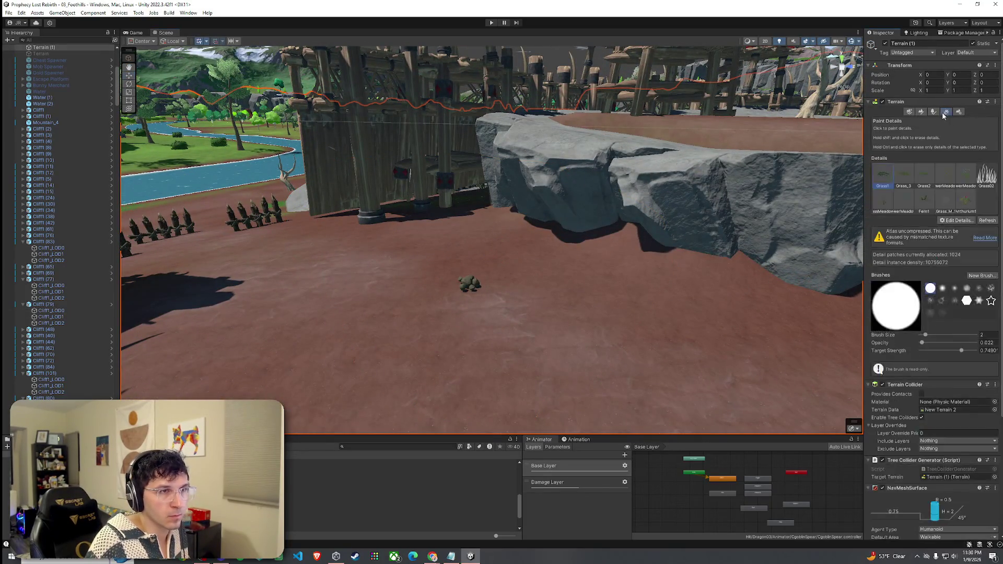
mouse_move(521, 281)
left_mouse_down()
mouse_move(381, 296)
mouse_move(320, 268)
left_mouse_up()
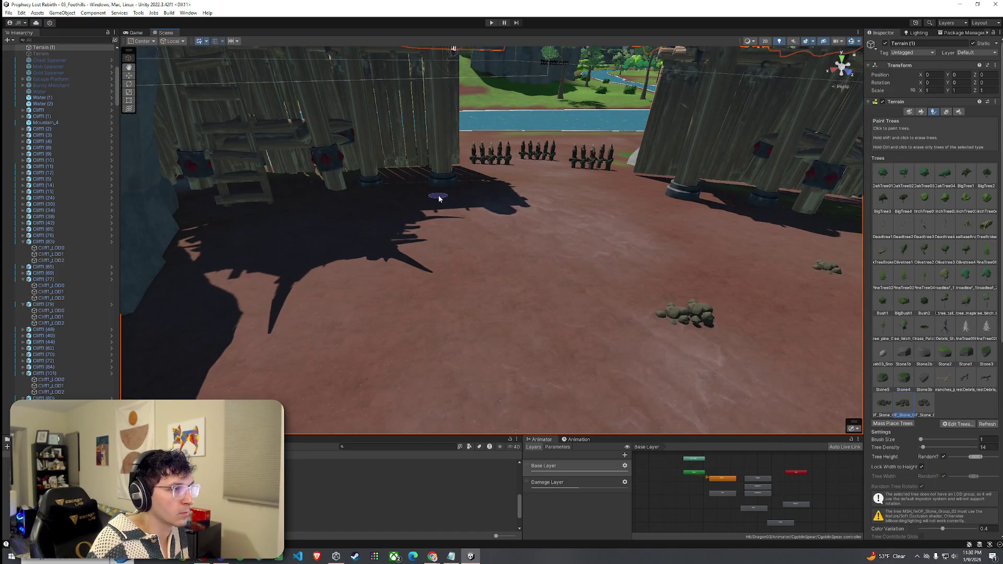
left_click_drag(464, 248, 637, 280)
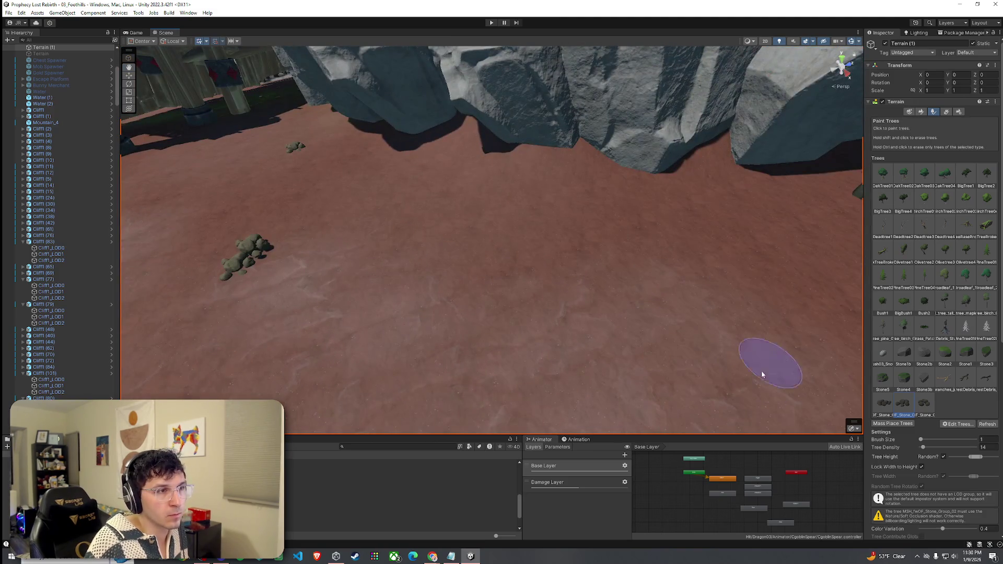
left_click(251, 266)
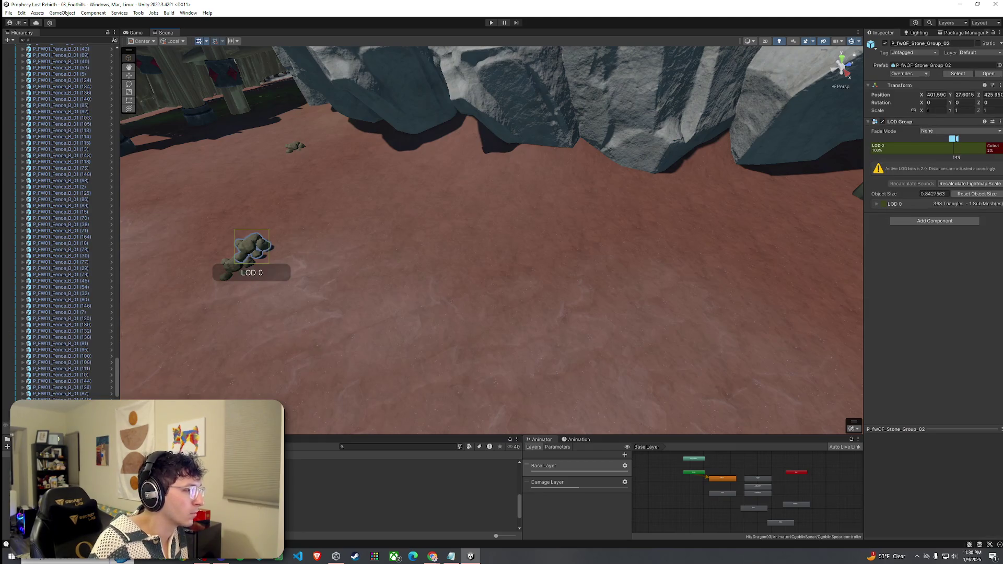
Step: Select the five placed stone groups, including P_fwOF_Stone_Group_02, to inspect them
left_click(52, 425, "ctrl")
left_click(237, 259)
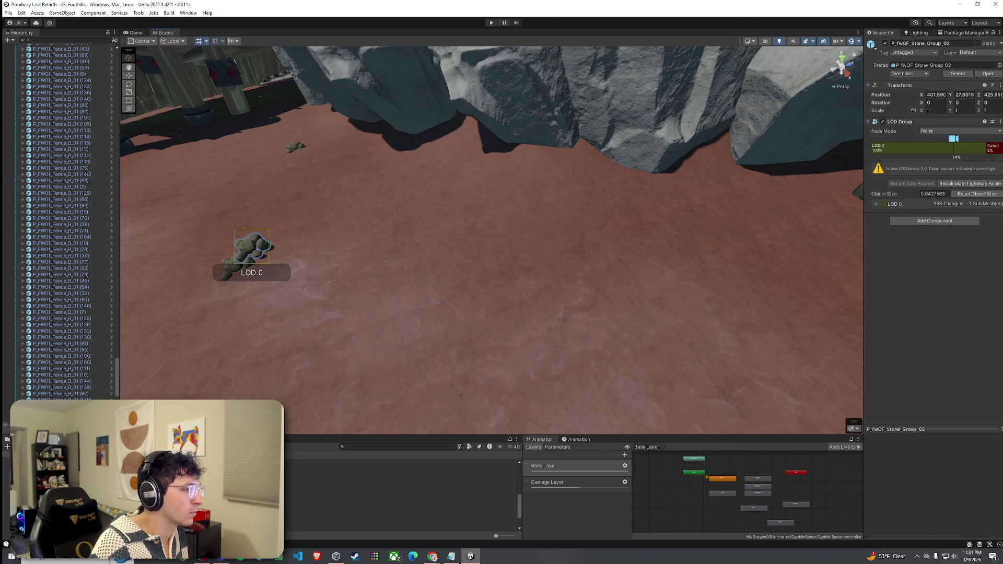
left_click(52, 413, "shift")
scroll(76, 364, "down", 3)
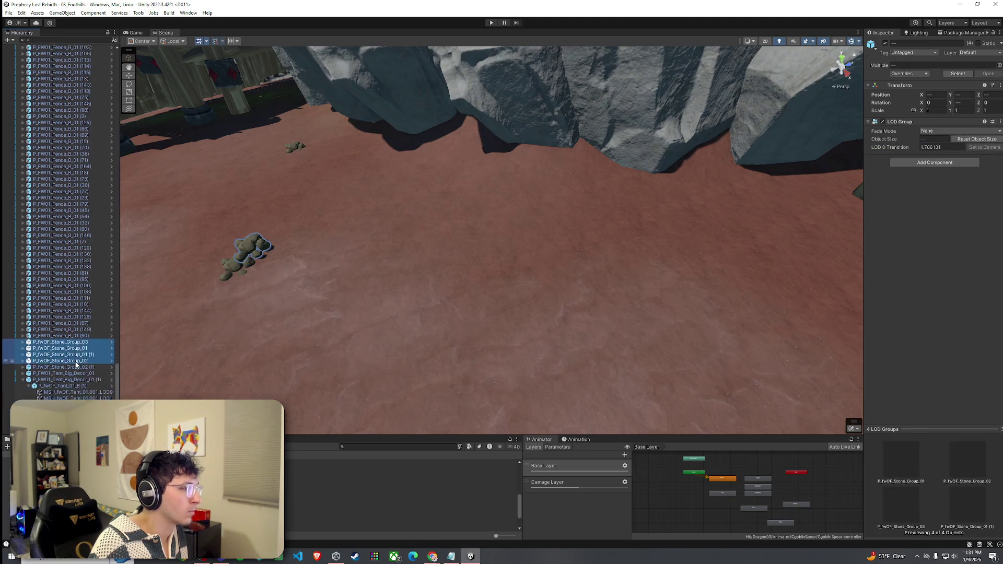
left_click(81, 368, "shift")
mouse_move(175, 339)
left_mouse_down()
mouse_move(396, 313)
mouse_move(226, 381)
left_mouse_up()
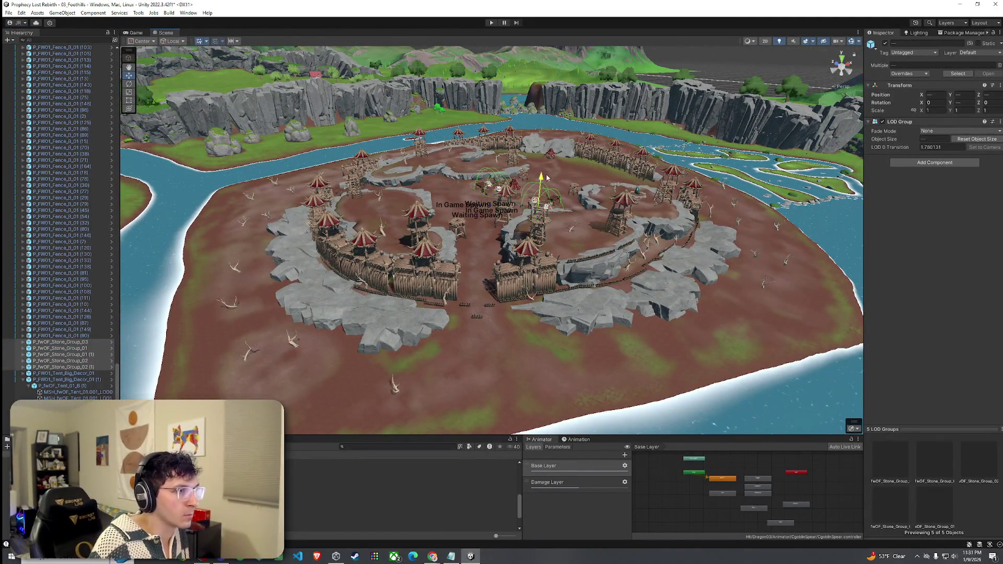
Step: Fly into the camp, clear the selection and select the terrain object
mouse_move(564, 127)
left_mouse_down()
mouse_move(577, 69)
mouse_move(587, 188)
left_mouse_up()
left_click(587, 188)
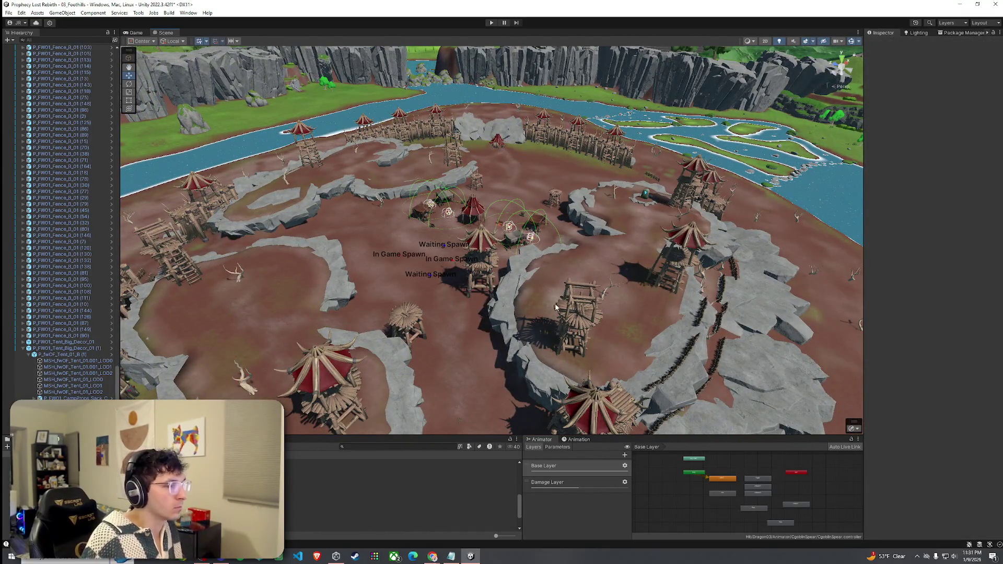
left_click(448, 304)
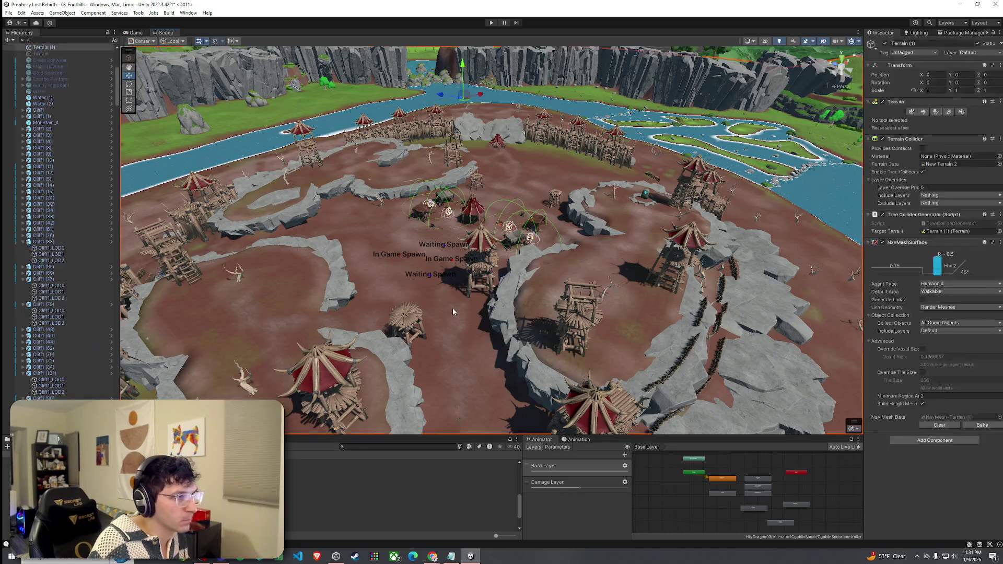
Step: In Paint Trees mode, place a Stone3b rock on the ground near the towers
left_click(936, 112)
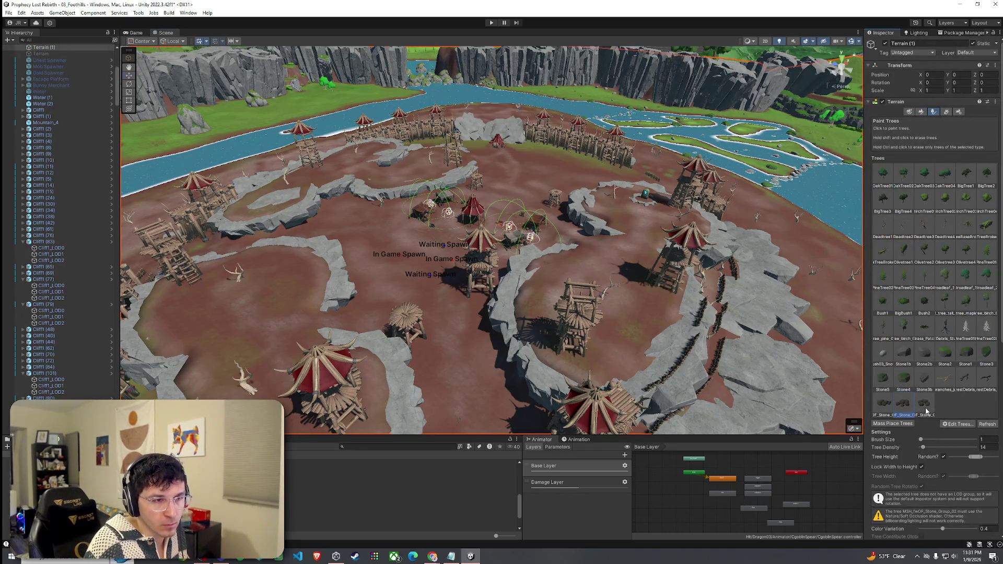
left_click(923, 384)
scroll(541, 329, "up", 10)
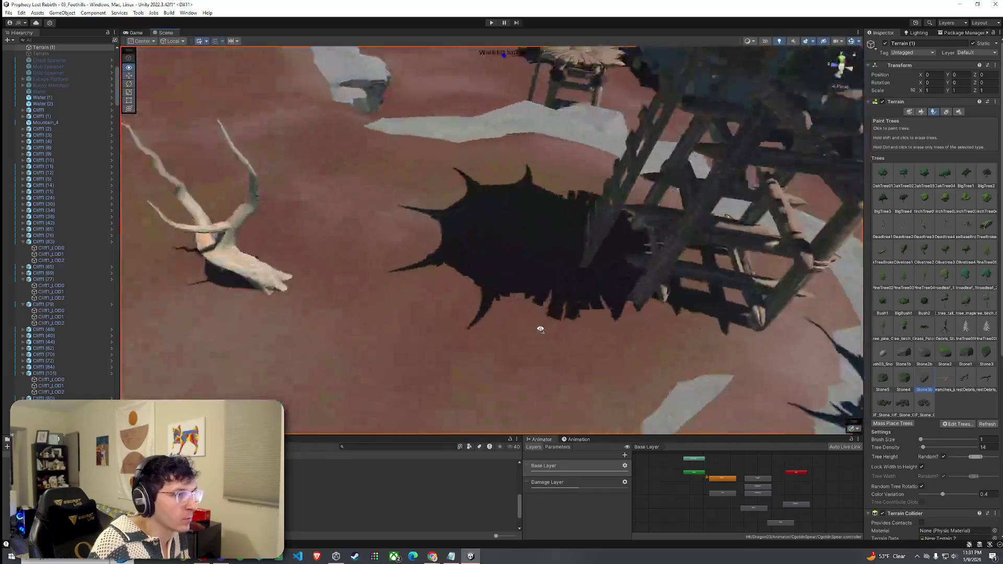
mouse_move(541, 329)
left_mouse_down()
mouse_move(594, 217)
mouse_move(578, 220)
mouse_move(587, 298)
left_mouse_up()
left_click(548, 349)
mouse_move(548, 349)
left_mouse_down()
mouse_move(381, 298)
mouse_move(416, 298)
mouse_move(291, 362)
mouse_move(504, 331)
mouse_move(577, 343)
mouse_move(686, 408)
mouse_move(667, 410)
left_mouse_up()
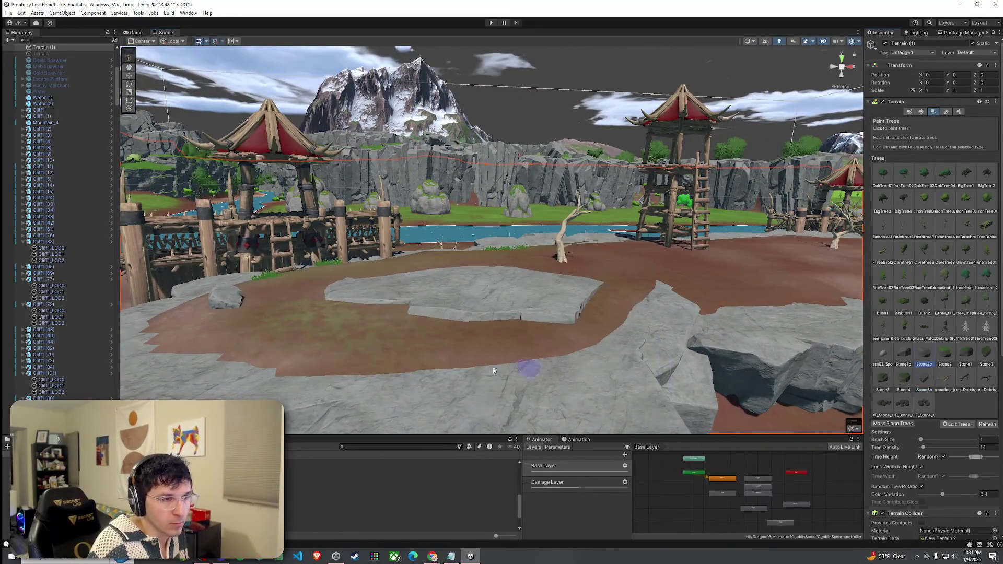
mouse_move(404, 377)
left_mouse_down()
mouse_move(450, 416)
mouse_move(481, 347)
mouse_move(674, 345)
left_mouse_up()
Step: Pick the Stone1b prop and survey the dirt field, stone path, watchtower and cliffs
left_click(901, 359)
mouse_move(570, 360)
left_mouse_down()
mouse_move(517, 342)
mouse_move(296, 370)
mouse_move(239, 339)
mouse_move(340, 346)
left_mouse_up()
mouse_move(444, 360)
left_mouse_down()
mouse_move(346, 287)
mouse_move(481, 381)
mouse_move(553, 382)
left_mouse_up()
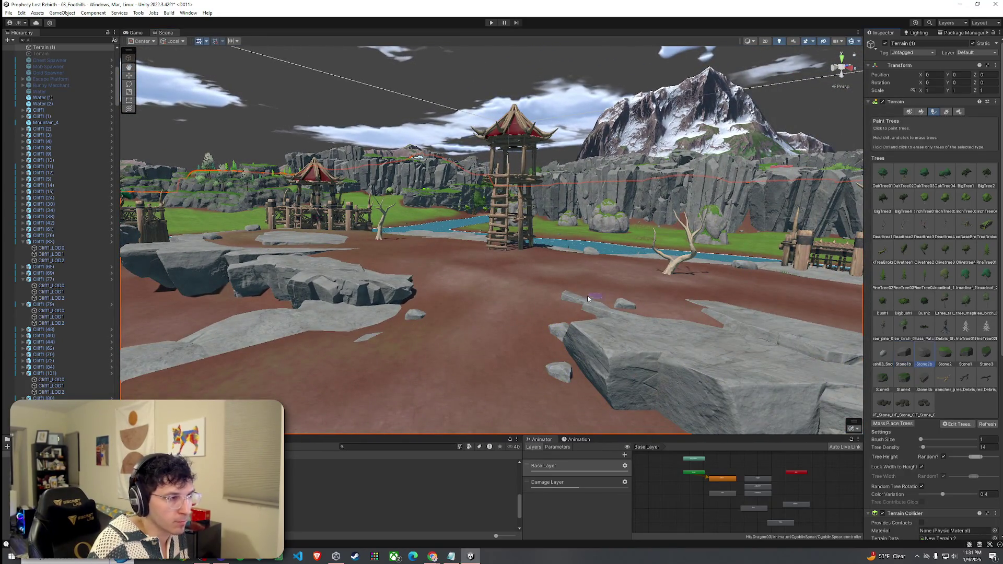
left_click_drag(417, 306, 534, 286)
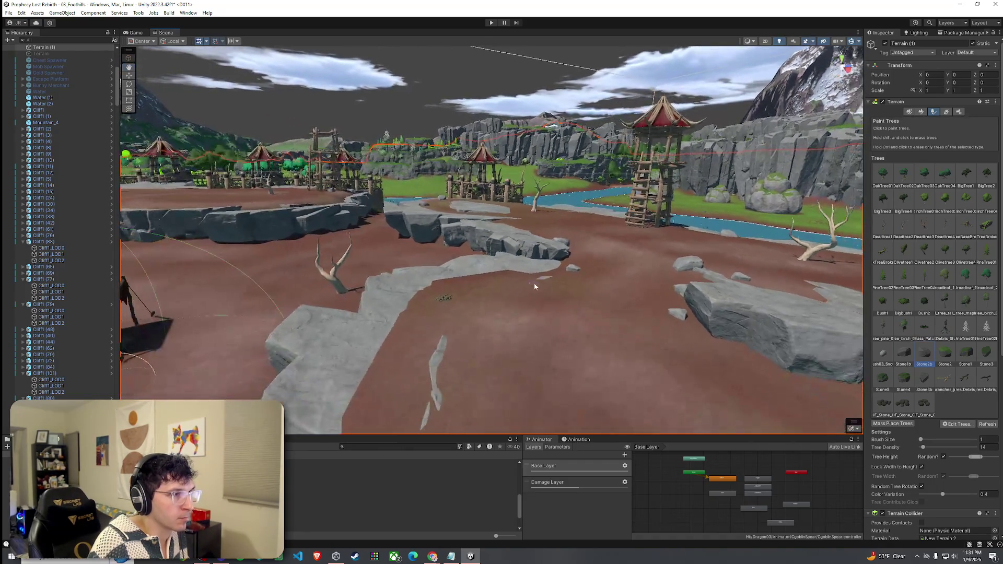
left_click_drag(578, 246, 511, 309)
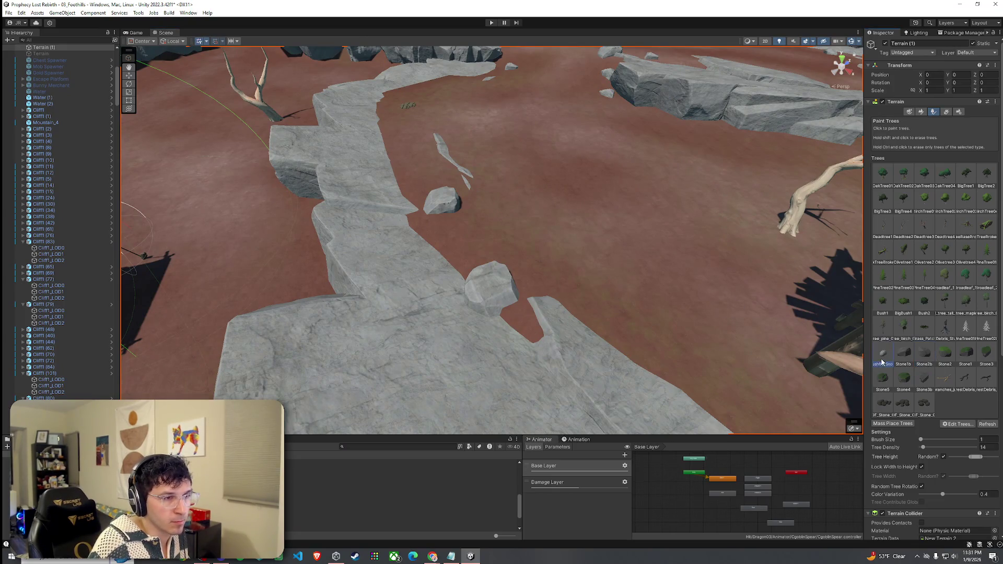
mouse_move(424, 142)
left_mouse_down()
mouse_move(454, 138)
mouse_move(332, 269)
left_mouse_up()
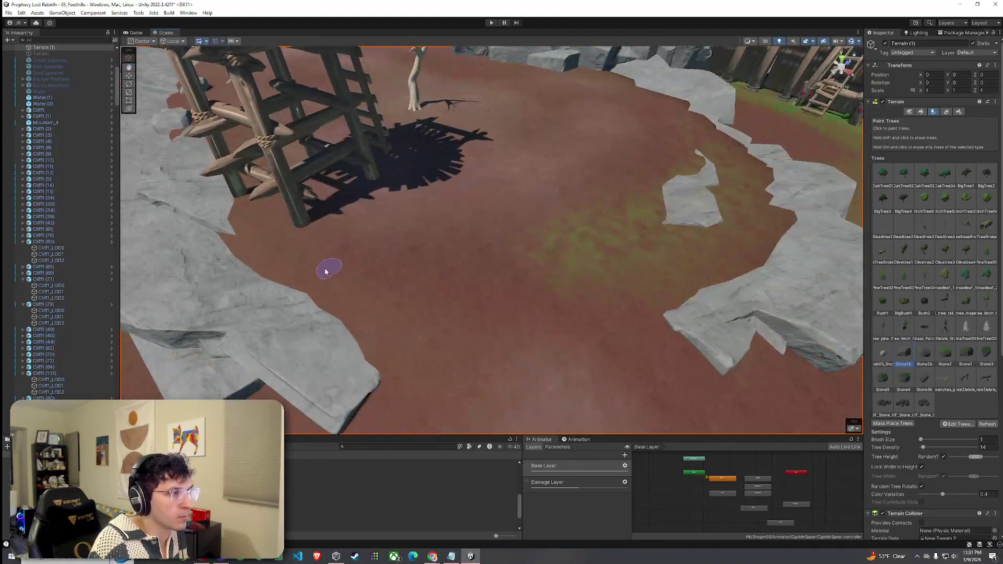
mouse_move(372, 334)
left_mouse_down()
mouse_move(605, 311)
mouse_move(418, 312)
left_mouse_up()
mouse_move(324, 341)
left_mouse_down()
mouse_move(386, 328)
mouse_move(522, 252)
mouse_move(498, 286)
mouse_move(520, 348)
left_mouse_up()
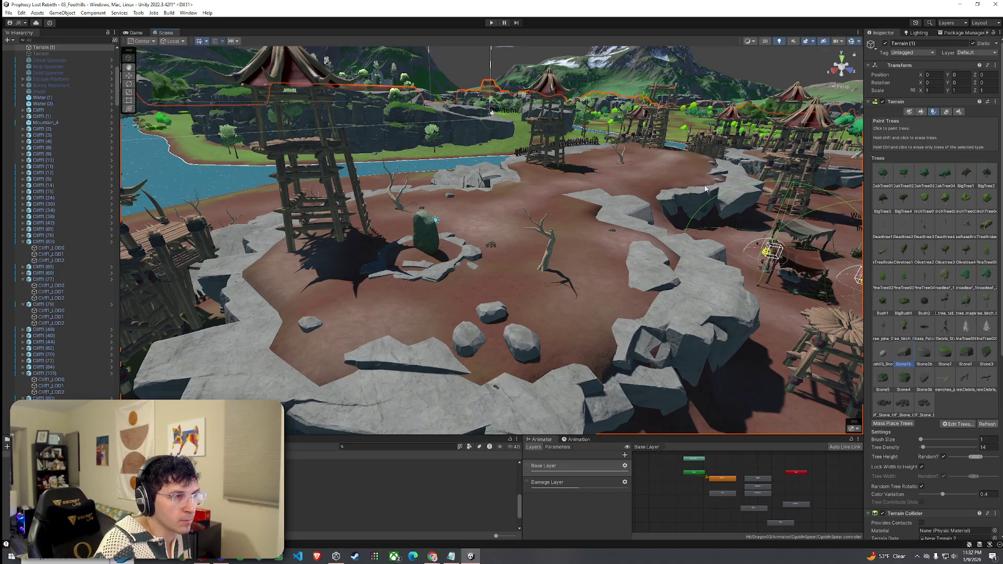
left_click_drag(721, 226, 601, 351)
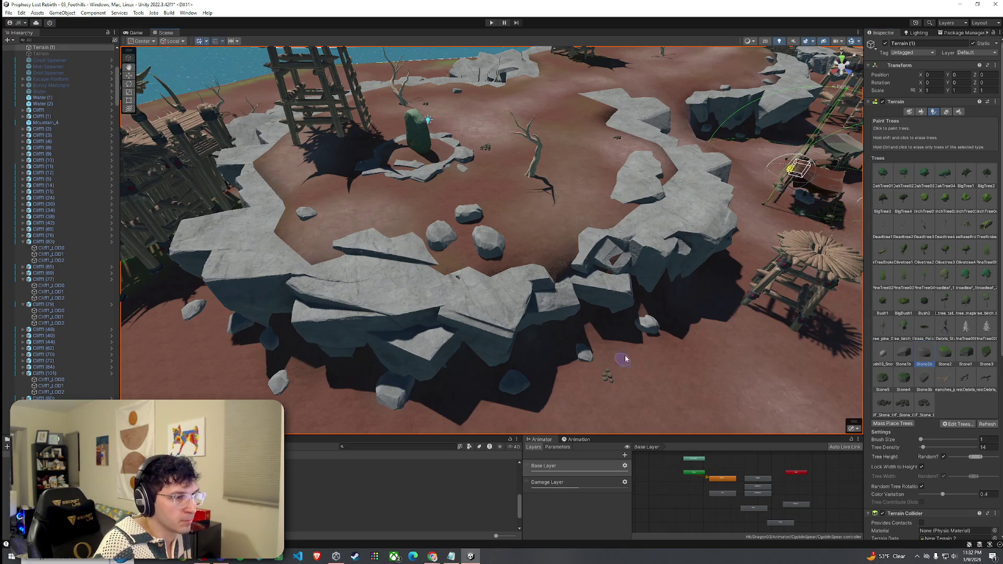
left_click_drag(697, 315, 592, 369)
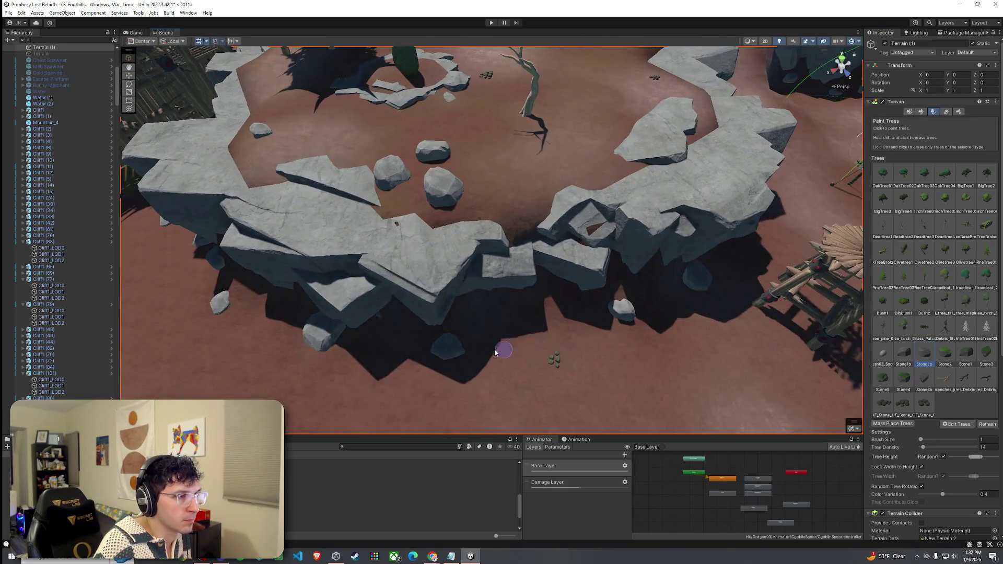
mouse_move(326, 338)
left_mouse_down()
mouse_move(349, 289)
mouse_move(385, 324)
left_mouse_up()
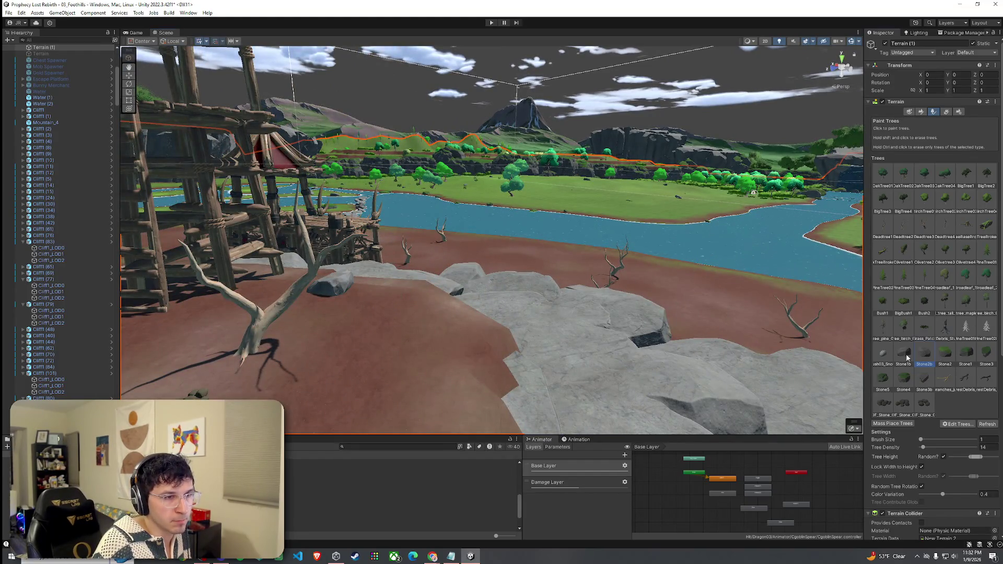
left_click_drag(478, 393, 431, 339)
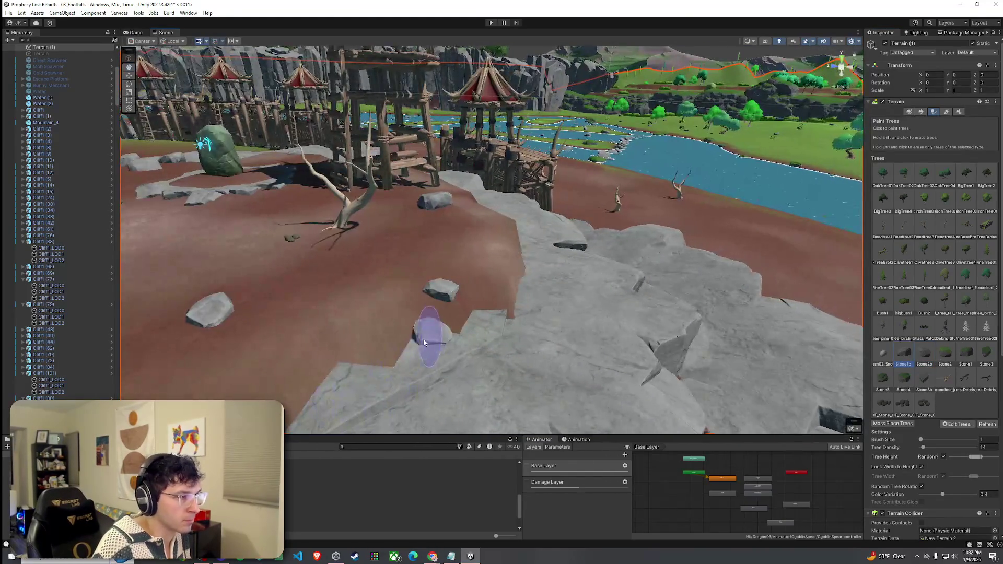
mouse_move(499, 297)
left_mouse_down()
mouse_move(414, 291)
mouse_move(527, 280)
left_mouse_up()
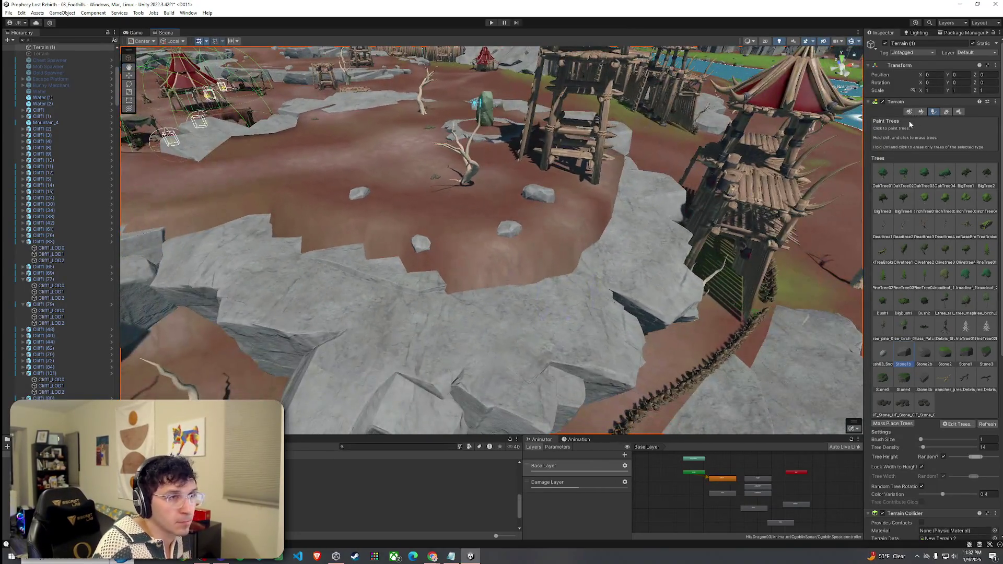
Step: Set the terrain brush to Smooth Height (size 7, opacity 48.3)
left_click(921, 112)
left_click(909, 121)
left_click(909, 163)
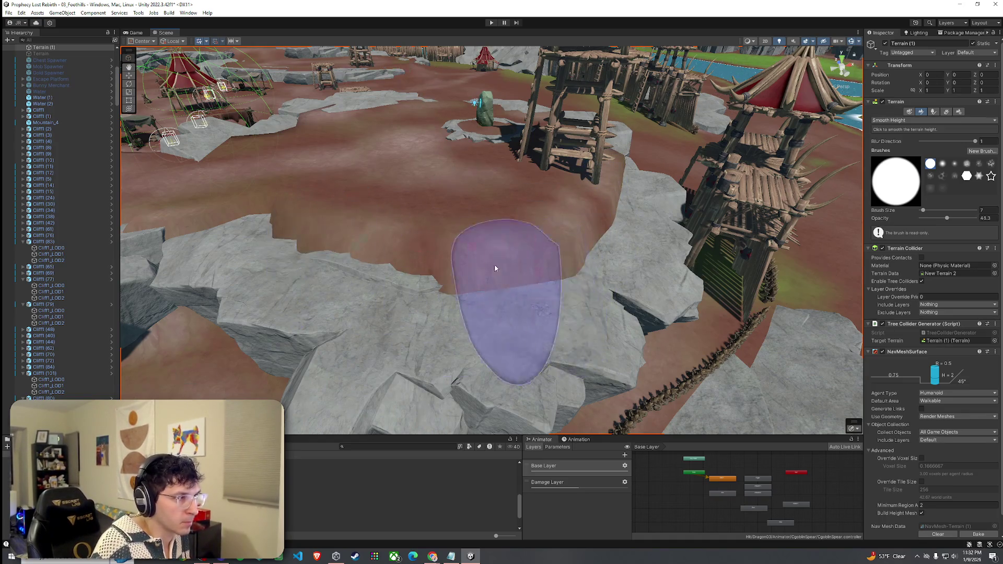
Step: Survey the rock ring and river from overhead, then return the terrain to Paint Trees mode
mouse_move(621, 210)
left_mouse_down()
mouse_move(638, 213)
mouse_move(593, 199)
mouse_move(473, 282)
mouse_move(545, 276)
mouse_move(479, 287)
mouse_move(644, 202)
mouse_move(646, 218)
mouse_move(611, 221)
mouse_move(699, 157)
mouse_move(627, 199)
mouse_move(587, 196)
mouse_move(645, 230)
mouse_move(784, 127)
left_mouse_up()
scroll(679, 204, "up", 10)
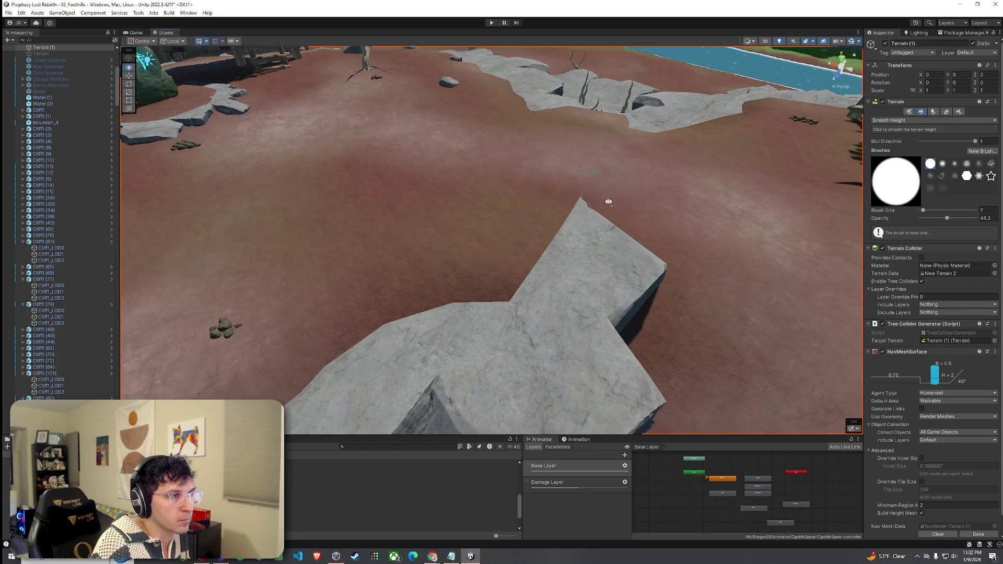
left_click_drag(609, 202, 457, 209)
scroll(456, 208, "down", 5)
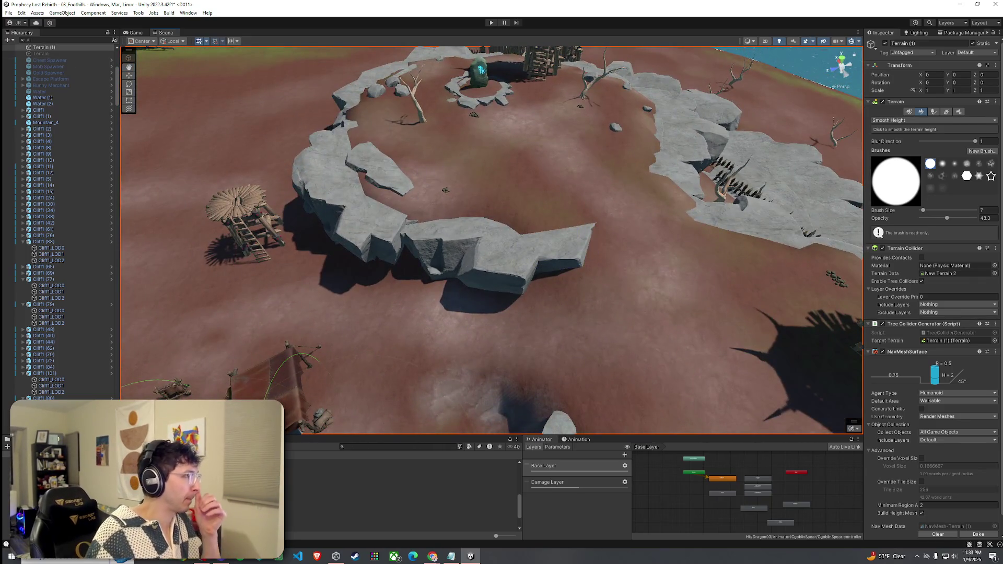
left_click(22, 13)
left_click(260, 128)
mouse_move(501, 206)
left_mouse_down()
mouse_move(566, 144)
mouse_move(594, 163)
mouse_move(400, 205)
mouse_move(589, 204)
mouse_move(398, 137)
mouse_move(447, 206)
left_mouse_up()
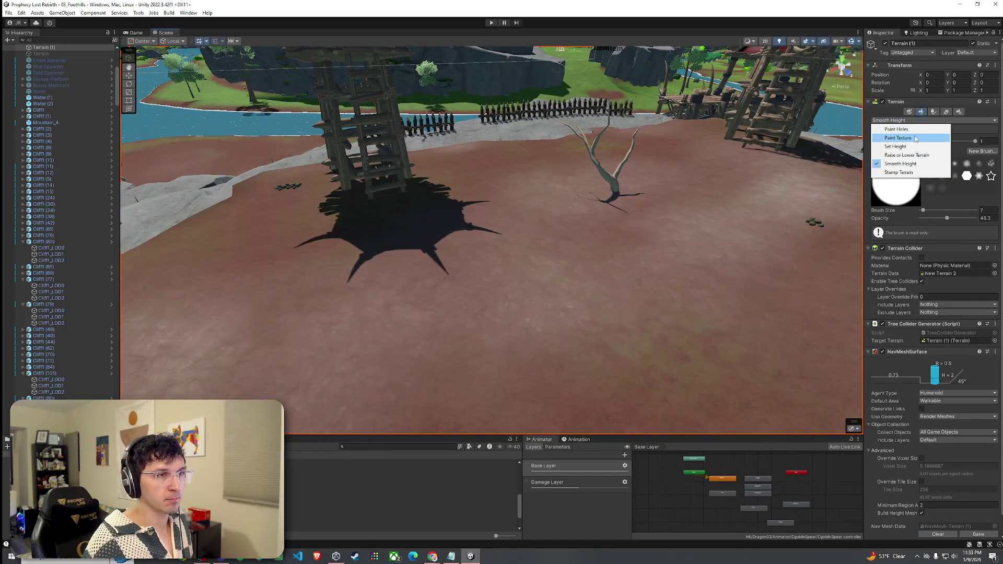
left_click(935, 112)
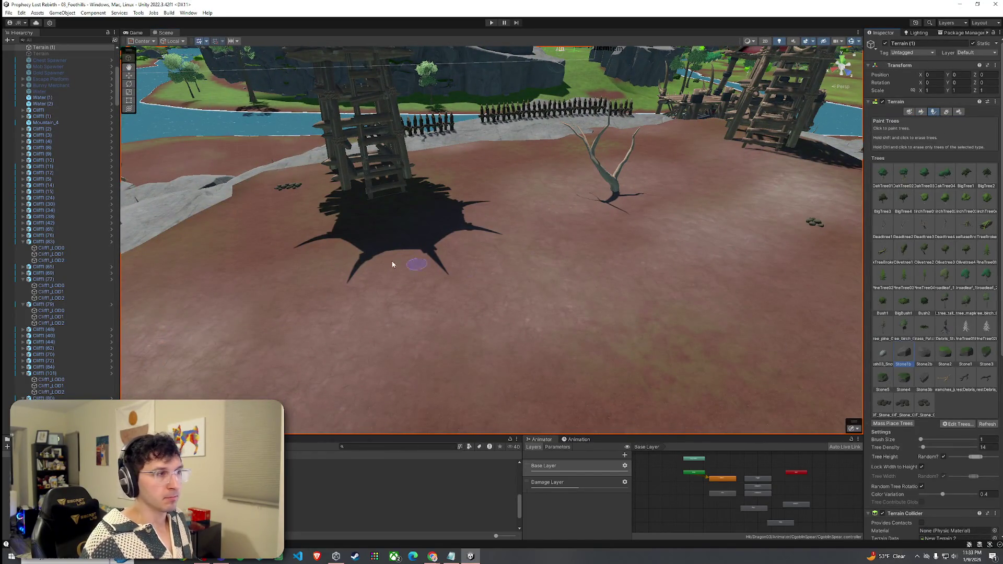
Step: Fly over the rock ledge, towers and village to an angled view of the arena
mouse_move(257, 185)
left_mouse_down()
mouse_move(425, 343)
mouse_move(460, 313)
mouse_move(484, 311)
mouse_move(459, 259)
mouse_move(538, 325)
mouse_move(638, 369)
mouse_move(800, 371)
left_mouse_up()
mouse_move(574, 293)
left_mouse_down()
mouse_move(683, 291)
mouse_move(340, 188)
mouse_move(449, 200)
mouse_move(638, 251)
mouse_move(587, 240)
mouse_move(617, 216)
mouse_move(645, 269)
left_mouse_up()
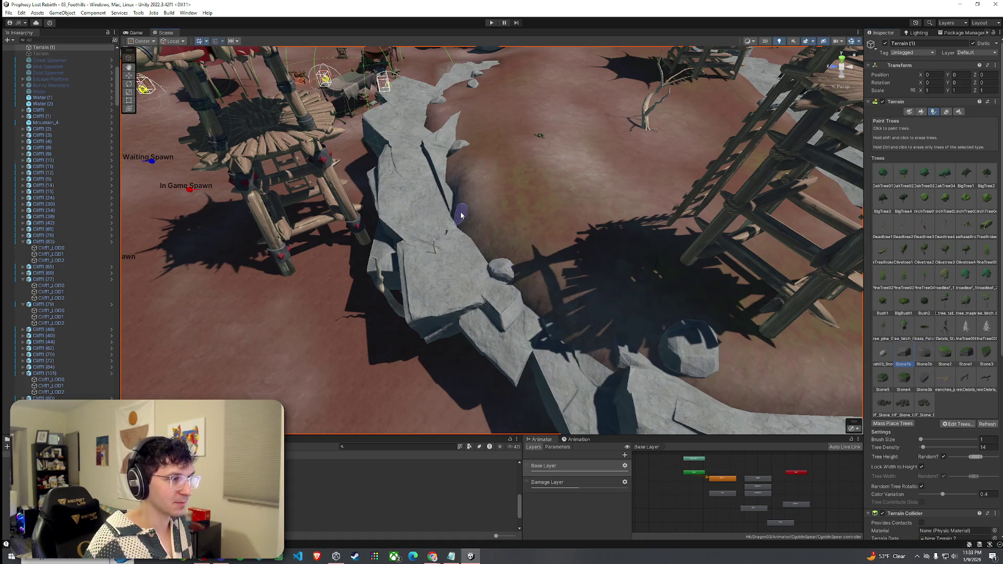
mouse_move(457, 219)
left_mouse_down()
mouse_move(631, 287)
mouse_move(619, 226)
left_mouse_up()
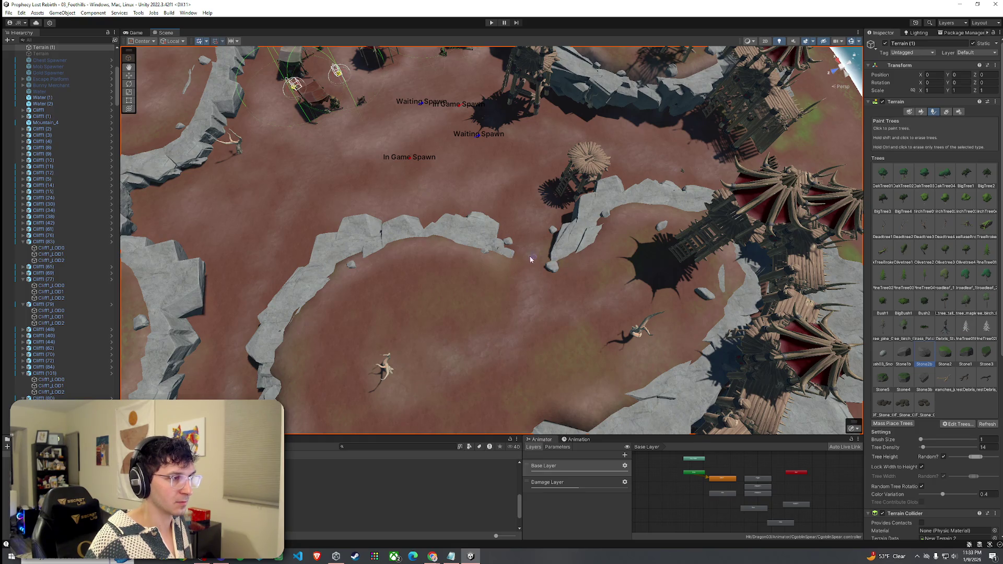
left_click_drag(562, 229, 403, 191)
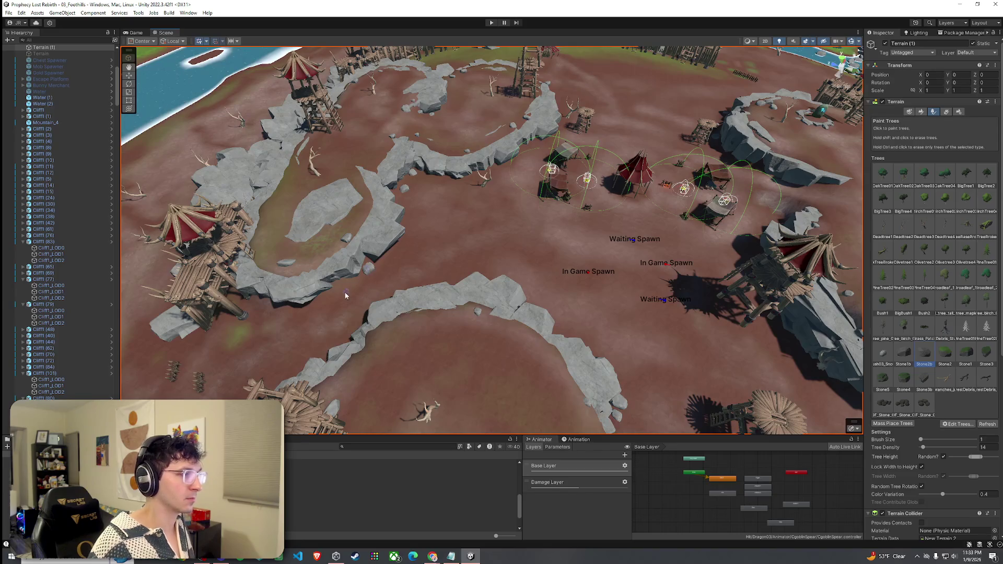
Step: Tour the camp in the Scene view, taking in the arena, spawn markers, river and fortifications
left_click_drag(254, 312, 534, 317)
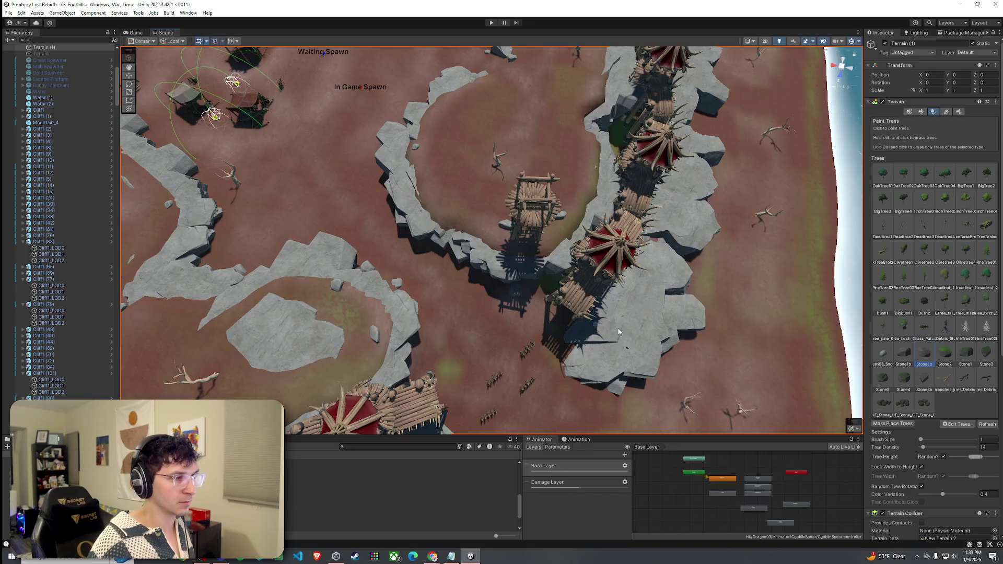
mouse_move(478, 283)
left_mouse_down()
mouse_move(405, 268)
mouse_move(396, 255)
mouse_move(343, 240)
left_mouse_up()
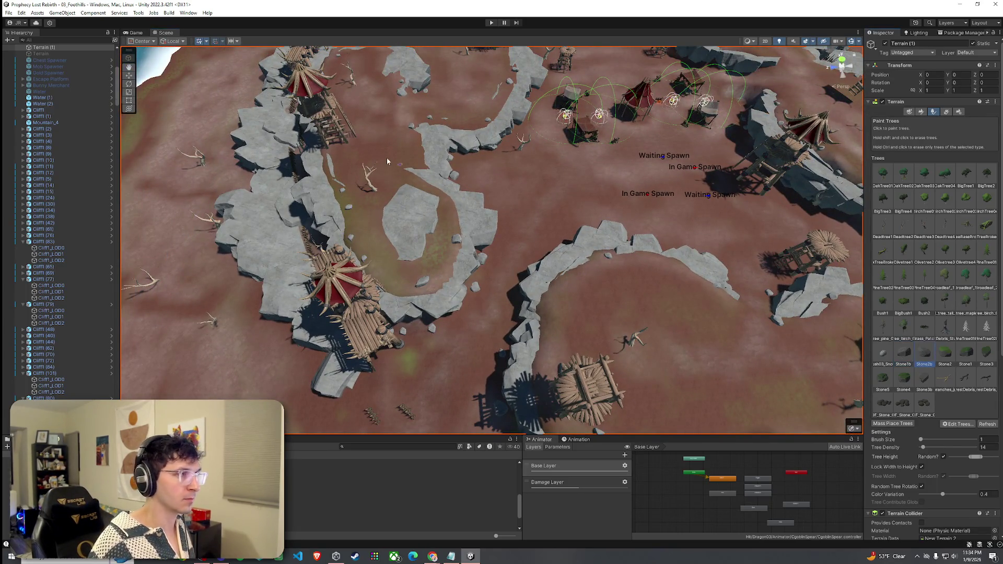
left_click_drag(364, 155, 374, 123)
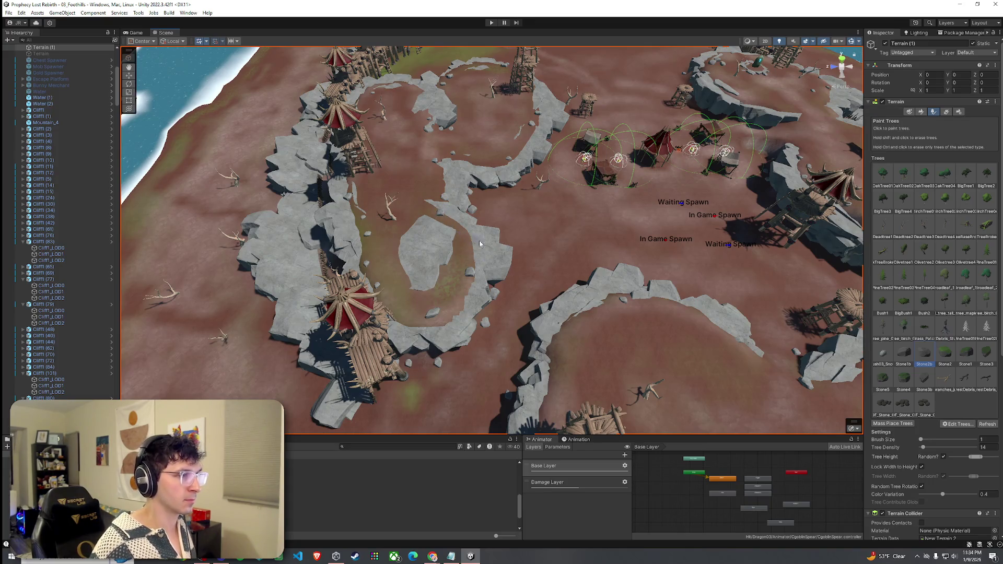
left_click_drag(453, 235, 525, 329)
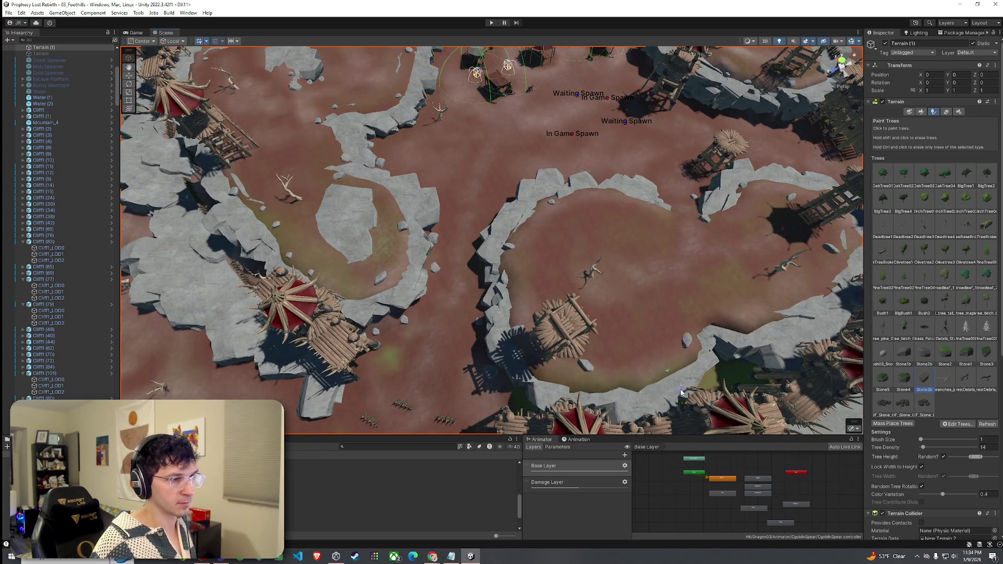
scroll(618, 255, "down", 5)
left_click_drag(619, 255, 637, 218)
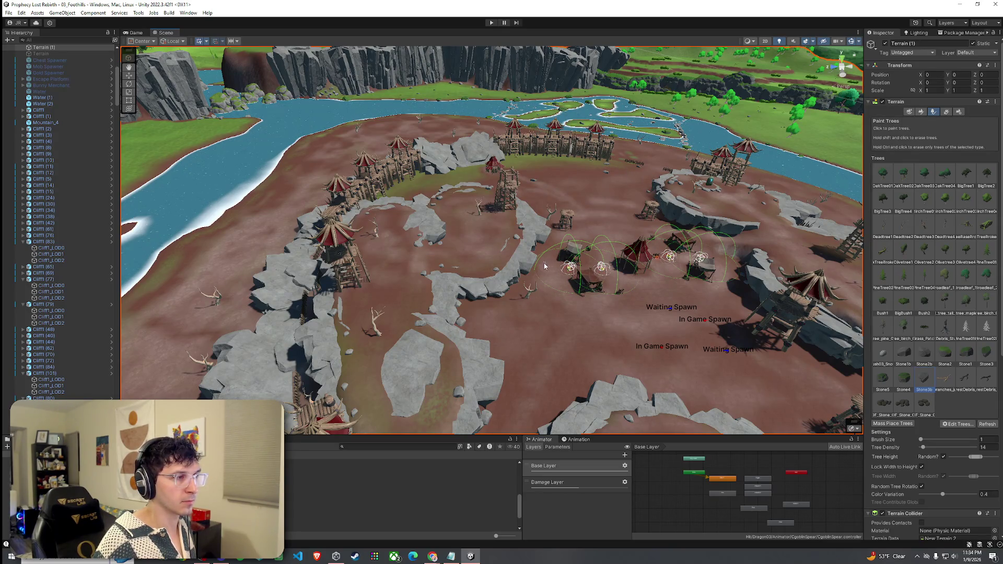
mouse_move(541, 252)
left_mouse_down()
mouse_move(871, 306)
mouse_move(517, 338)
left_mouse_up()
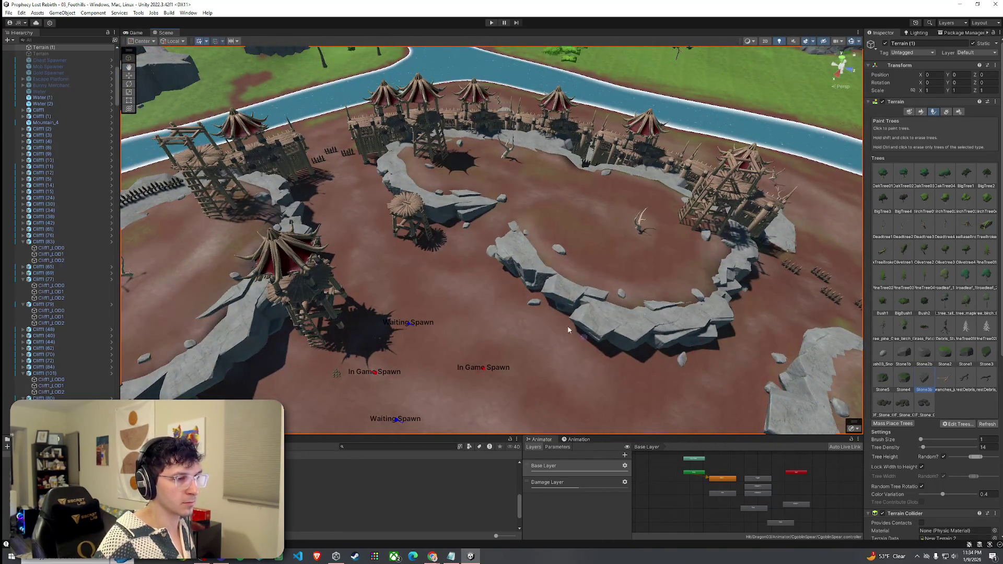
left_click_drag(391, 208, 443, 237)
mouse_move(376, 282)
left_mouse_down()
mouse_move(413, 277)
mouse_move(355, 176)
mouse_move(194, 209)
mouse_move(572, 302)
left_mouse_up()
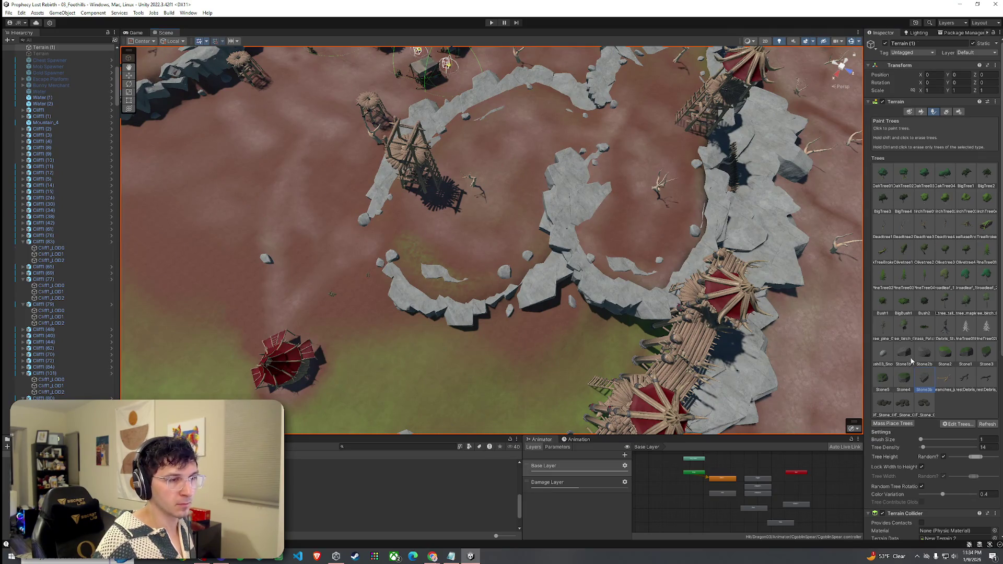
left_click_drag(403, 322, 352, 254)
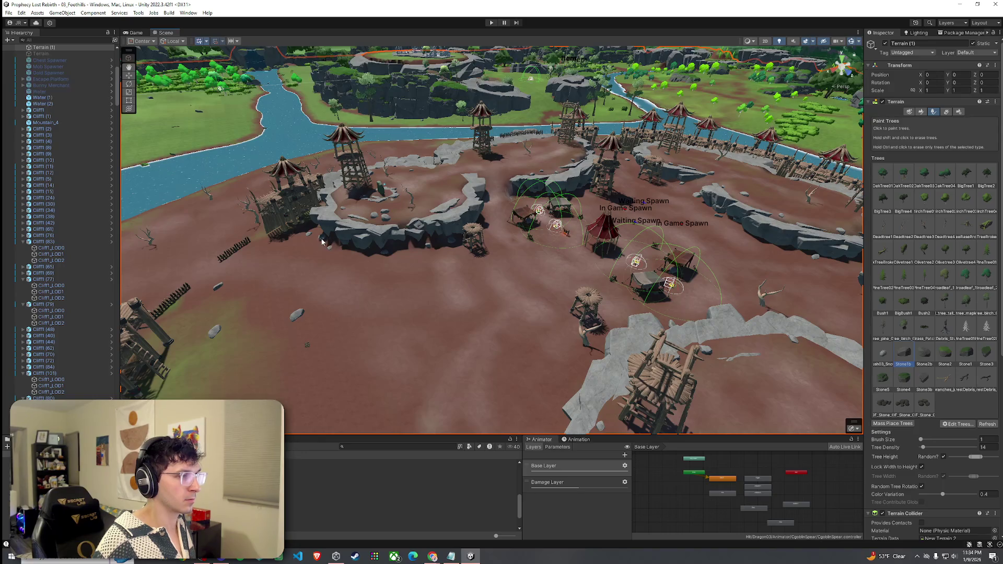
mouse_move(319, 250)
left_mouse_down()
mouse_move(313, 280)
mouse_move(402, 246)
mouse_move(401, 213)
mouse_move(502, 297)
mouse_move(448, 269)
mouse_move(542, 273)
mouse_move(764, 250)
mouse_move(846, 260)
mouse_move(701, 275)
mouse_move(613, 242)
mouse_move(755, 247)
mouse_move(628, 270)
mouse_move(313, 222)
mouse_move(504, 228)
mouse_move(517, 238)
left_mouse_up()
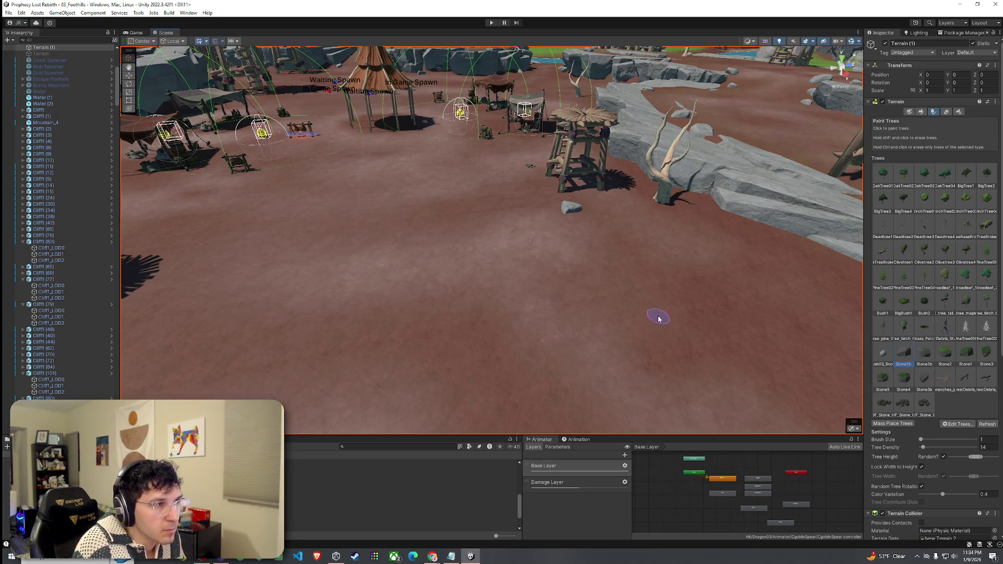
Step: Fly in under a tent, place a Stone2b boulder there, and switch to Smooth Height
left_click_drag(679, 259, 603, 263)
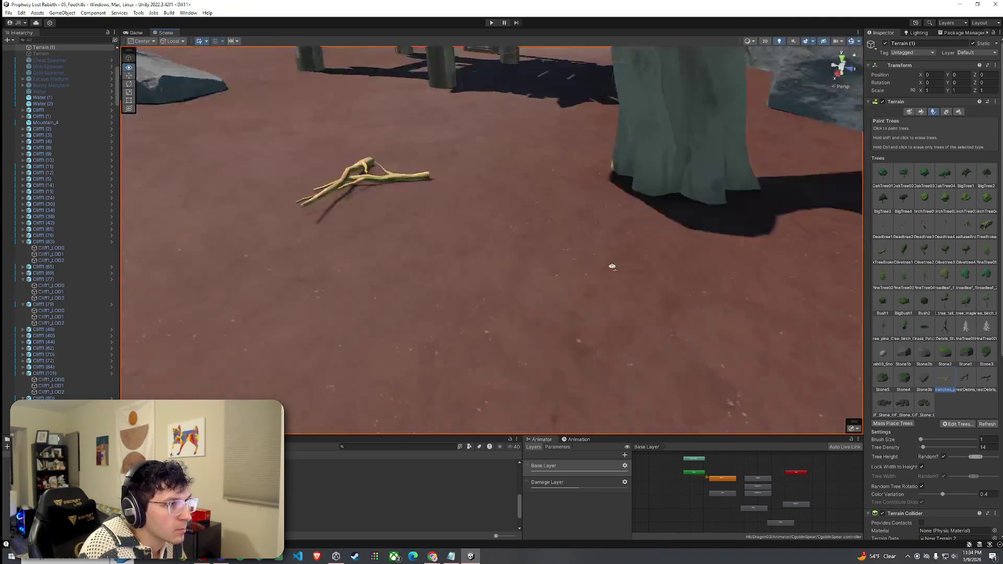
scroll(602, 262, "down", 8)
left_click(10, 13)
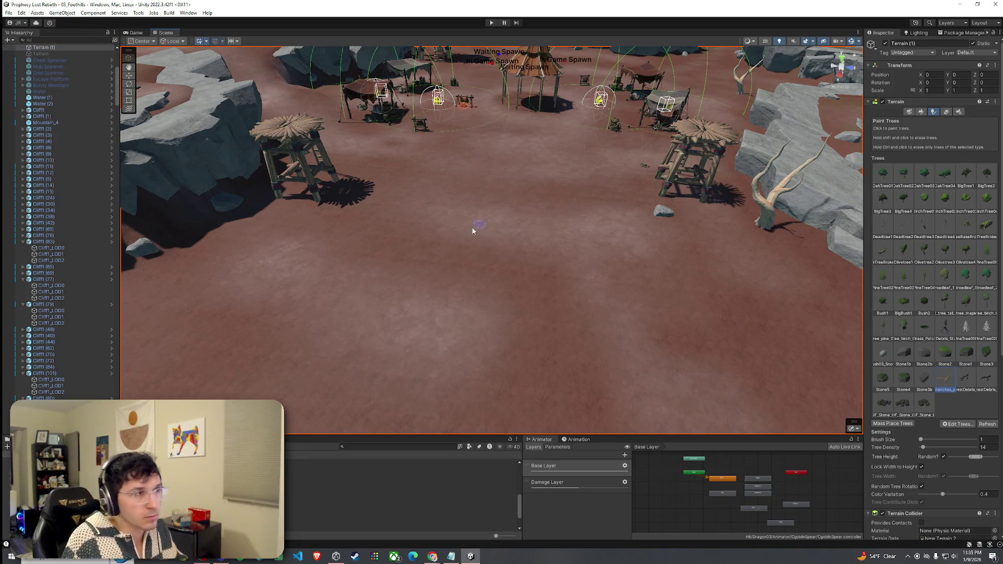
left_click_drag(481, 228, 473, 204)
scroll(470, 196, "up", 10)
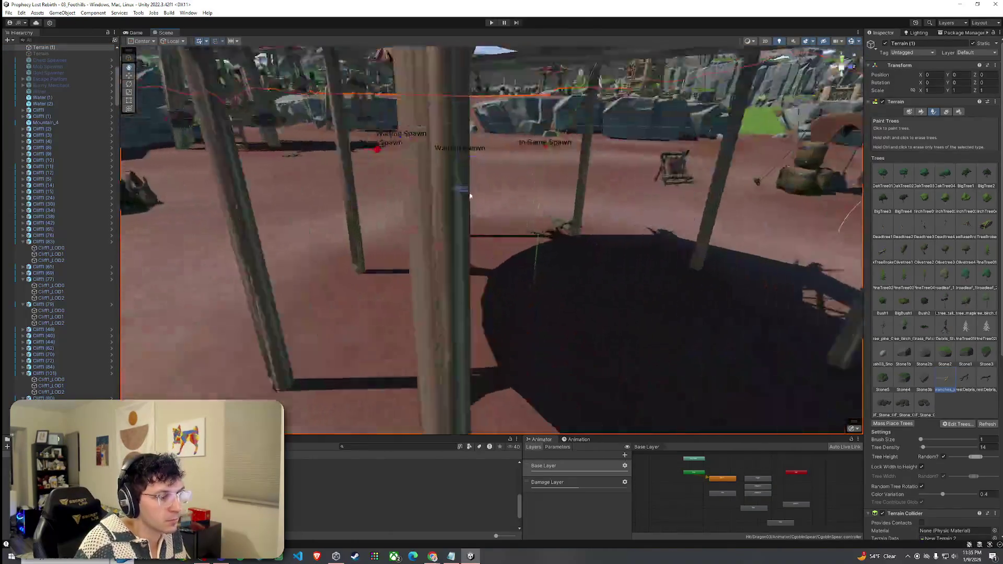
scroll(470, 196, "down", 4)
left_click(617, 373)
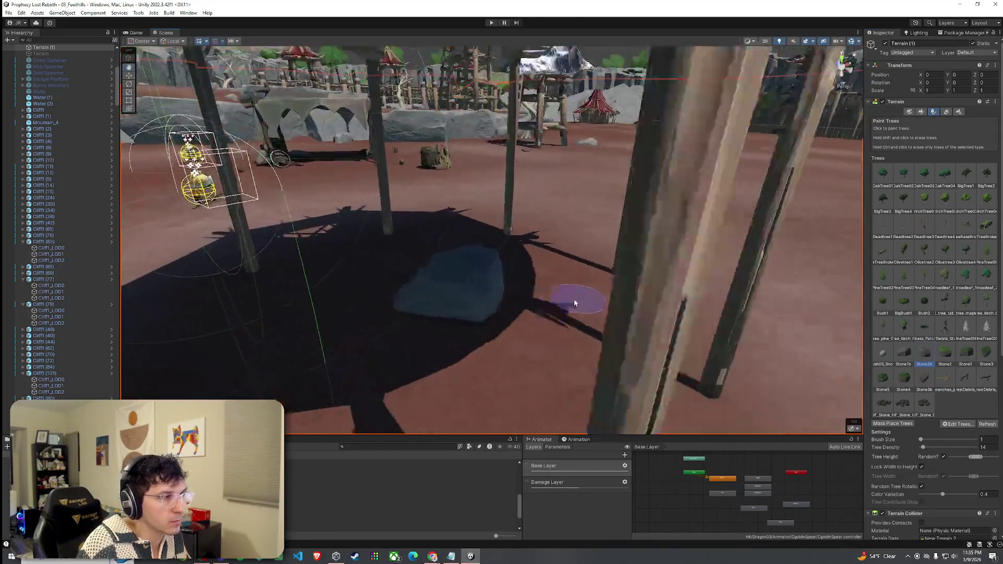
mouse_move(575, 303)
left_mouse_down()
mouse_move(341, 282)
mouse_move(459, 313)
mouse_move(449, 314)
mouse_move(517, 284)
mouse_move(484, 278)
mouse_move(275, 299)
mouse_move(199, 279)
mouse_move(371, 306)
mouse_move(368, 353)
left_mouse_up()
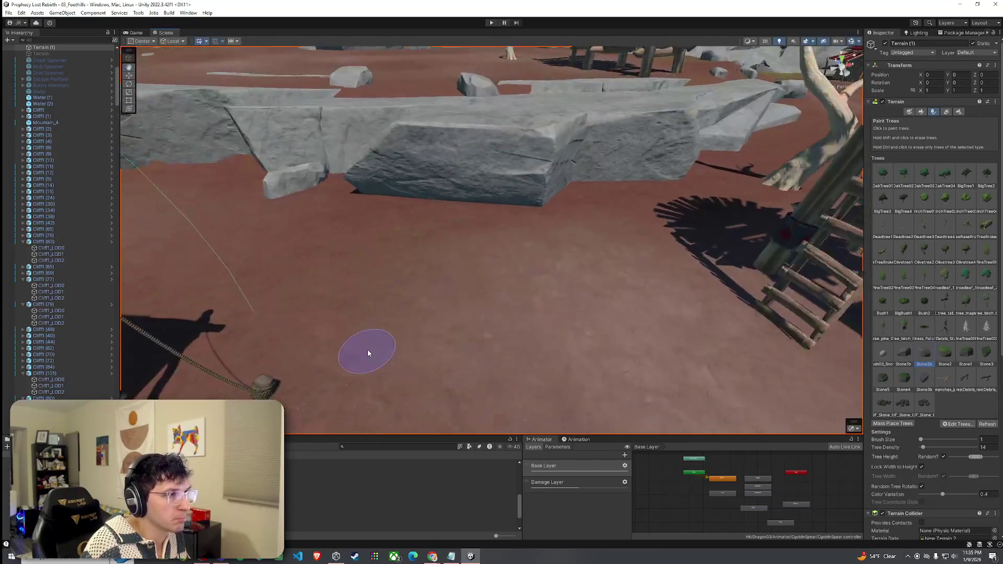
left_click(920, 111)
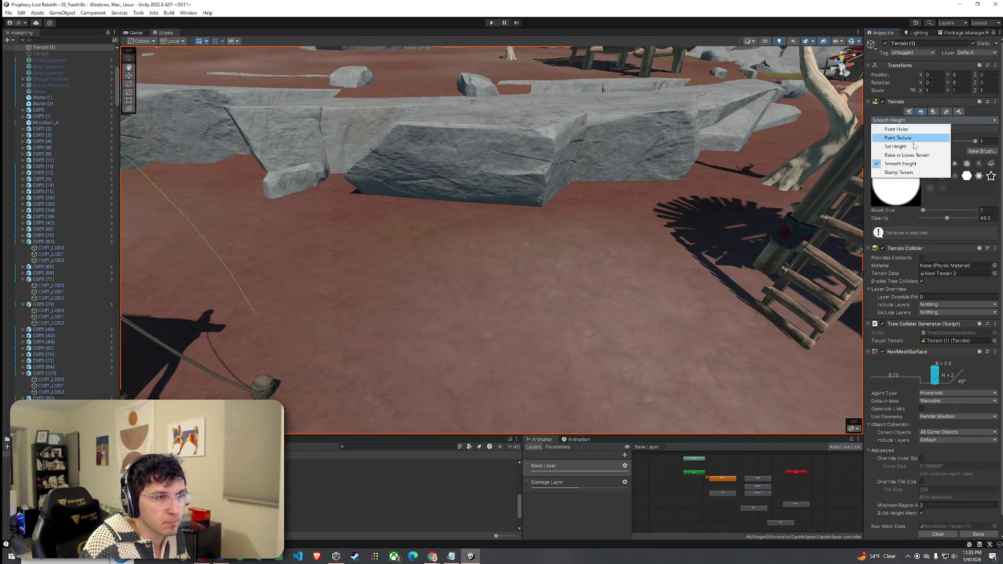
Step: Sculpt a small mound beside the dead tree with Raise or Lower Terrain at opacity 14.5, smoothing it
left_click(913, 155)
left_click_drag(947, 219, 928, 219)
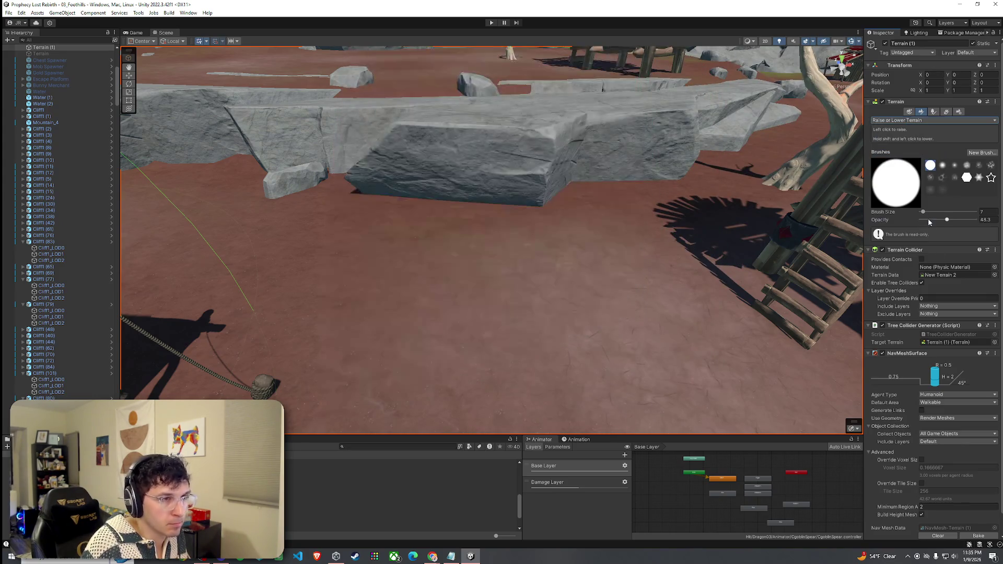
mouse_move(510, 208)
left_mouse_down()
mouse_move(610, 259)
mouse_move(685, 202)
mouse_move(348, 199)
mouse_move(274, 265)
mouse_move(418, 265)
left_mouse_up()
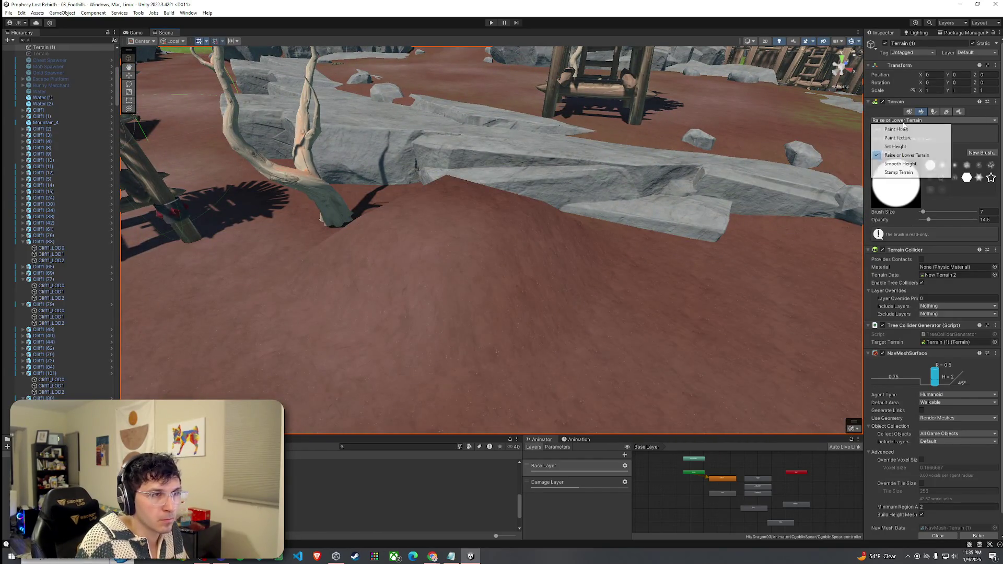
left_click(903, 163)
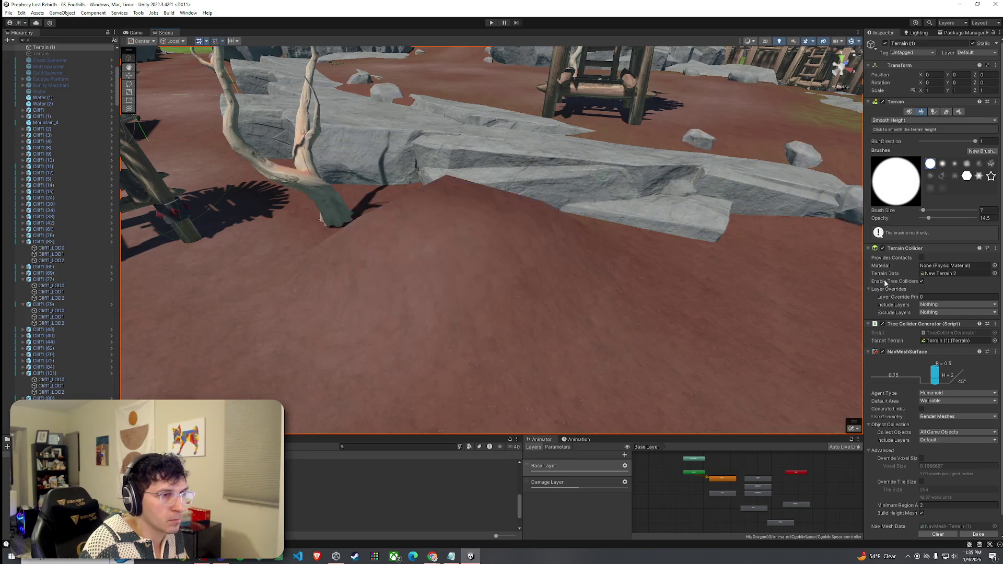
mouse_move(505, 213)
left_mouse_down()
mouse_move(329, 219)
mouse_move(422, 231)
mouse_move(367, 242)
mouse_move(381, 249)
mouse_move(528, 240)
mouse_move(649, 211)
mouse_move(569, 217)
mouse_move(609, 221)
mouse_move(485, 220)
mouse_move(600, 232)
mouse_move(795, 191)
left_mouse_up()
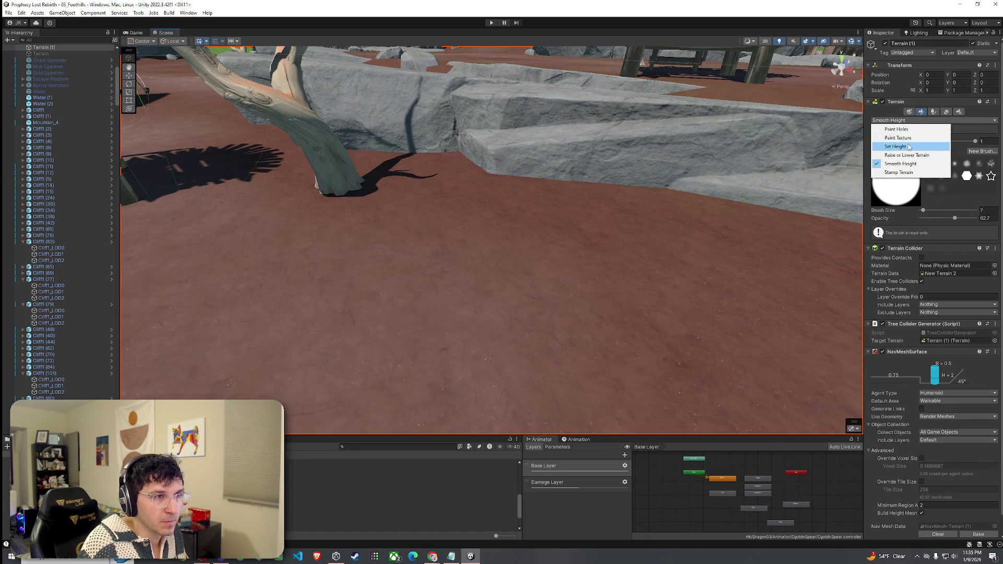
left_click(910, 155)
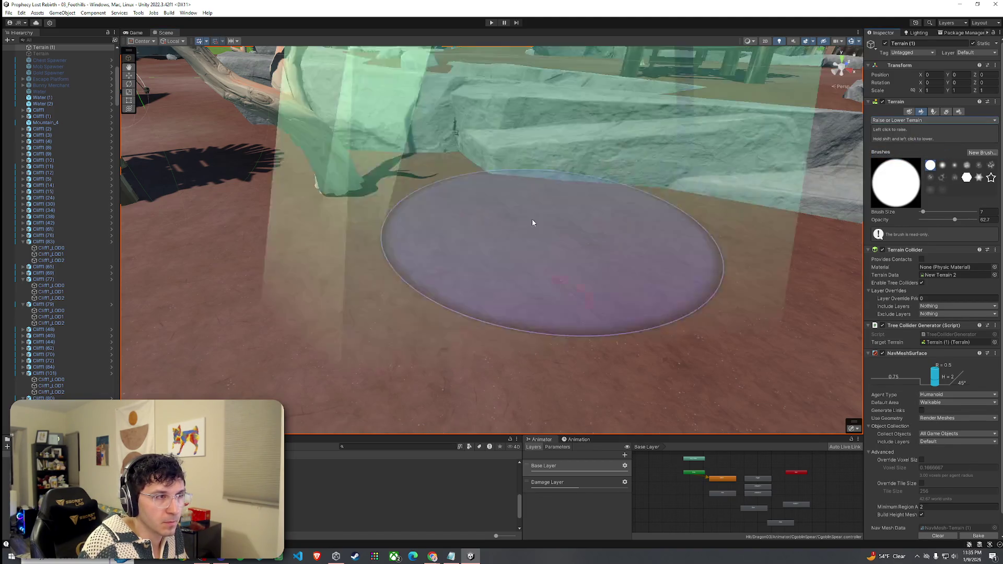
mouse_move(441, 259)
left_mouse_down()
mouse_move(489, 253)
mouse_move(553, 224)
mouse_move(575, 229)
left_mouse_up()
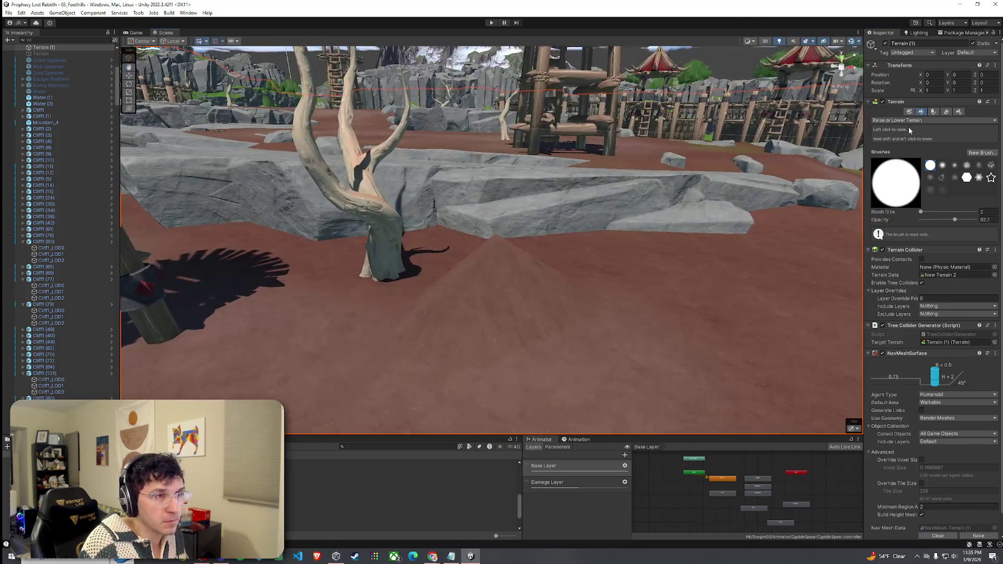
Step: Set the terrain tool to Paint Trees for placing stones
left_click(933, 112)
left_click(920, 112)
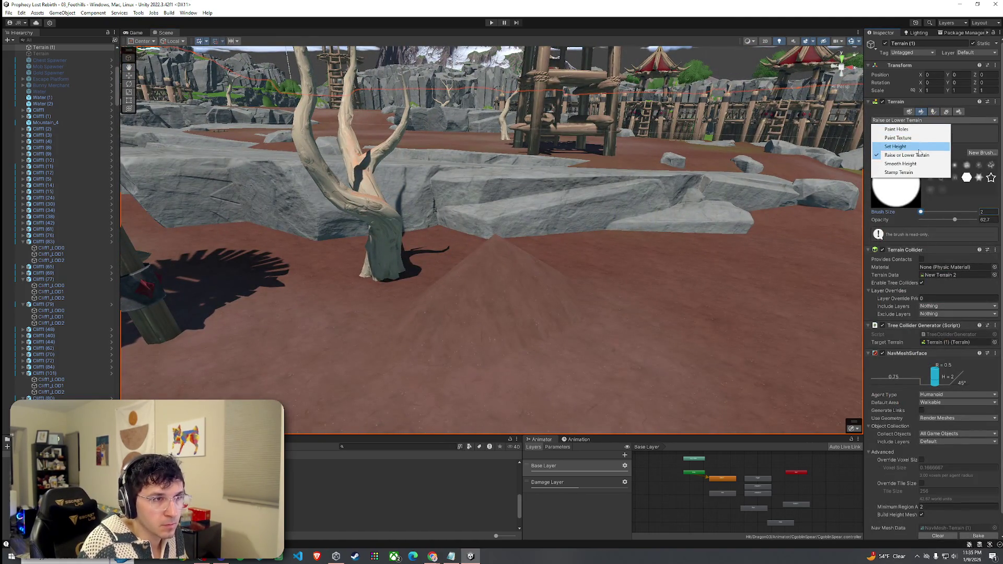
left_click(933, 111)
left_click(933, 112)
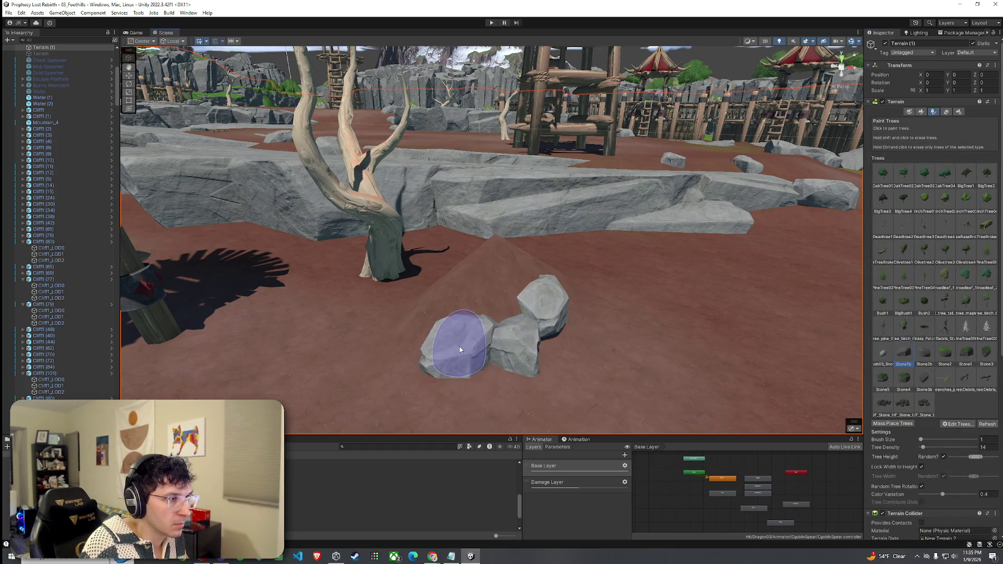
Step: Swing the view to face the stone pile and set the terrain tool to Paint Texture
mouse_move(560, 317)
left_mouse_down()
mouse_move(348, 325)
mouse_move(403, 258)
mouse_move(380, 303)
mouse_move(368, 378)
left_mouse_up()
left_click_drag(453, 341, 343, 326)
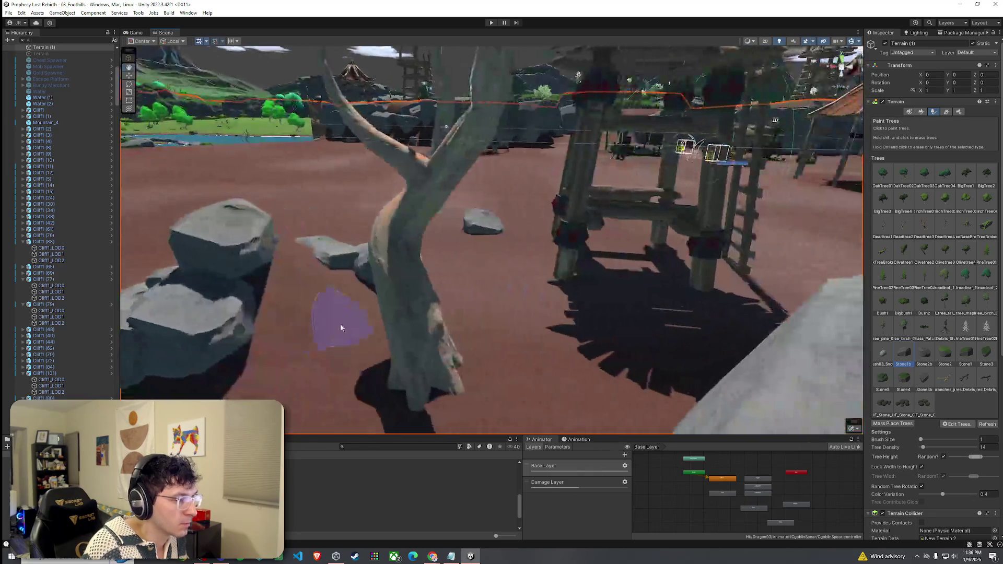
mouse_move(358, 291)
left_mouse_down()
mouse_move(549, 340)
mouse_move(746, 307)
mouse_move(528, 256)
mouse_move(589, 329)
mouse_move(528, 332)
mouse_move(728, 306)
mouse_move(706, 316)
left_mouse_up()
left_click(921, 112)
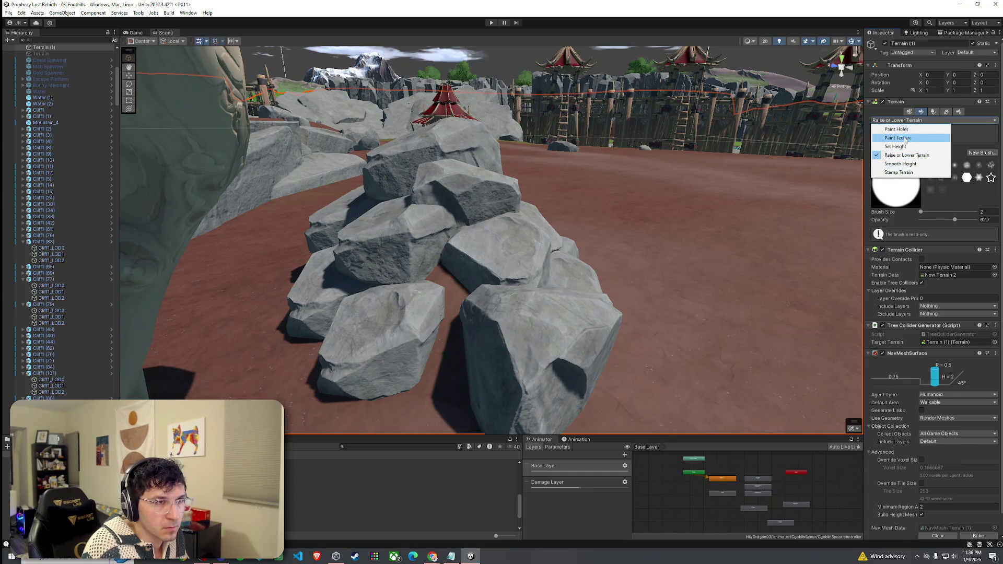
left_click(905, 138)
Step: Pull back to a wide view of camp, rocks and river and save the scene
mouse_move(586, 302)
left_mouse_down()
mouse_move(477, 308)
mouse_move(640, 275)
mouse_move(772, 286)
mouse_move(999, 244)
mouse_move(208, 287)
mouse_move(223, 280)
left_mouse_up()
key("s")
left_click_drag(282, 319, 308, 321)
left_click(8, 13)
left_click(20, 50)
key("w")
mouse_move(339, 203)
left_mouse_down()
mouse_move(236, 209)
mouse_move(293, 244)
mouse_move(218, 181)
mouse_move(230, 206)
left_mouse_up()
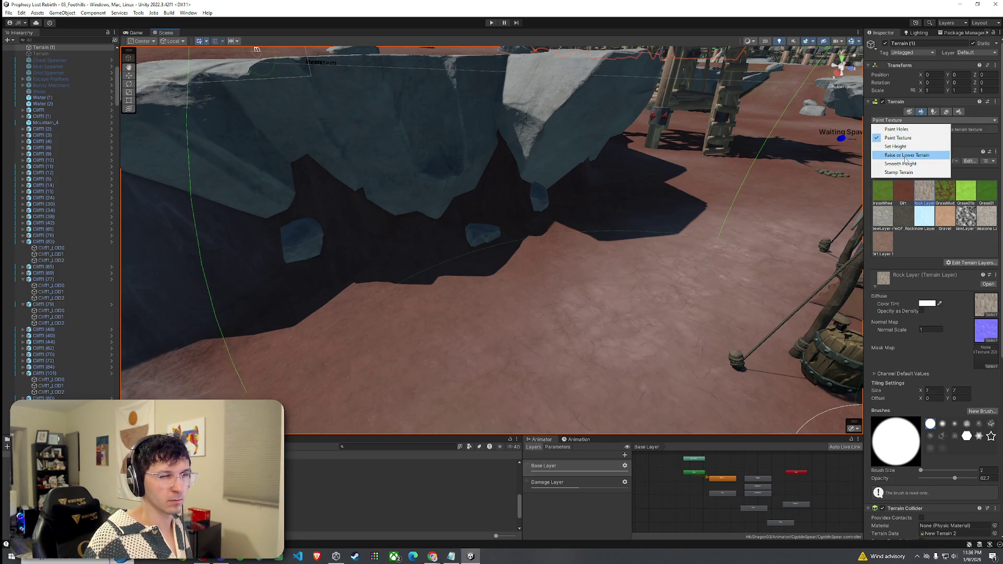
Step: Raise a dirt spike under the cliff at opacity 18.8, then smooth it with Smooth Height
left_click(906, 158)
left_click(931, 220)
mouse_move(582, 299)
left_mouse_down()
mouse_move(448, 337)
mouse_move(603, 321)
left_mouse_up()
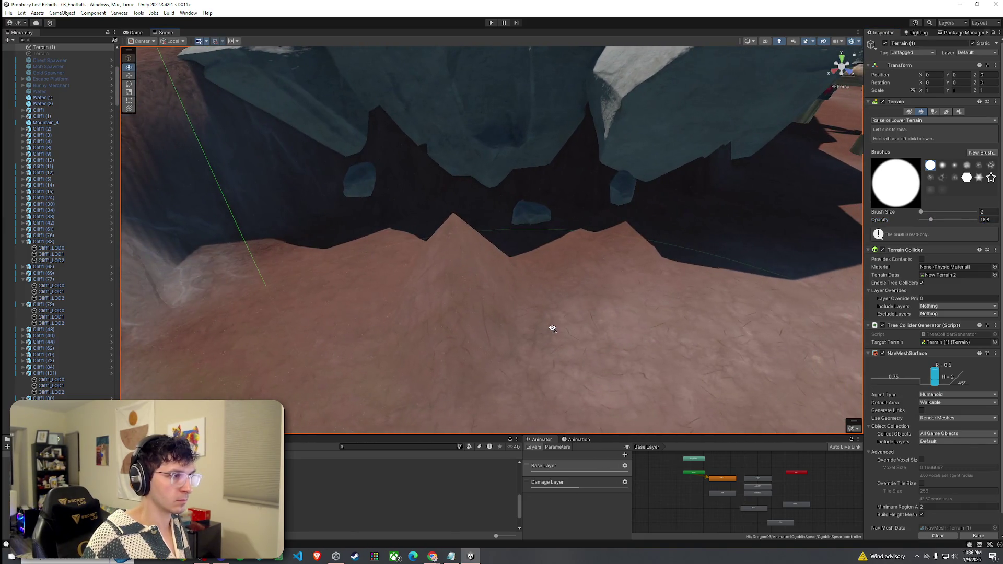
left_click(919, 120)
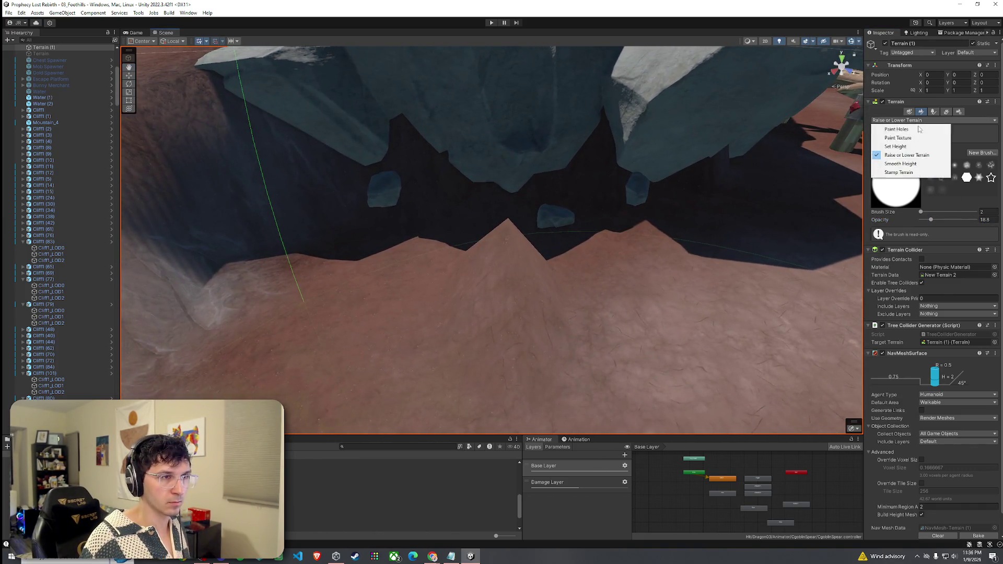
left_click(900, 163)
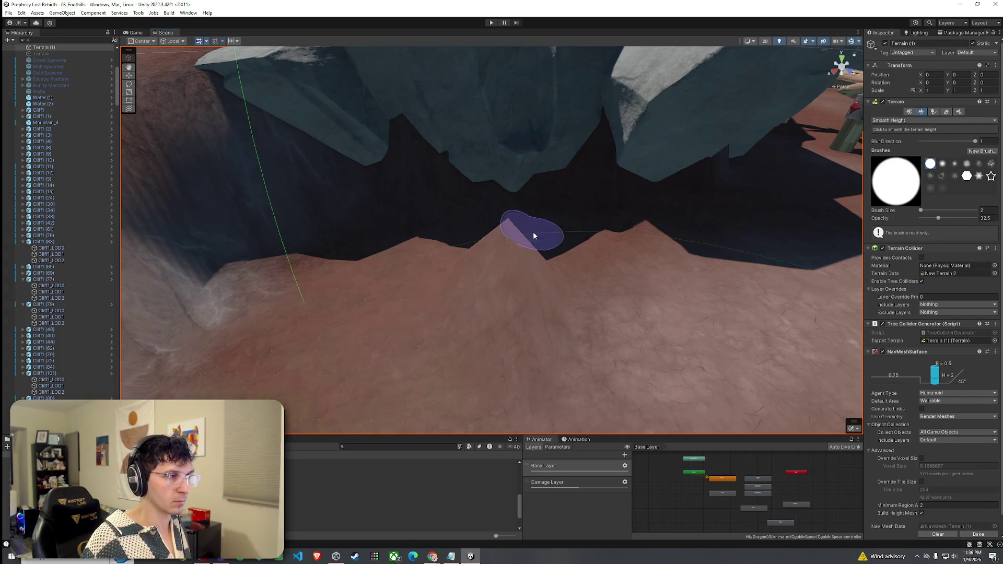
left_click(919, 121)
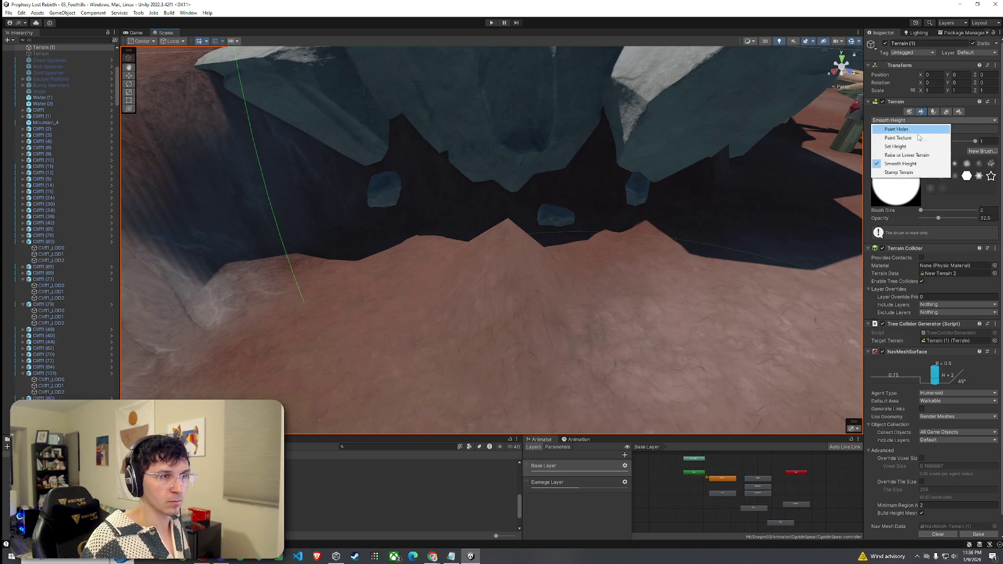
left_click(900, 146)
Step: Drop brush opacity to 0.2 and place a Stone2b boulder near the centre with Paint Trees
left_click_drag(938, 220, 921, 220)
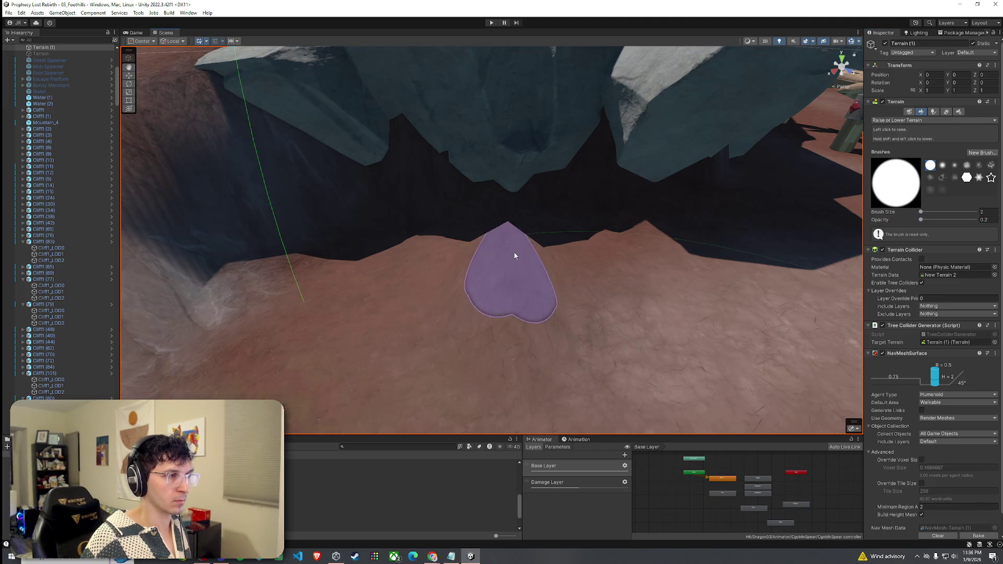
left_click(910, 121)
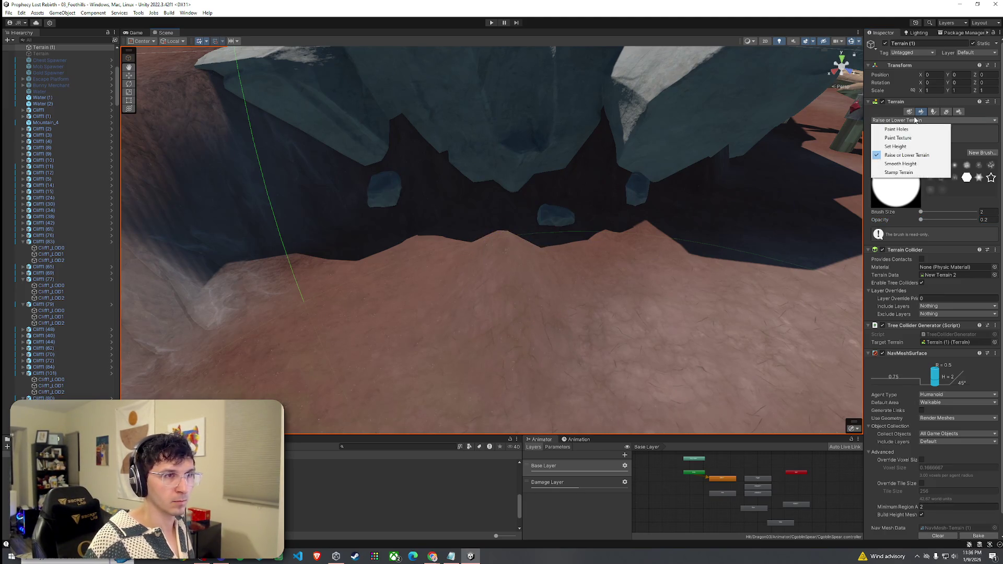
left_click(933, 111)
left_click(595, 326)
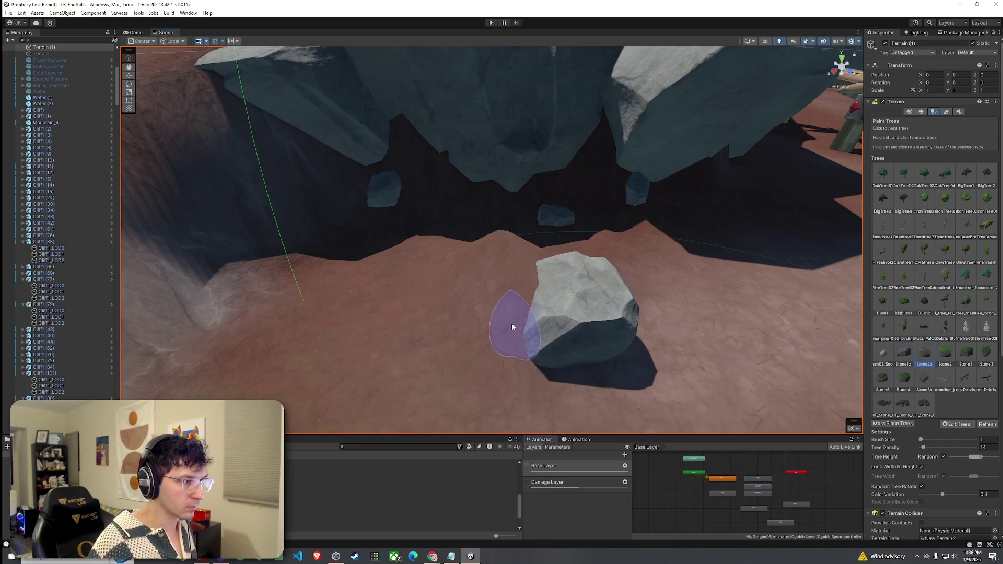
Step: Paint several Stone1b boulders around the existing rocks and swap in a larger Stone3b one
left_click(452, 277)
left_click(904, 360)
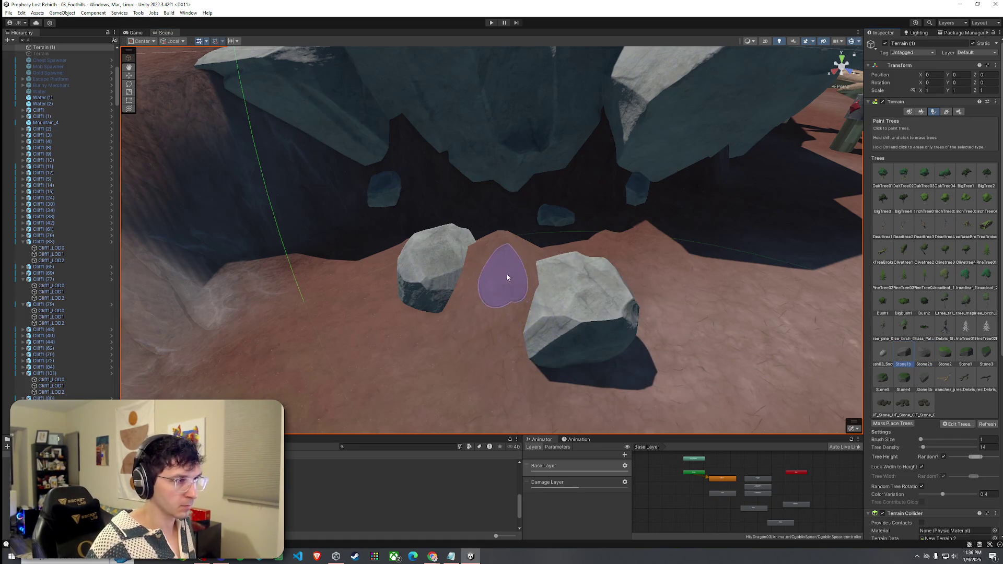
left_click(503, 274)
left_click(495, 346)
left_click(440, 314)
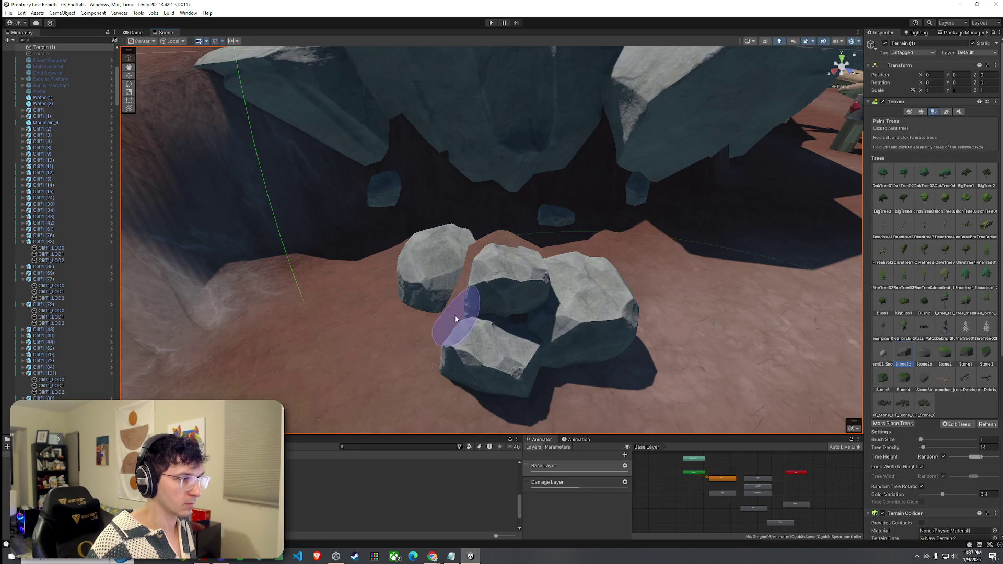
left_click(456, 315)
left_click(924, 378)
mouse_move(507, 275)
left_mouse_down()
mouse_move(716, 302)
mouse_move(505, 249)
mouse_move(441, 285)
mouse_move(510, 303)
left_mouse_up()
Step: Fill the left side of the rock pile with Stone1b boulders
left_click(904, 357)
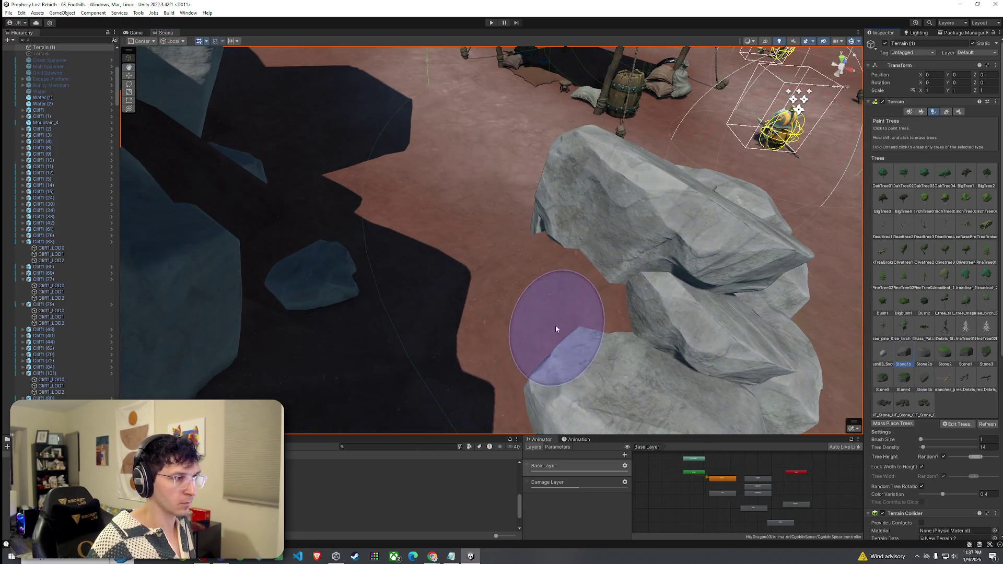
left_click(464, 348)
mouse_move(464, 348)
left_mouse_down()
mouse_move(500, 297)
mouse_move(772, 286)
mouse_move(811, 226)
mouse_move(746, 242)
mouse_move(487, 224)
left_mouse_up()
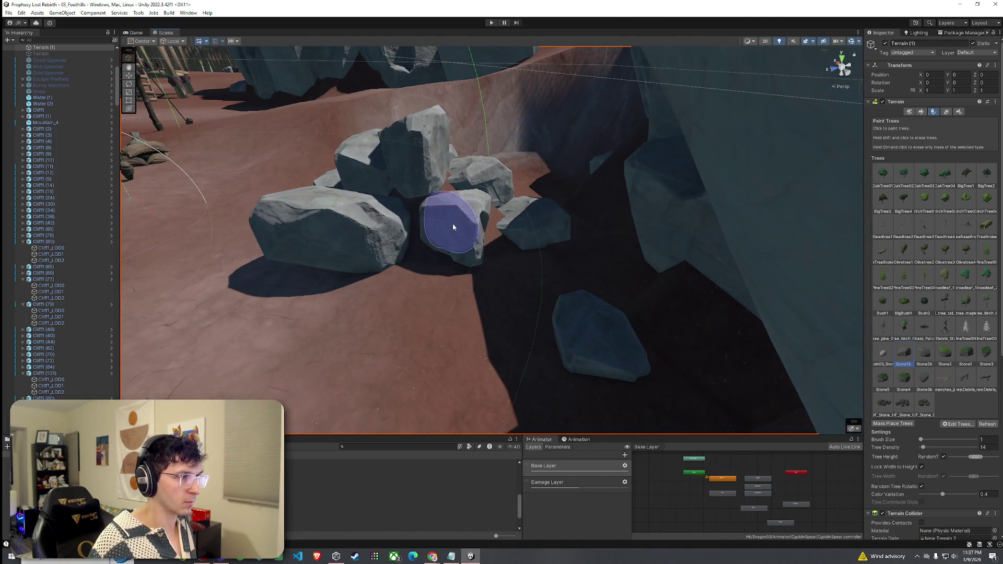
left_click(459, 228)
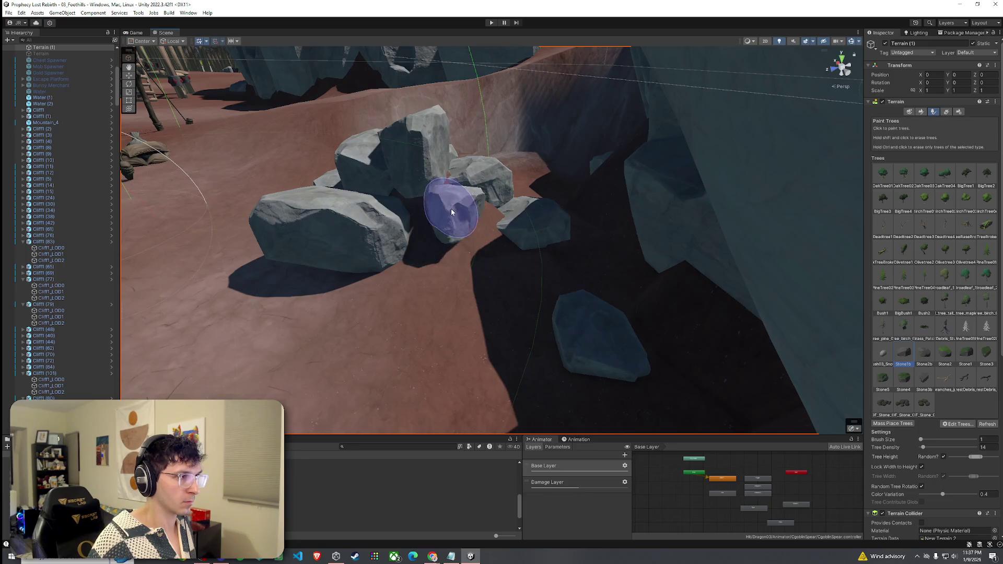
left_click(423, 226)
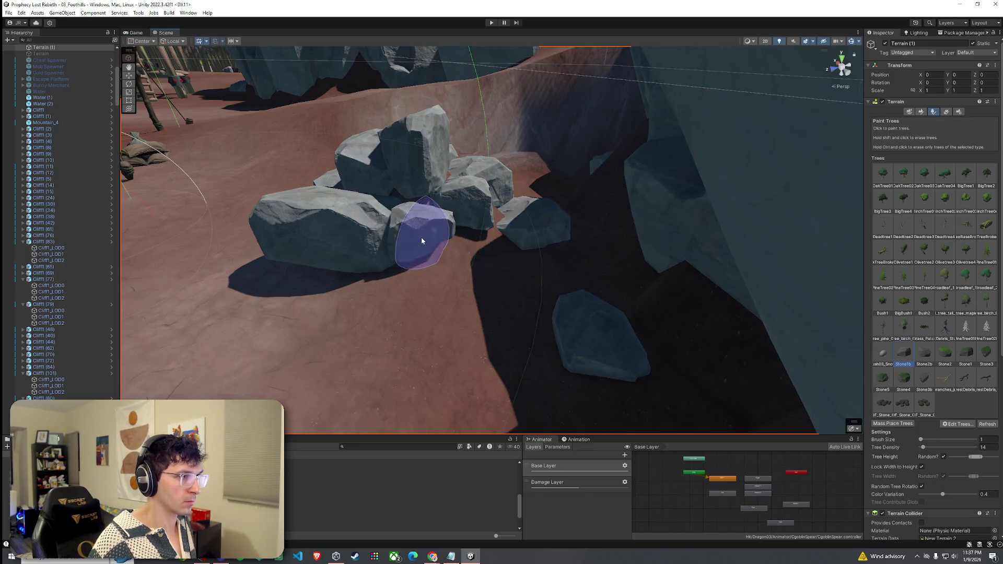
Step: Add an elongated Stone2b stone at the pile's centre, then inspect the pile and reselect Stone1b
left_click(924, 355)
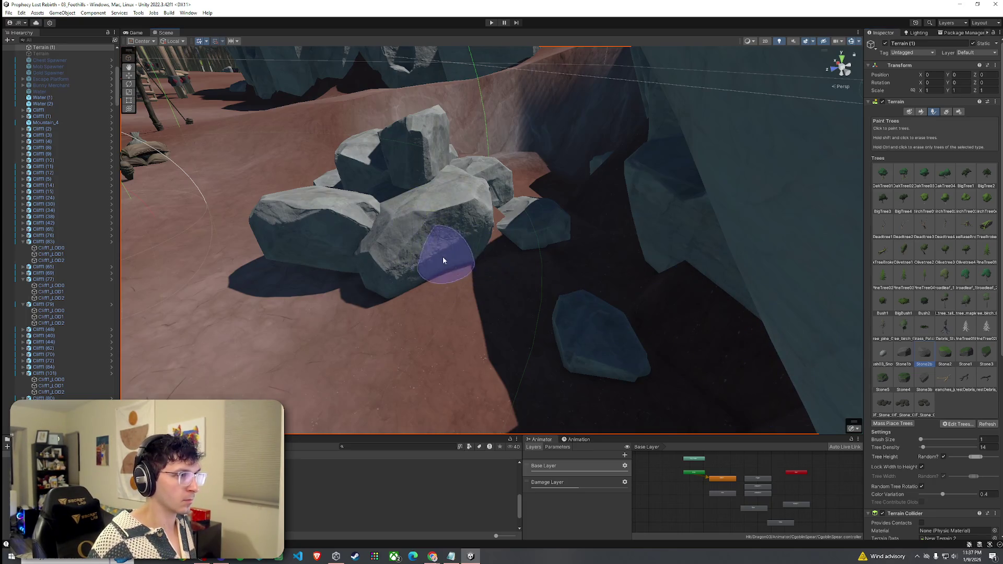
left_click(444, 257)
scroll(506, 264, "up", 3)
mouse_move(459, 253)
left_mouse_down("alt")
mouse_move(497, 291)
mouse_move(576, 293)
left_mouse_up("alt")
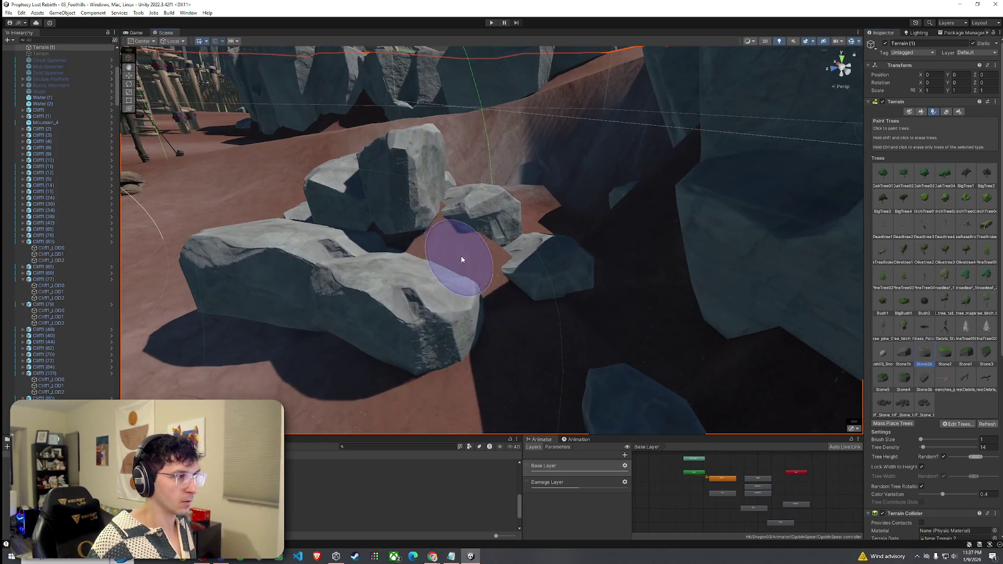
scroll(576, 292, "down", 6)
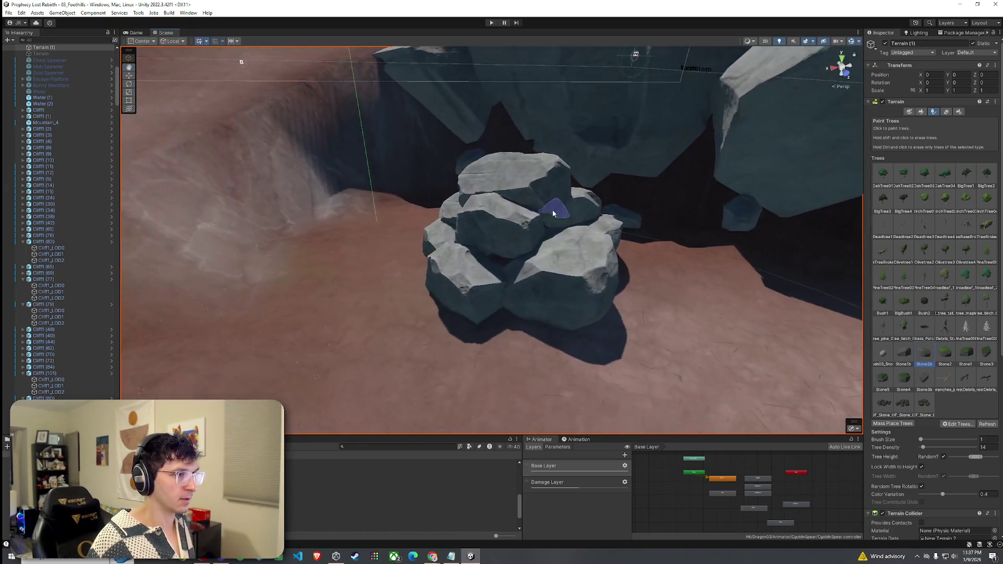
scroll(525, 184, "up", 2)
scroll(525, 185, "up", 4)
scroll(522, 217, "down", 2)
left_click(903, 353)
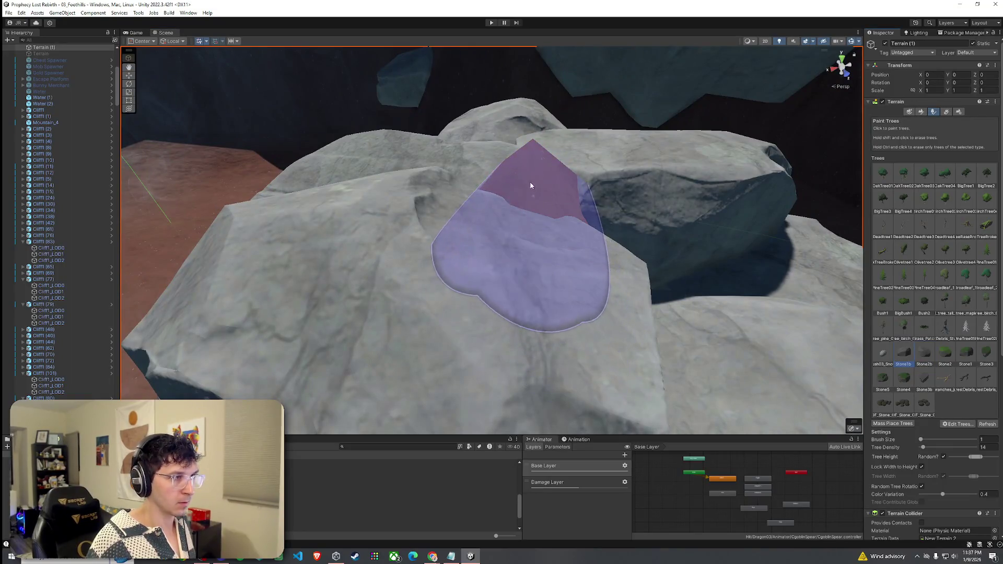
mouse_move(531, 185)
left_mouse_down("alt")
mouse_move(557, 220)
mouse_move(797, 211)
mouse_move(477, 201)
mouse_move(703, 255)
left_mouse_up("alt")
scroll(557, 220, "down", 4)
scroll(601, 217, "up", 2)
Step: Zoom out, cancel a Save As, and bring the browser playing the YouTube Short forward
scroll(477, 201, "down", 4)
scroll(537, 210, "down", 5)
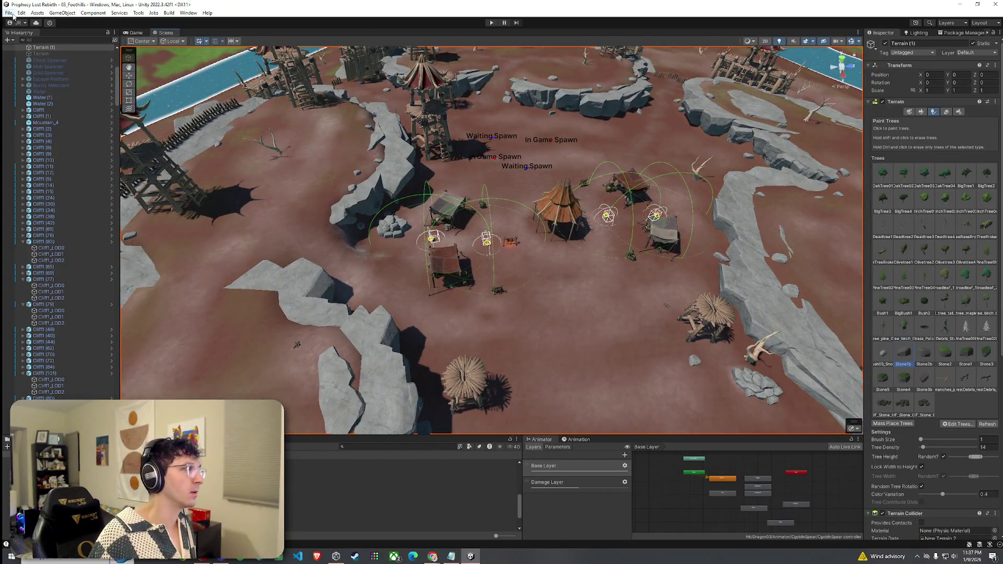
left_click(11, 14)
left_click(24, 52)
left_click(417, 25)
left_click(9, 12)
left_click(256, 52)
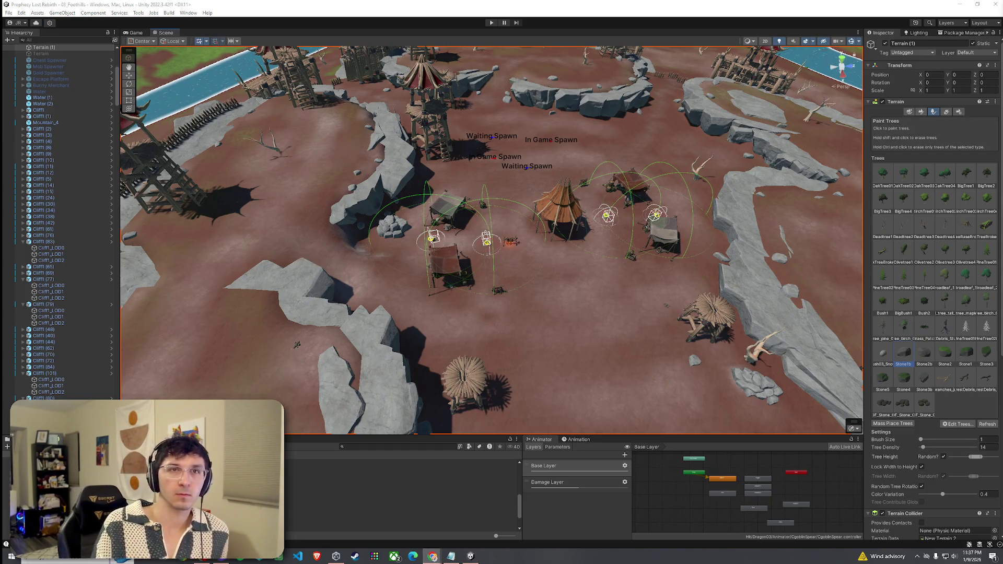
key("shift+super+Left")
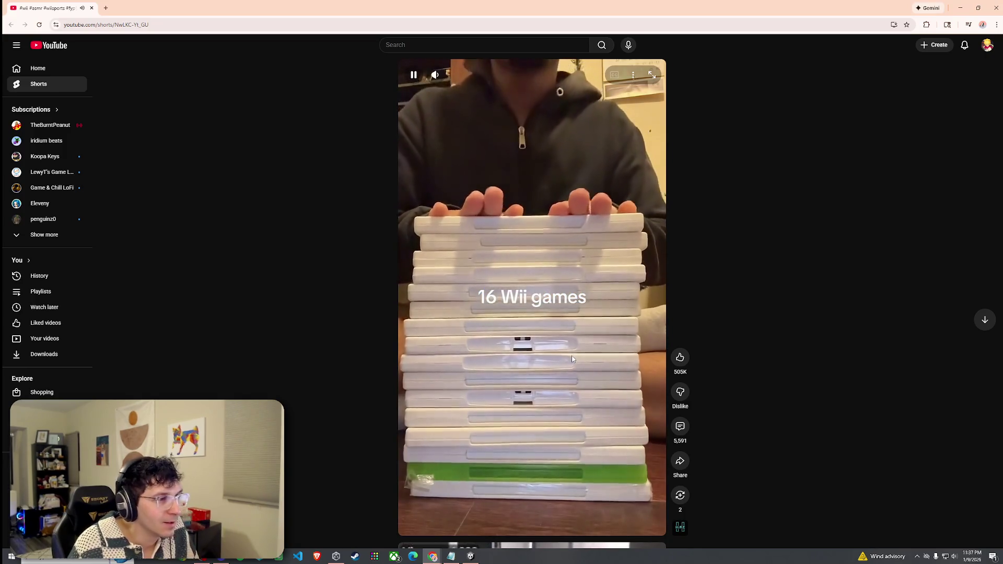
Step: Pause the Wii games Short and close Chrome to return to Unity
left_click(588, 354)
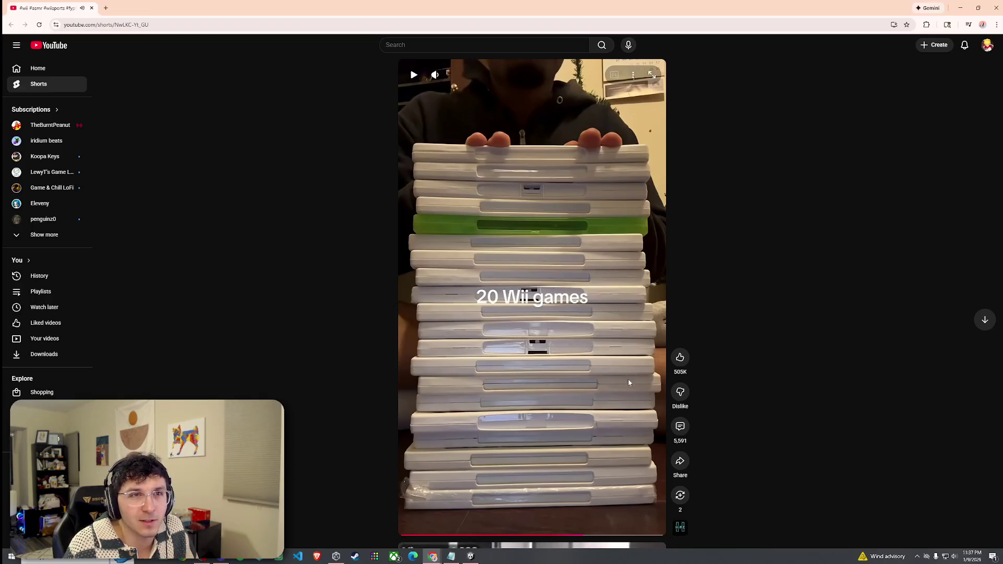
left_click(997, 5)
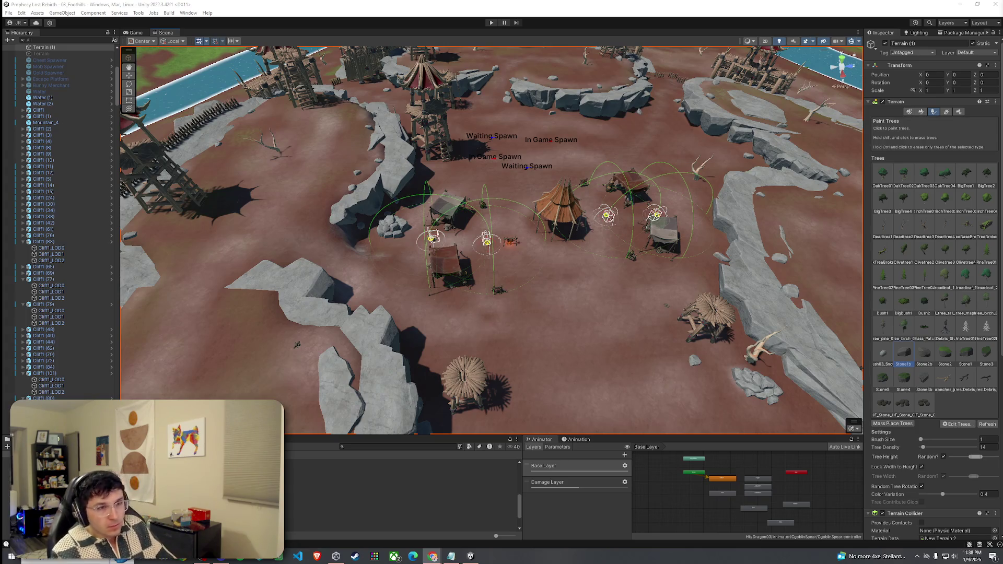
Step: Try Raise or Lower Terrain and Paint Details, then return to Paint Trees
left_click(920, 113)
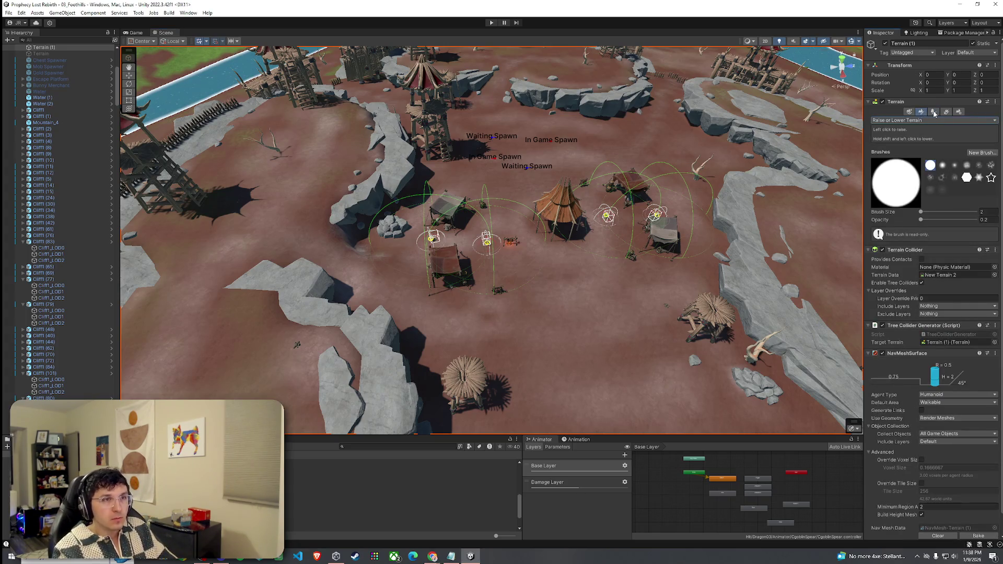
left_click_drag(548, 259, 618, 206)
scroll(618, 205, "up", 8)
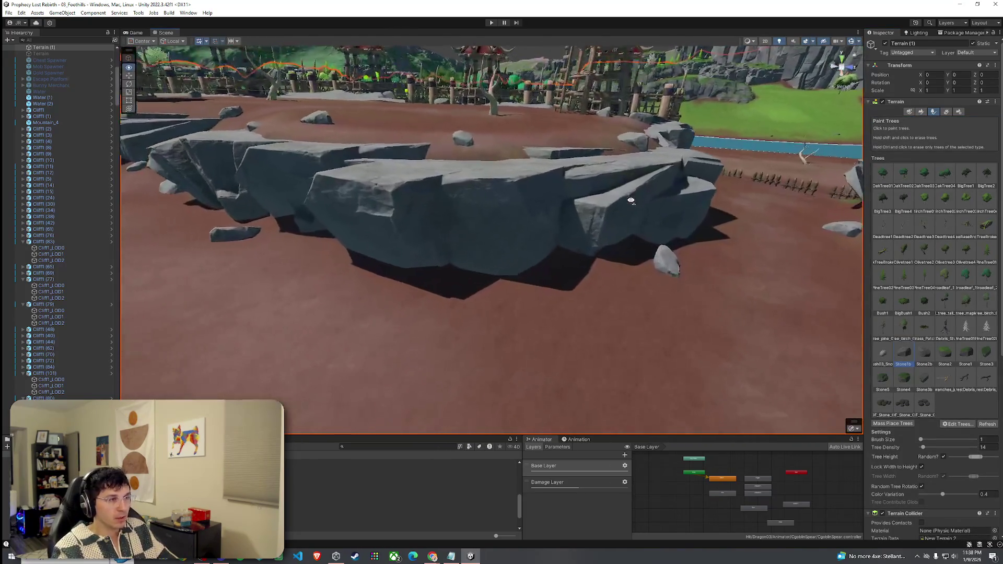
left_click(921, 112)
left_click(914, 121)
left_click(565, 284)
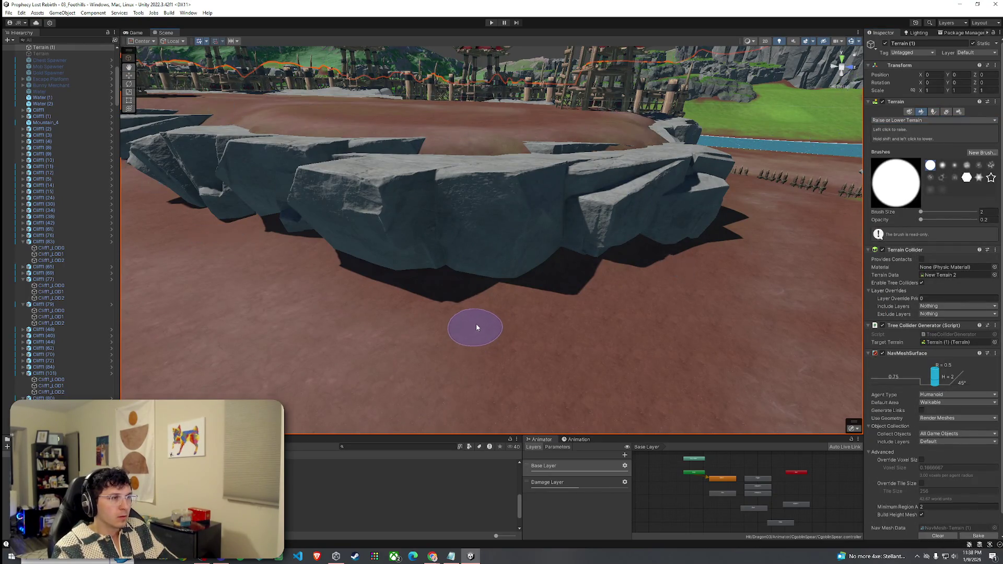
scroll(501, 341, "up", 6)
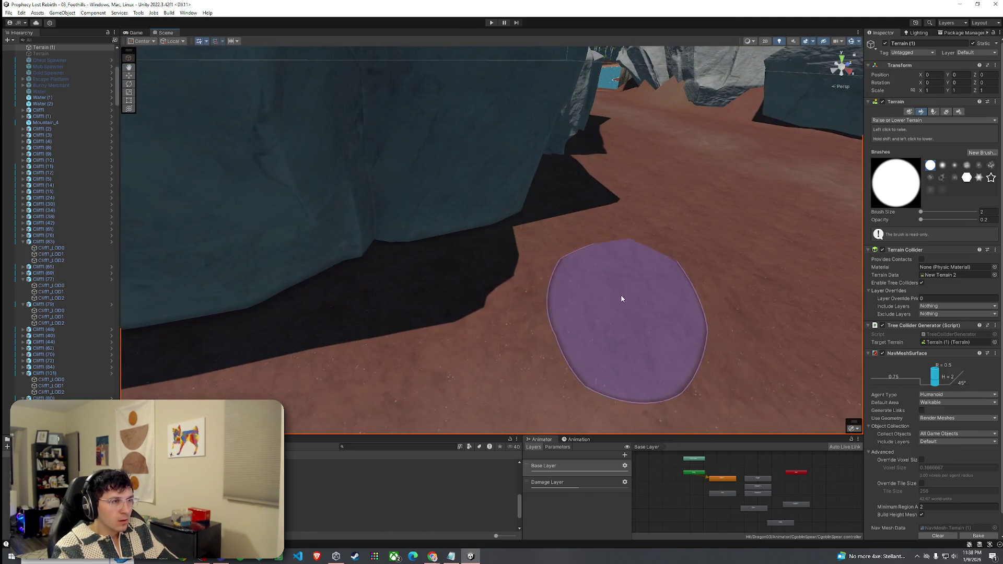
scroll(444, 326, "down", 5)
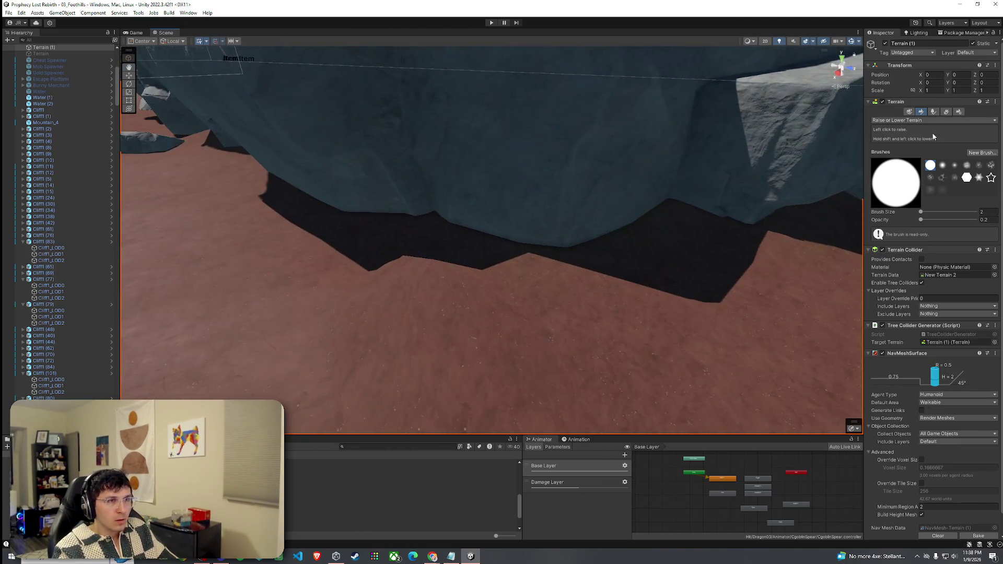
left_click(945, 112)
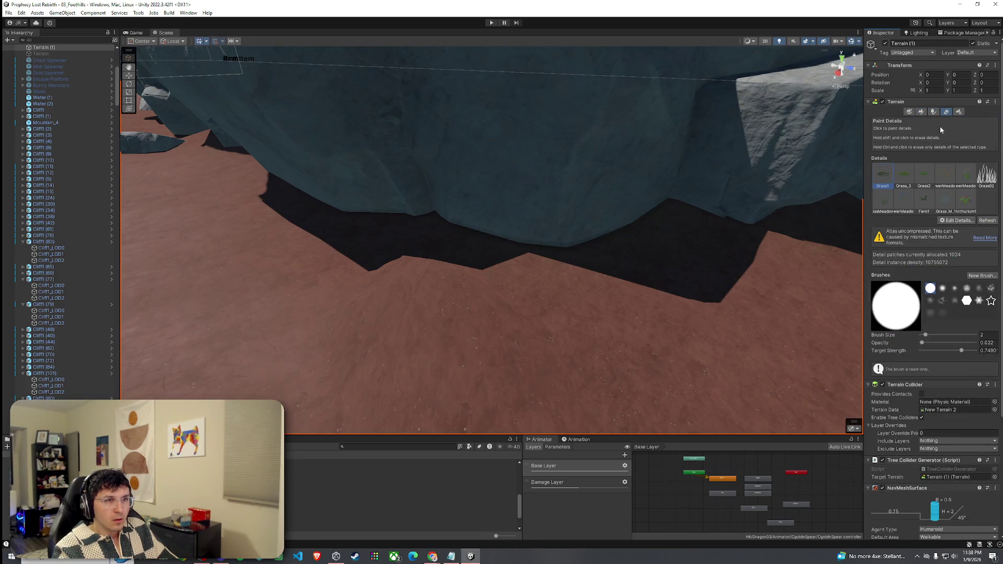
left_click(933, 112)
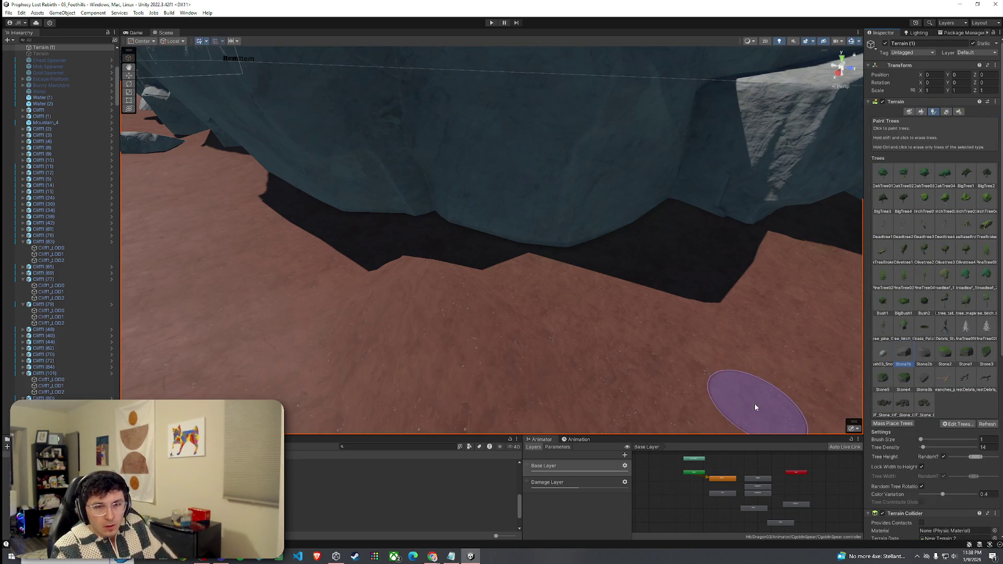
Step: Place Stone1b and Stone2b rocks on the cluster's left side, undoing unwanted placements
left_click(547, 333)
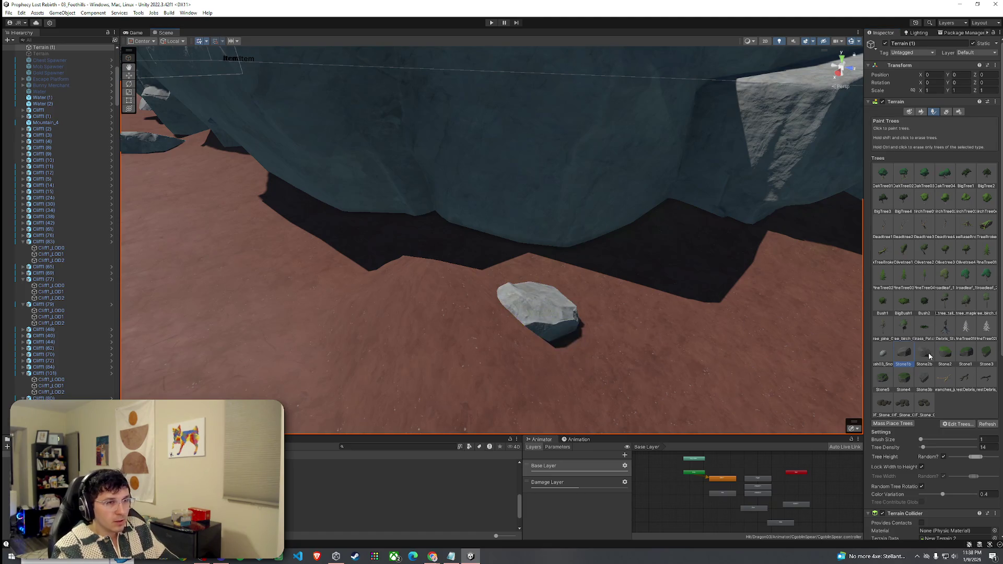
left_click(482, 310)
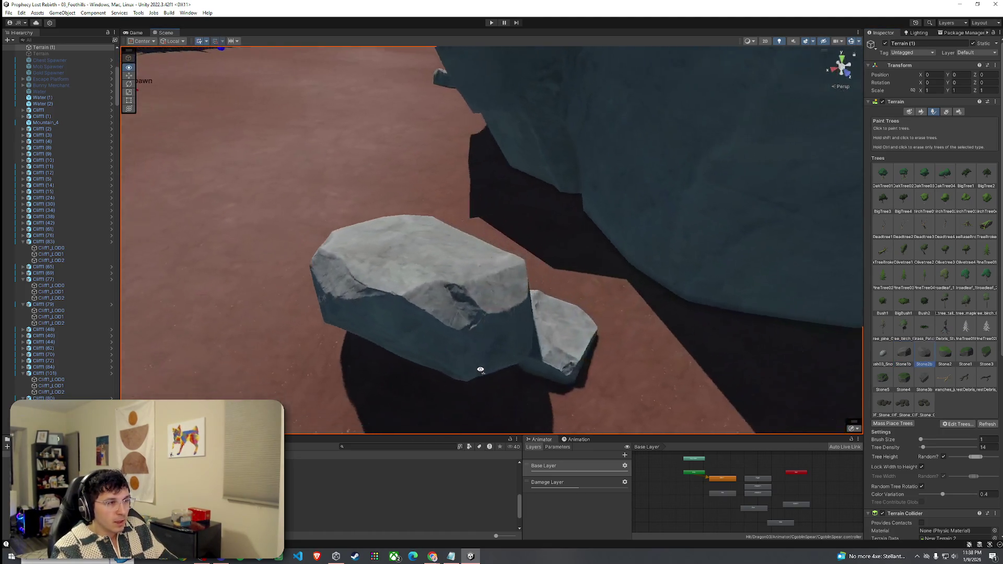
key("ctrl+z")
left_click(382, 385)
scroll(477, 391, "up", 3)
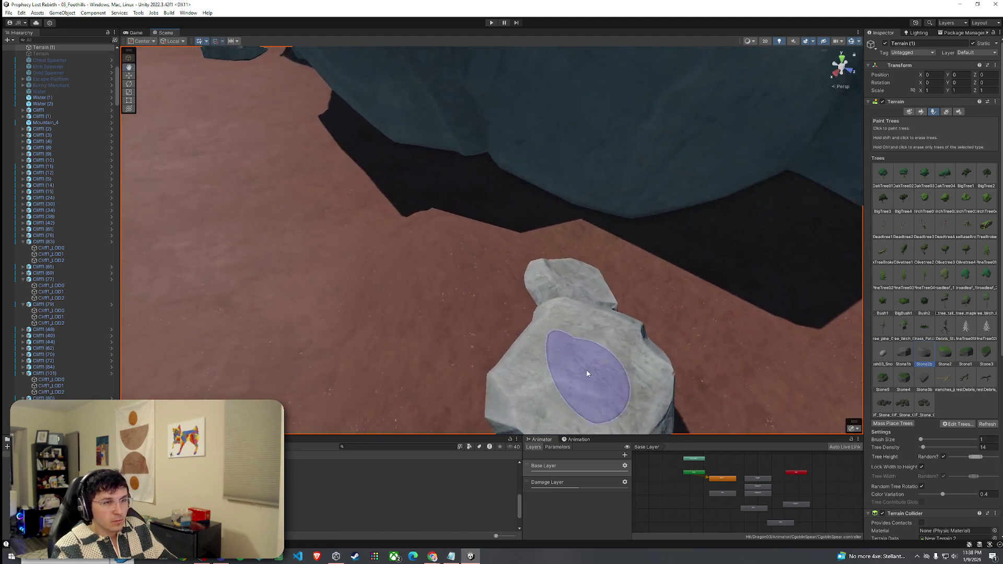
scroll(587, 373, "down", 5)
left_click(903, 353)
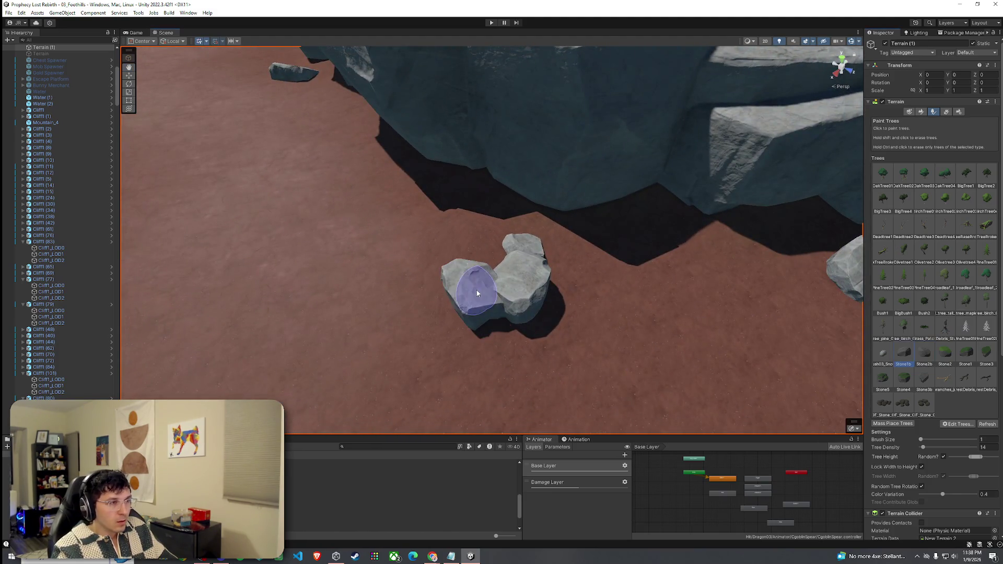
key("ctrl+z")
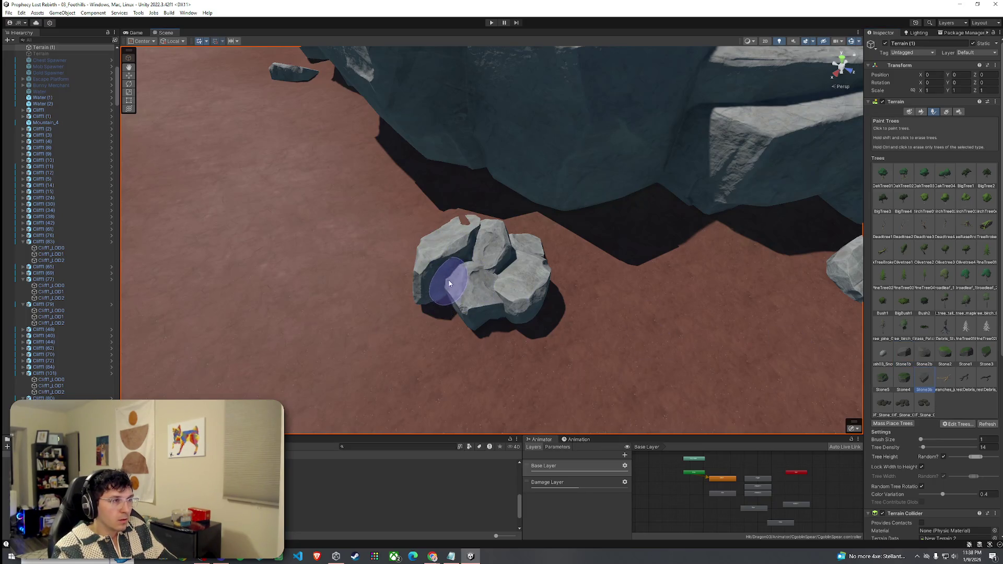
left_click(456, 258)
key("ctrl+z")
left_click(449, 244)
key("ctrl+z")
left_click(471, 236)
Step: Fly in close and paint two more Stone1b rocks into the cluster
mouse_move(487, 224)
left_mouse_down()
mouse_move(425, 213)
mouse_move(363, 249)
mouse_move(300, 237)
mouse_move(358, 241)
mouse_move(369, 261)
left_mouse_up()
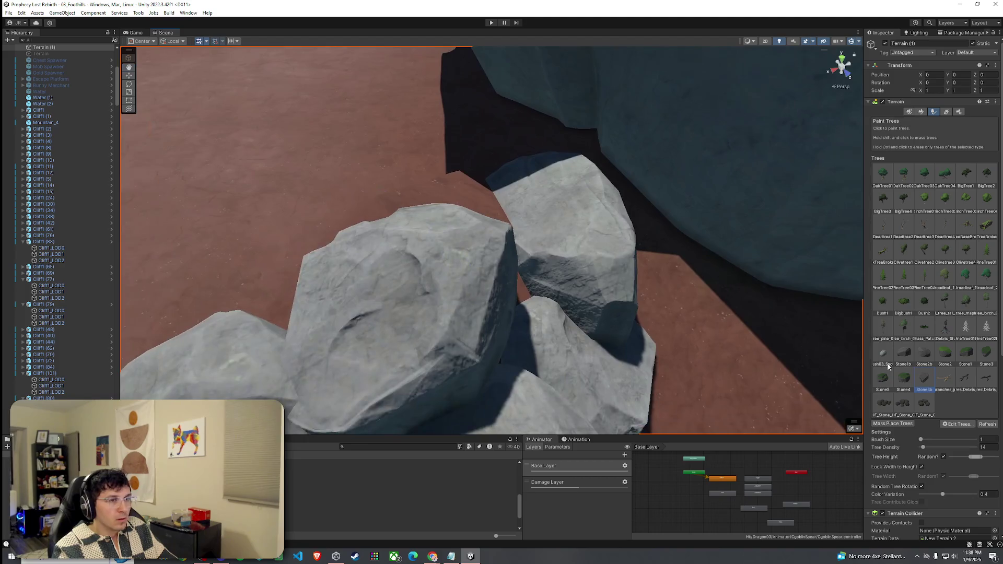
mouse_move(548, 269)
left_mouse_down()
mouse_move(785, 276)
mouse_move(530, 309)
mouse_move(510, 353)
mouse_move(634, 228)
left_mouse_up()
scroll(682, 302, "up", 3)
left_click(642, 238)
left_click(659, 305)
mouse_move(487, 340)
left_mouse_down()
mouse_move(629, 343)
mouse_move(506, 316)
left_mouse_up()
mouse_move(564, 376)
left_mouse_down()
mouse_move(542, 363)
mouse_move(418, 347)
mouse_move(459, 331)
mouse_move(533, 334)
mouse_move(410, 332)
mouse_move(362, 298)
mouse_move(587, 293)
mouse_move(520, 253)
mouse_move(557, 224)
left_mouse_up()
left_click_drag(619, 237, 650, 253)
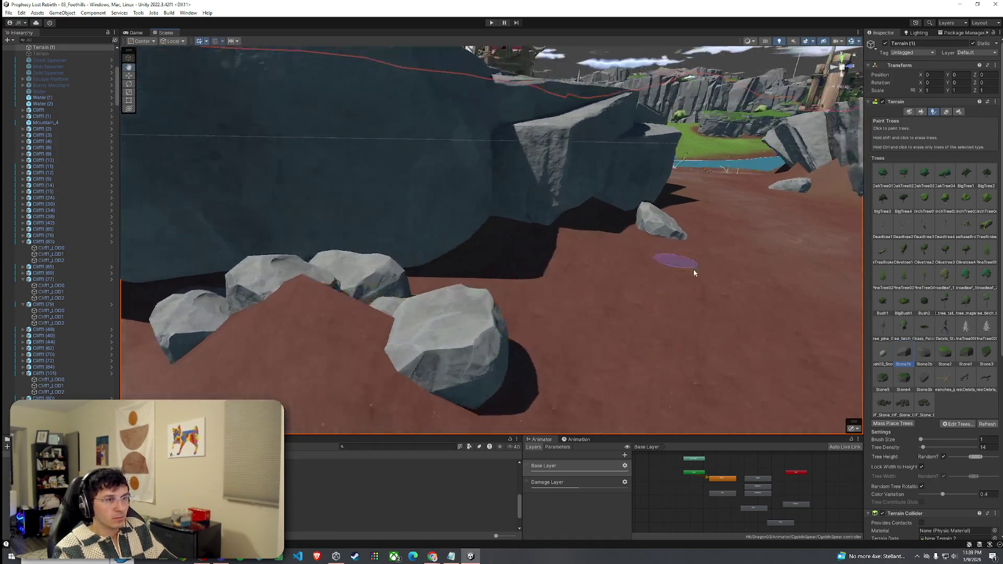
Step: Paint a tall Stone3b rock into the cluster, erasing and undoing stray placements
left_click(924, 381)
scroll(474, 294, "down", 2)
left_click(474, 293)
scroll(459, 309, "up", 2)
left_click(526, 307, "shift")
left_click(440, 293)
key("ctrl+z")
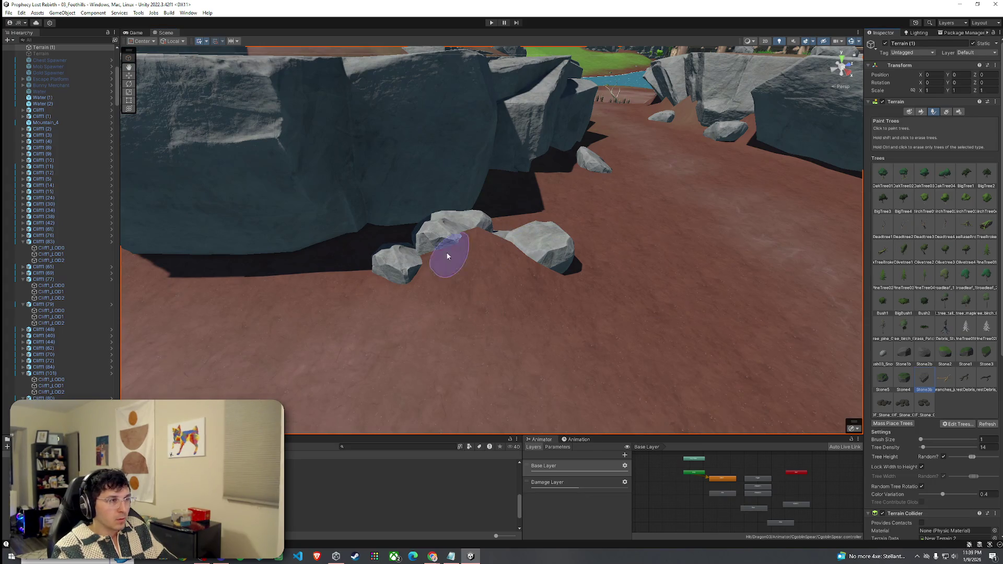
left_click(450, 277)
Step: Try Stone2b boulders and smaller stones in the cluster, erasing the misplaced large boulder
left_click(922, 356)
left_click(507, 275)
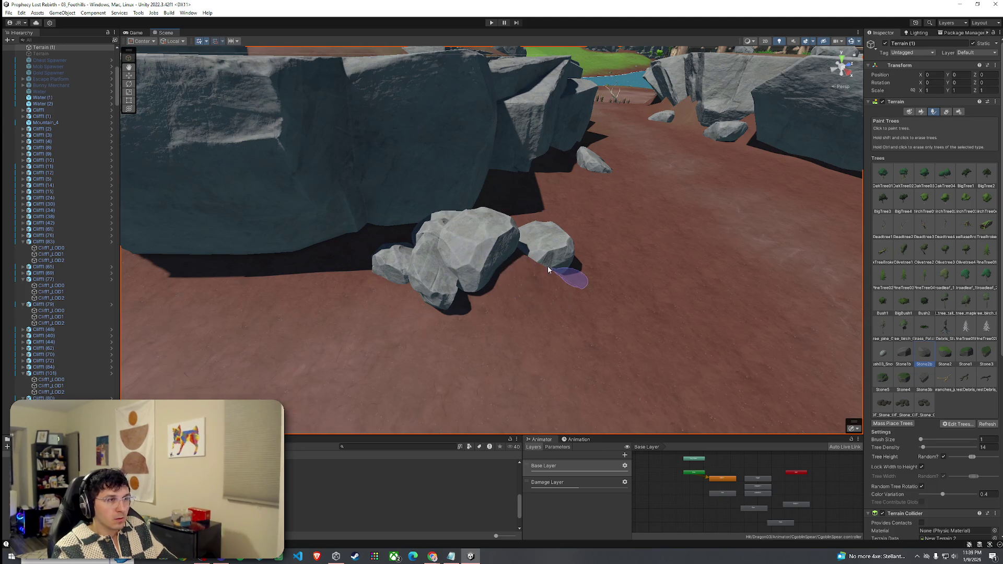
left_click(486, 249)
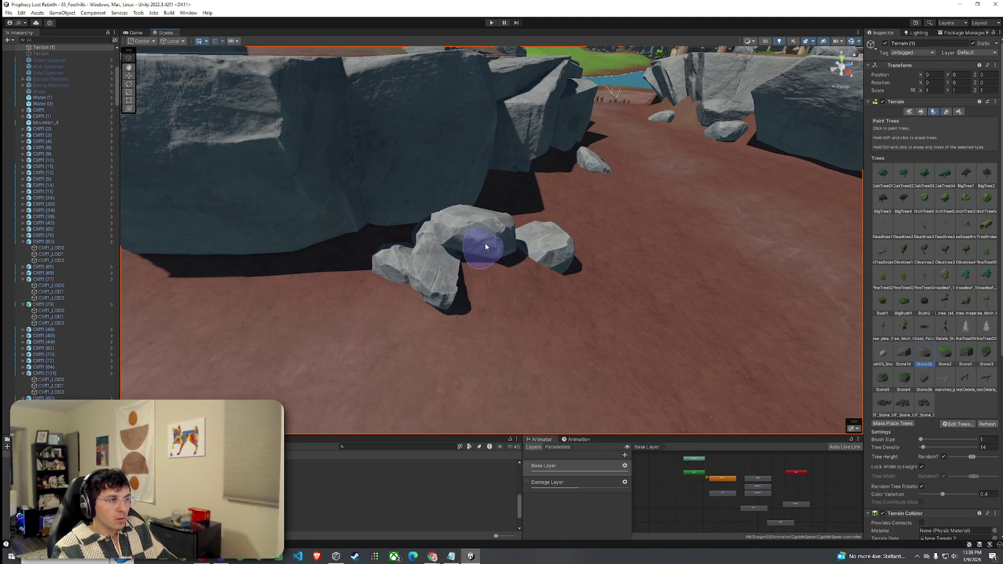
left_click(538, 280)
key("ctrl+z")
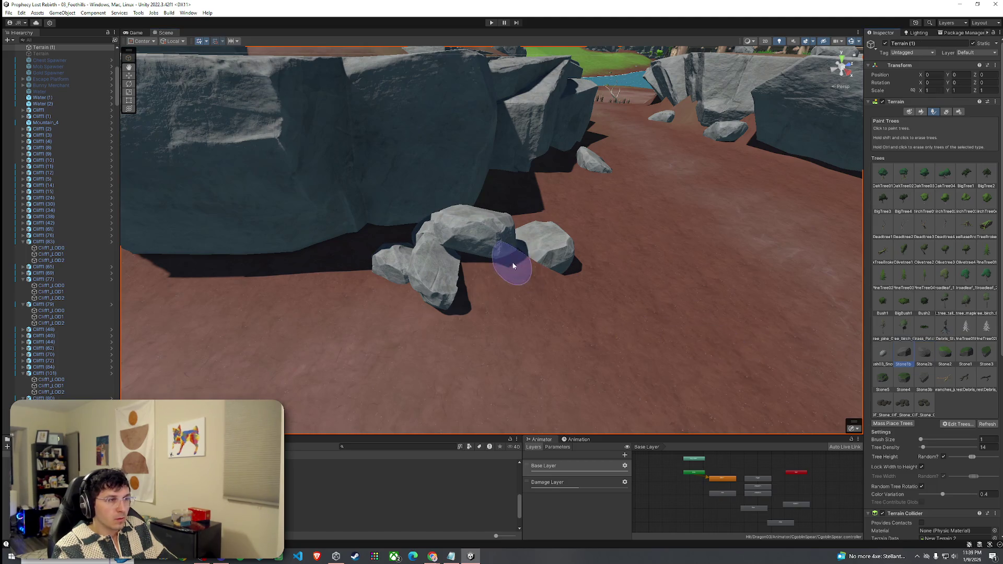
left_click(483, 246)
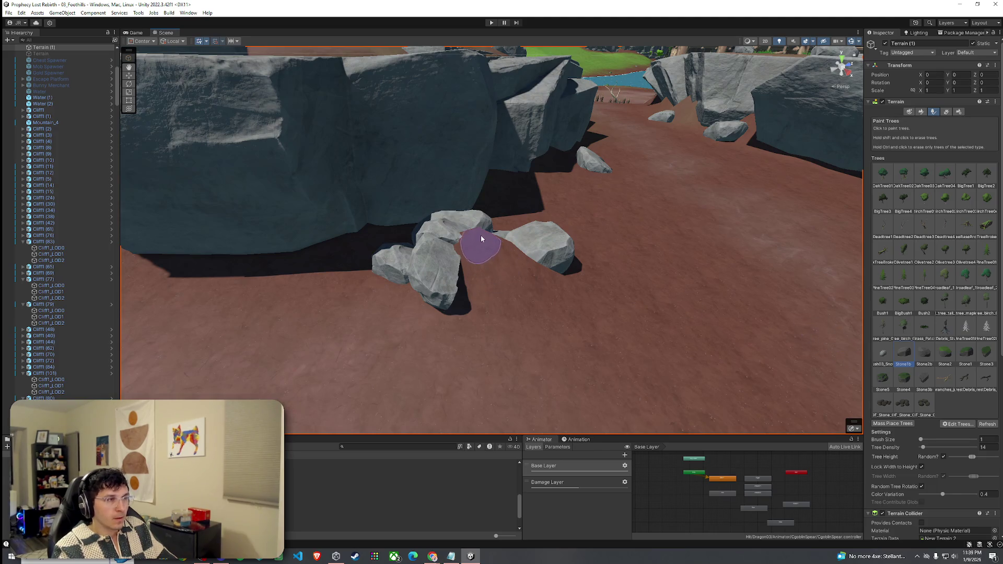
left_click(467, 244, "shift")
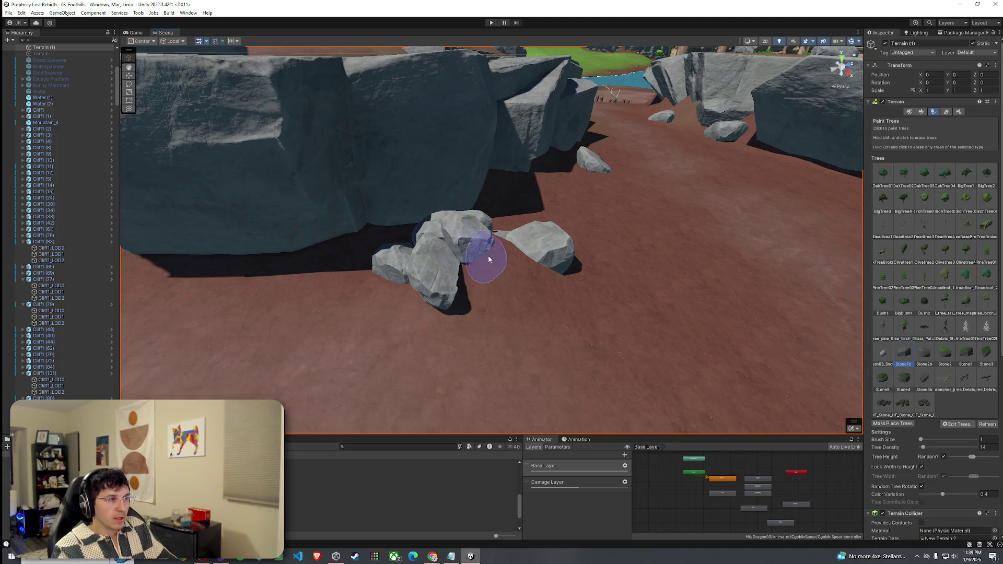
left_click(504, 243)
Step: Place a big Stone2b stone on the rocks, re-painting it after erasing a misplaced one
left_click(924, 354)
left_click(497, 287)
left_click(515, 296, "shift")
left_click(514, 314)
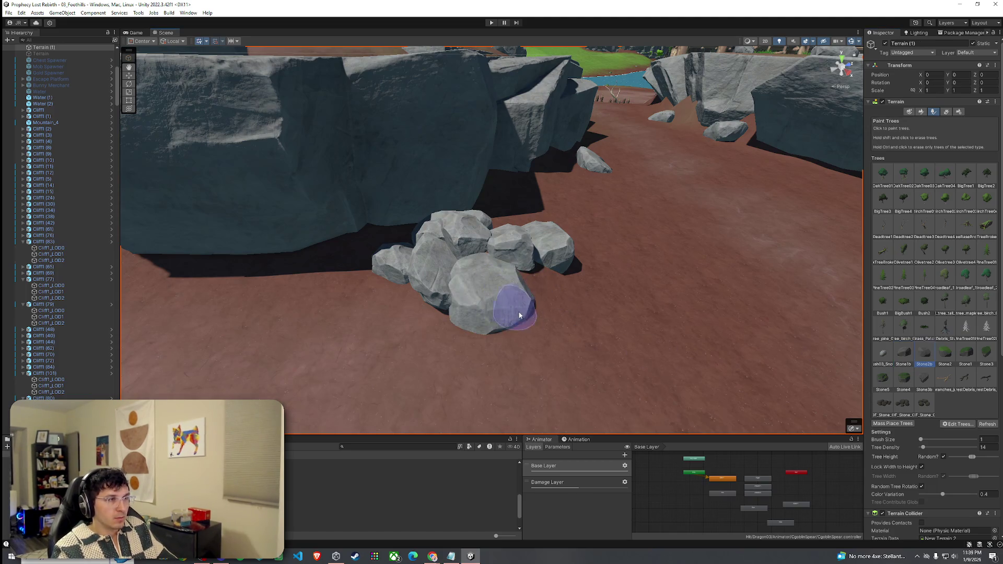
scroll(553, 289, "down", 3)
scroll(459, 347, "up", 3)
scroll(460, 347, "down", 3)
scroll(437, 302, "up", 2)
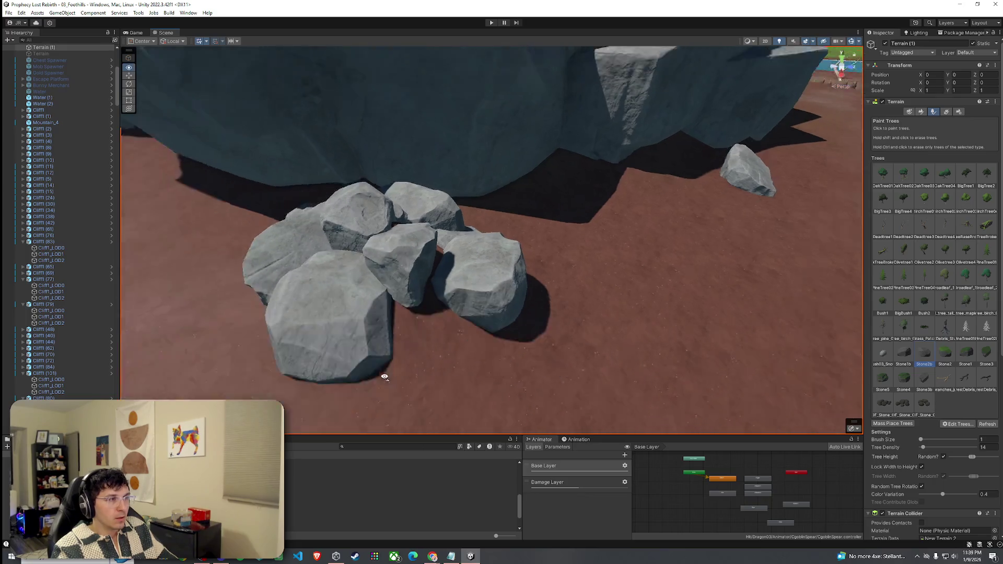
Step: Paint several more stones into the gaps and front of the cluster, then start Play mode
left_click(438, 302)
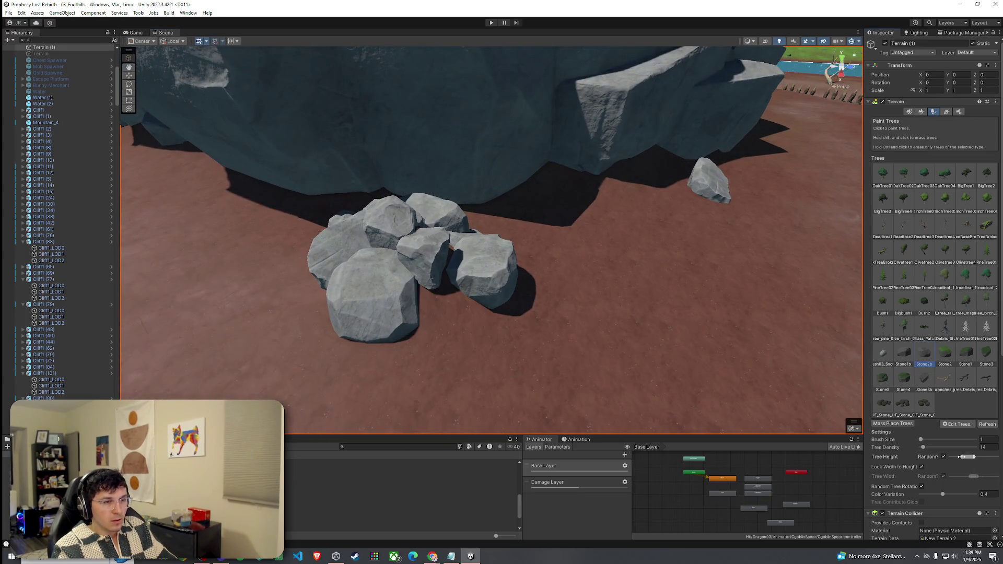
left_click(448, 313)
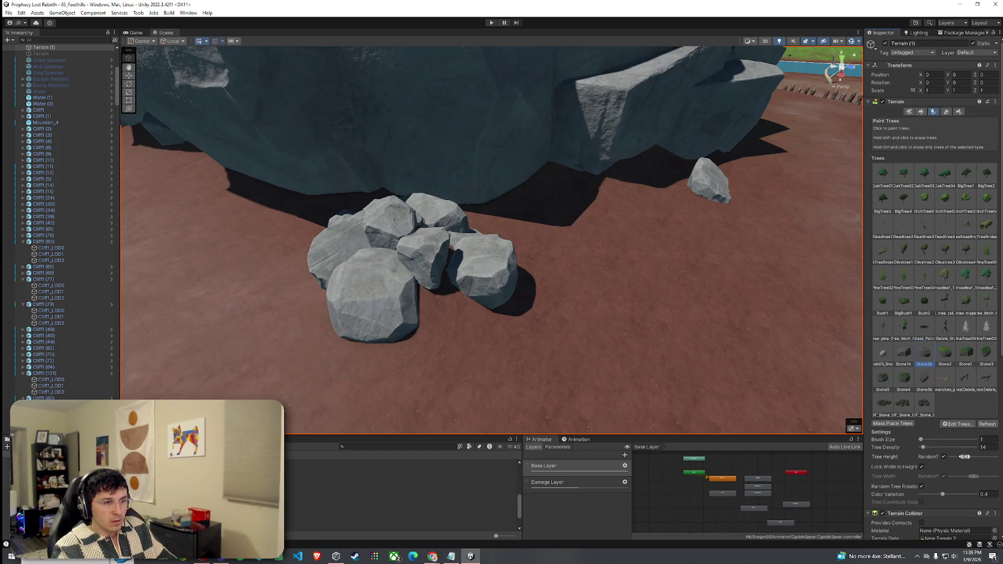
left_click(450, 312)
mouse_move(446, 349)
left_mouse_down()
mouse_move(326, 322)
mouse_move(287, 303)
mouse_move(298, 288)
mouse_move(366, 324)
mouse_move(502, 336)
left_mouse_up()
left_click(277, 280)
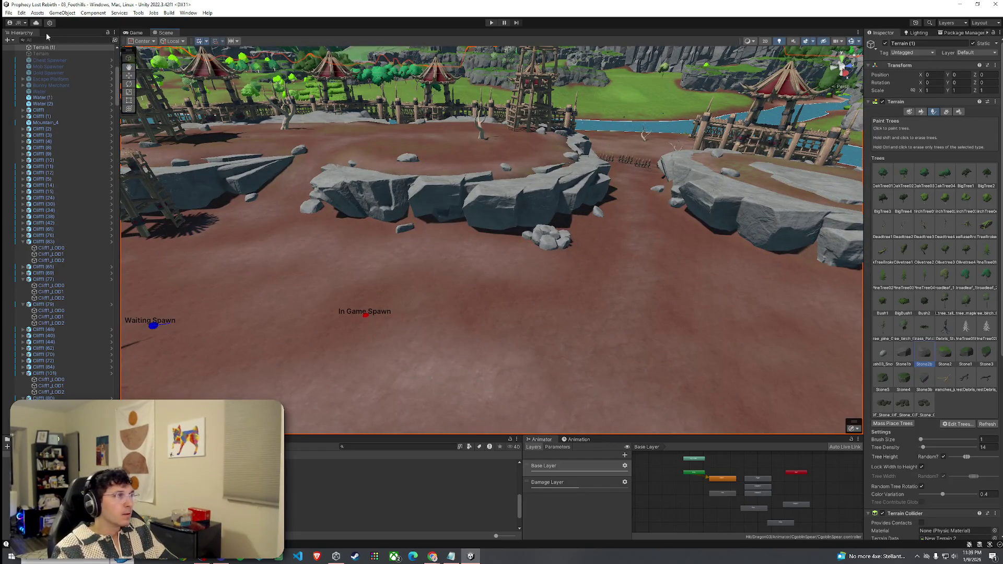
left_click(8, 13)
Step: Start the game from the title screen and run past a wooden tower onto the rock pile
key("Escape")
key("ctrl+p")
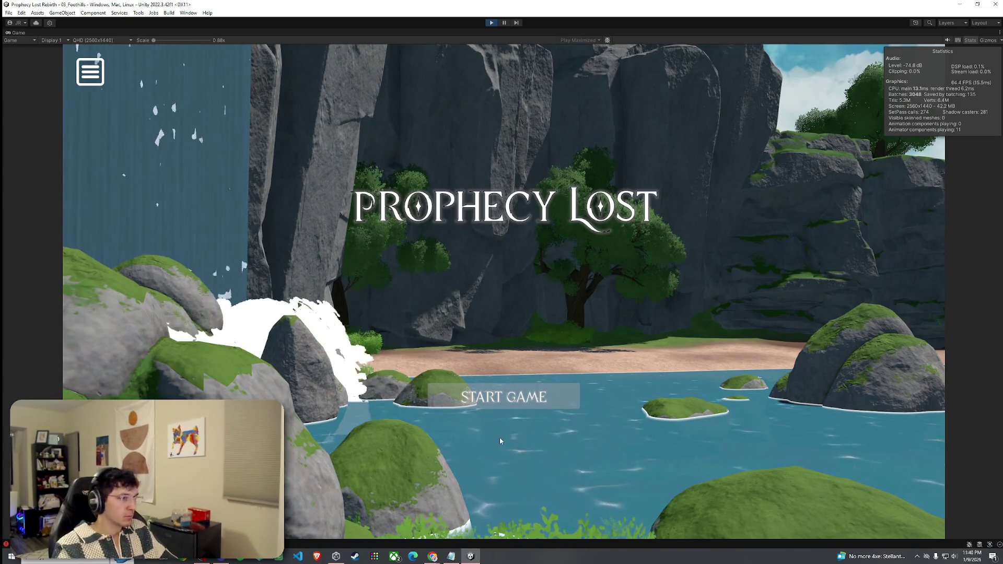
left_click(502, 397)
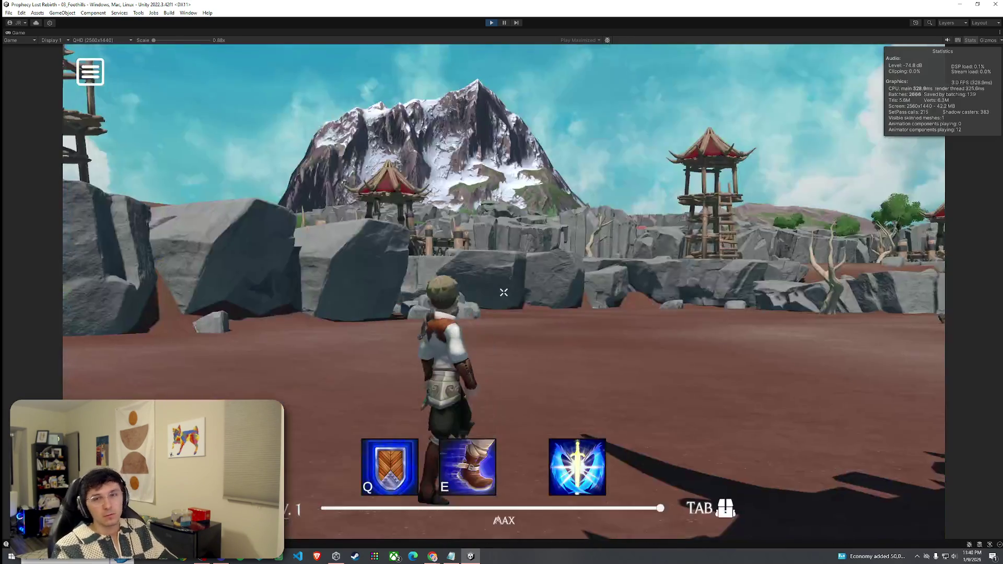
key("w")
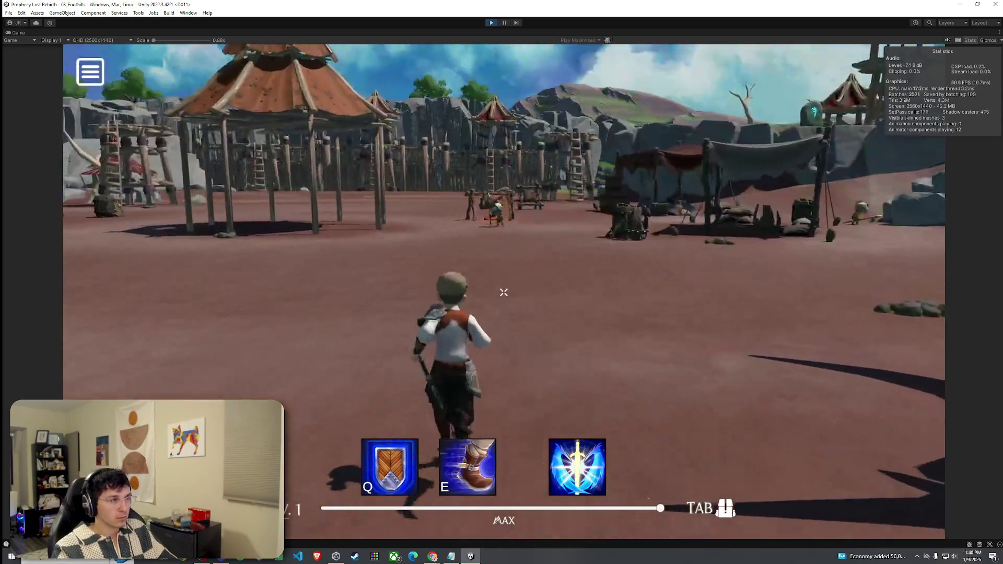
key("w")
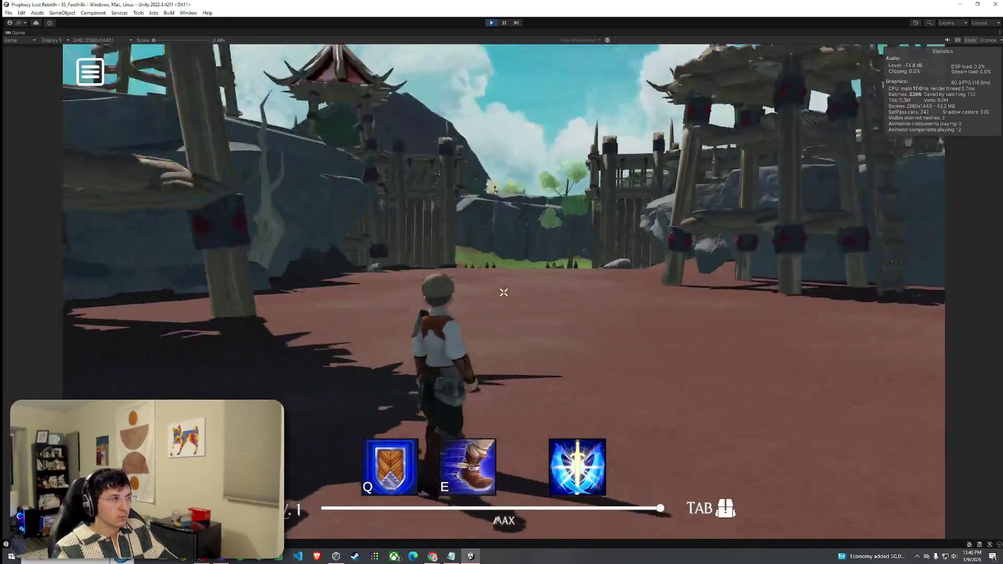
key("w")
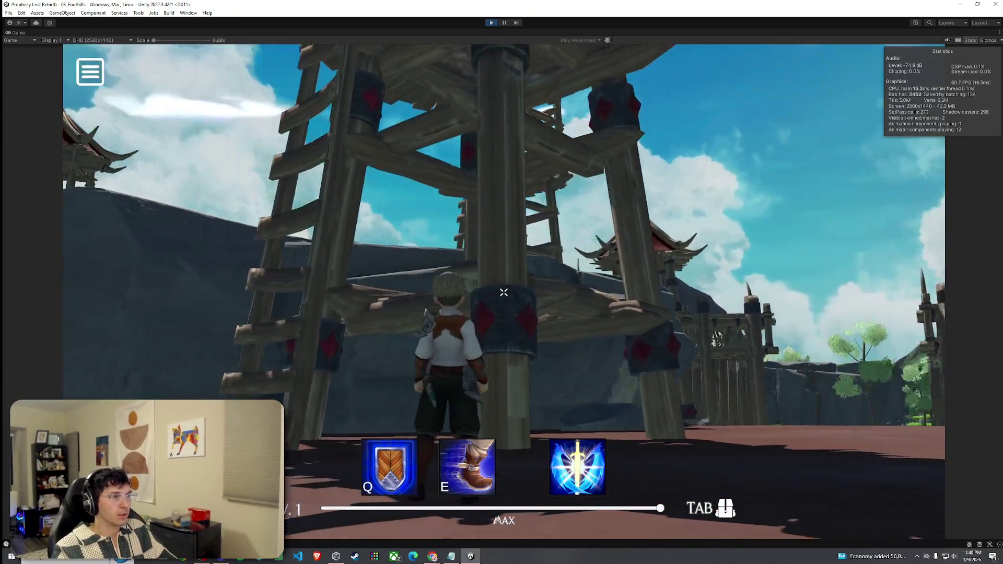
key("w")
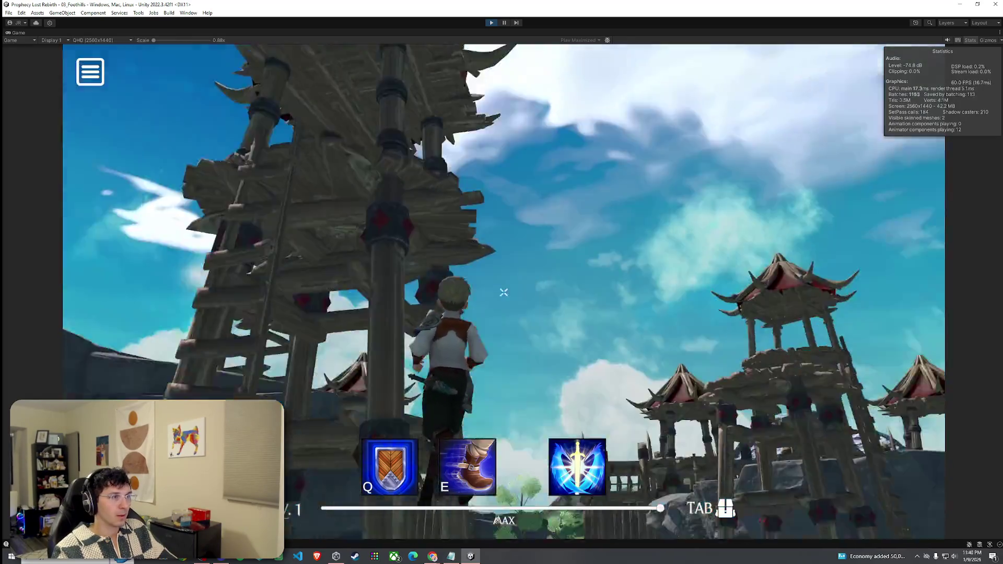
key("w")
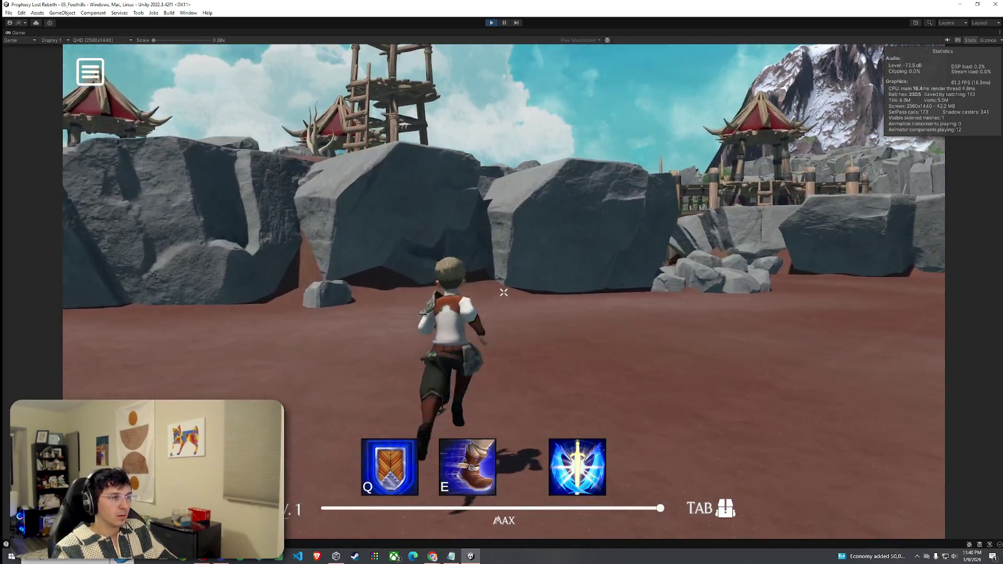
key("w")
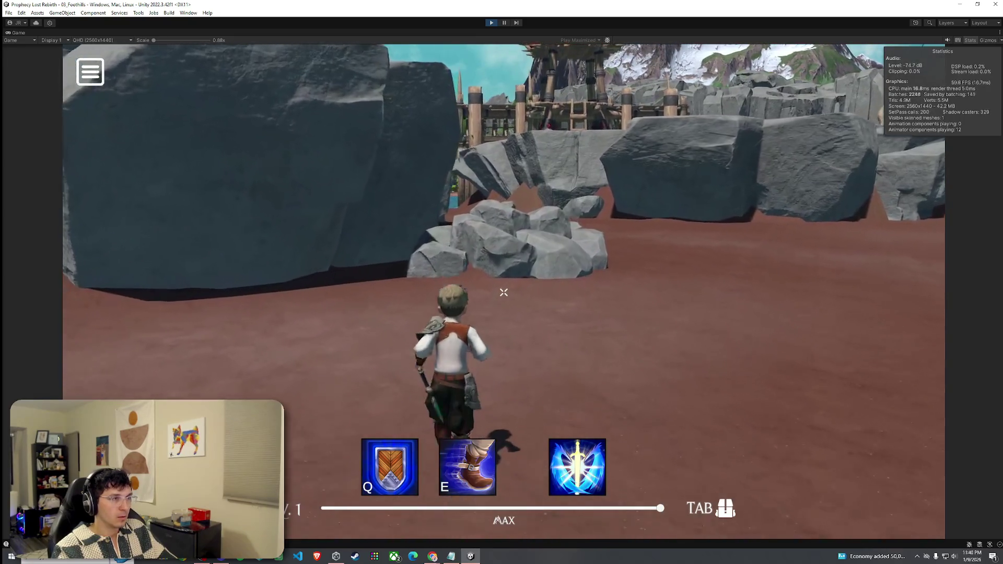
key("w")
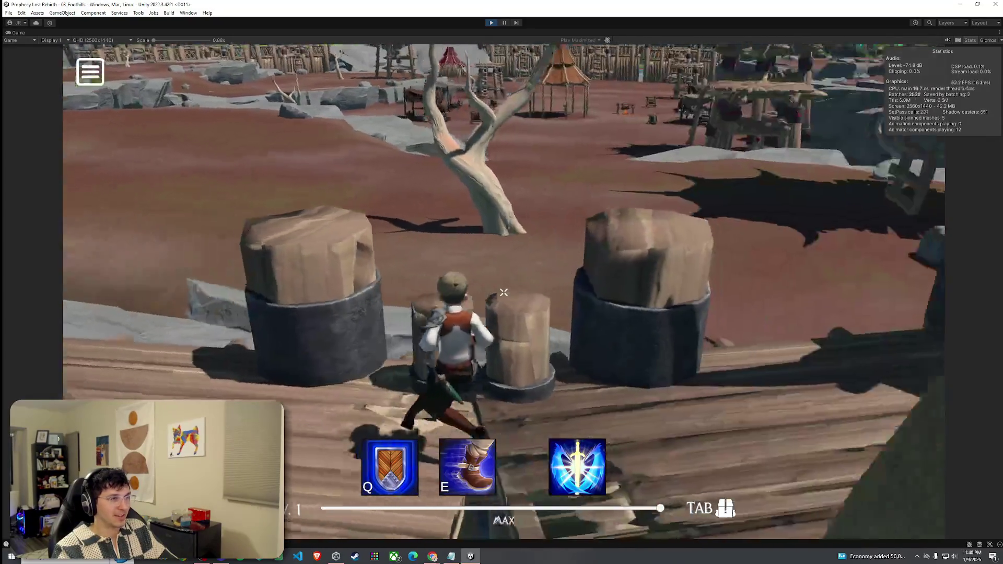
Step: Run across the plank walkways toward the river, then stop play-testing
key("w")
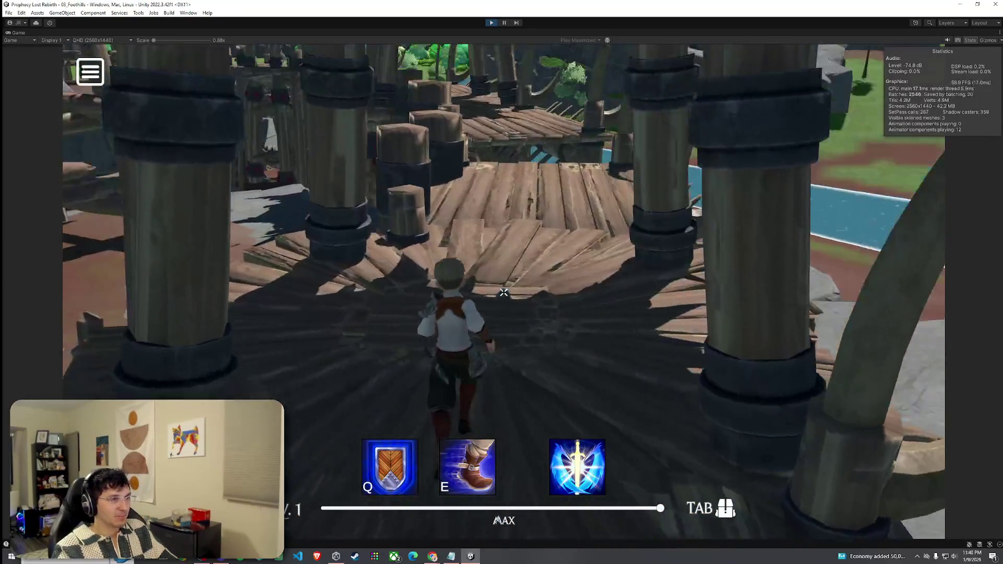
key("w")
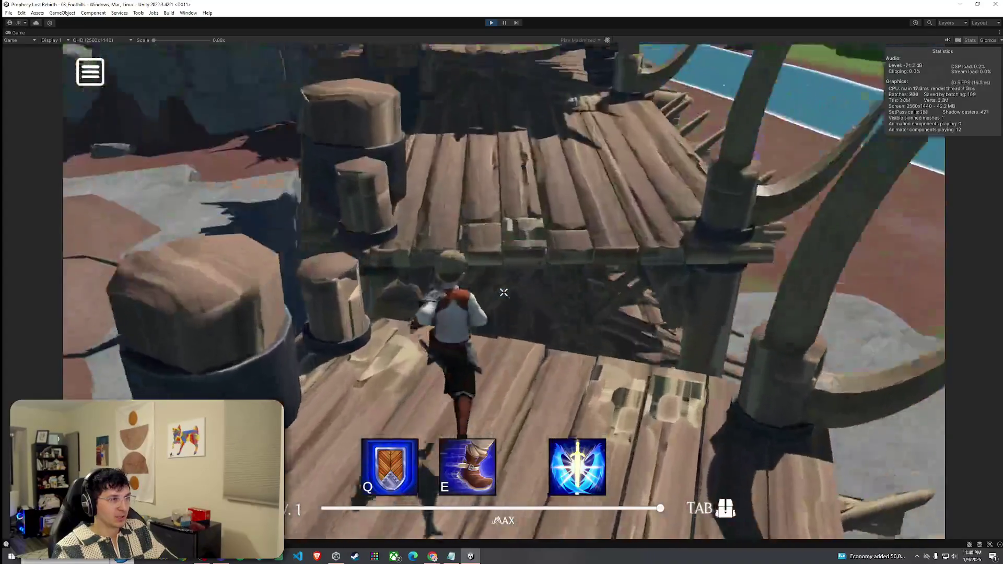
key("w")
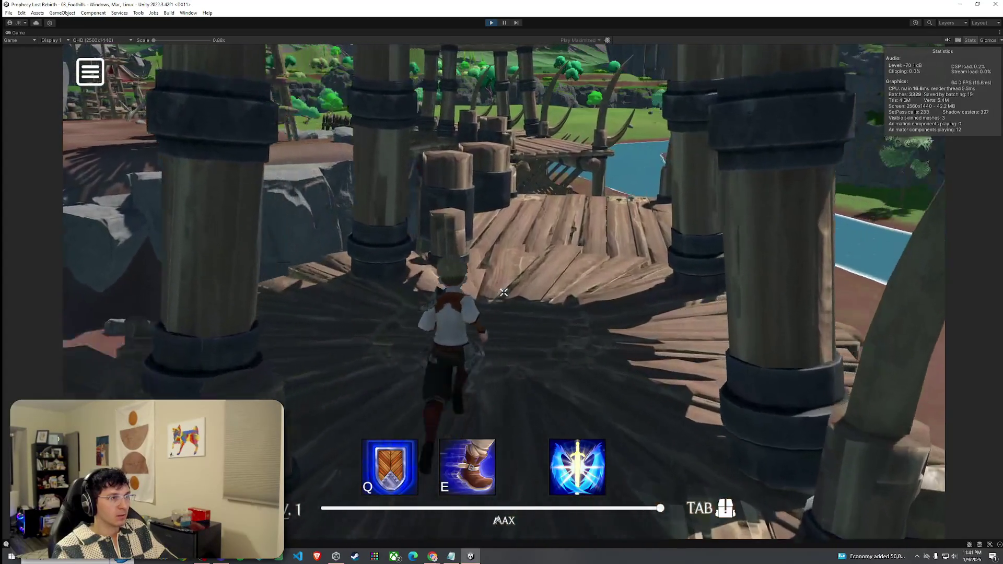
key("w")
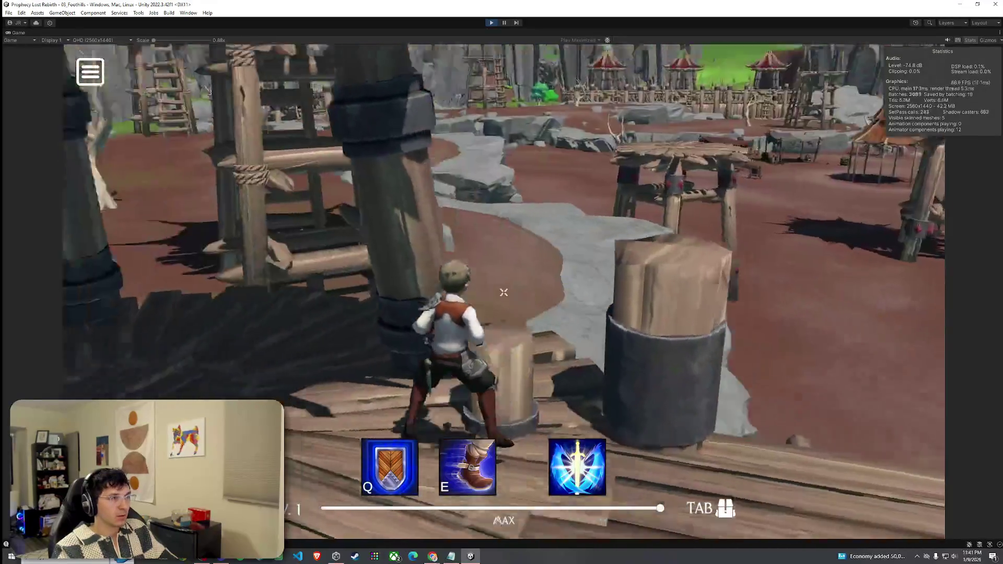
key("w")
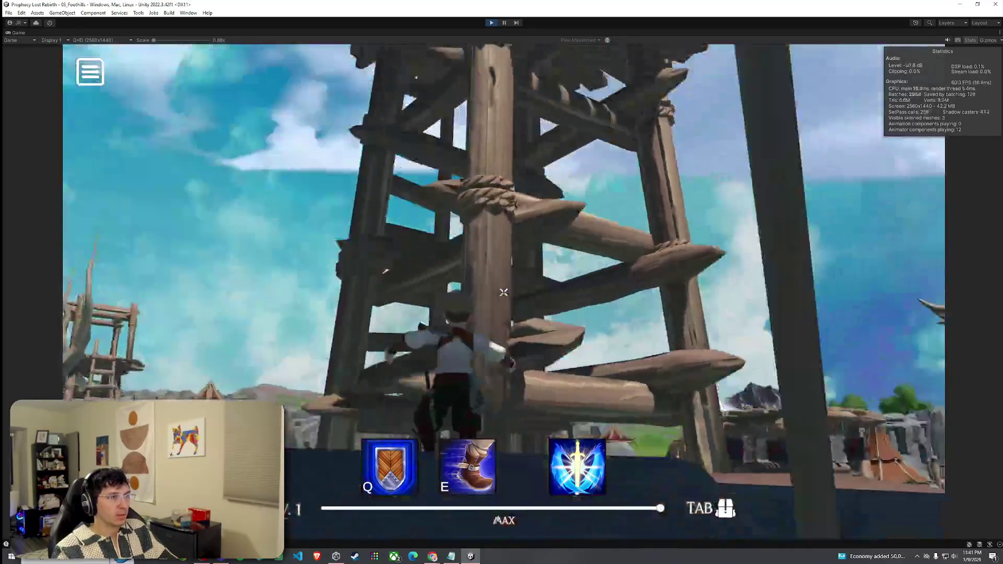
key("super")
key("super")
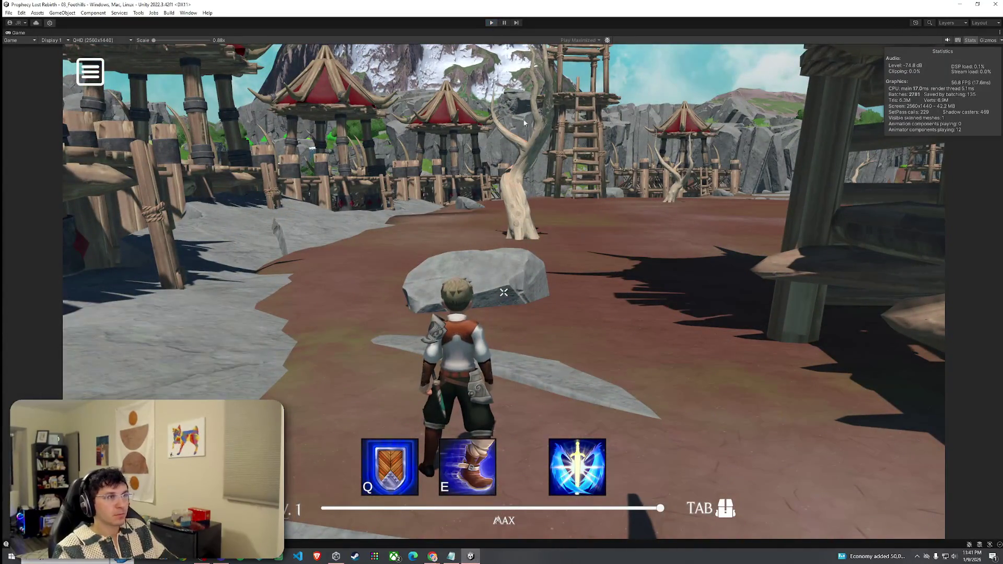
key("ctrl+p")
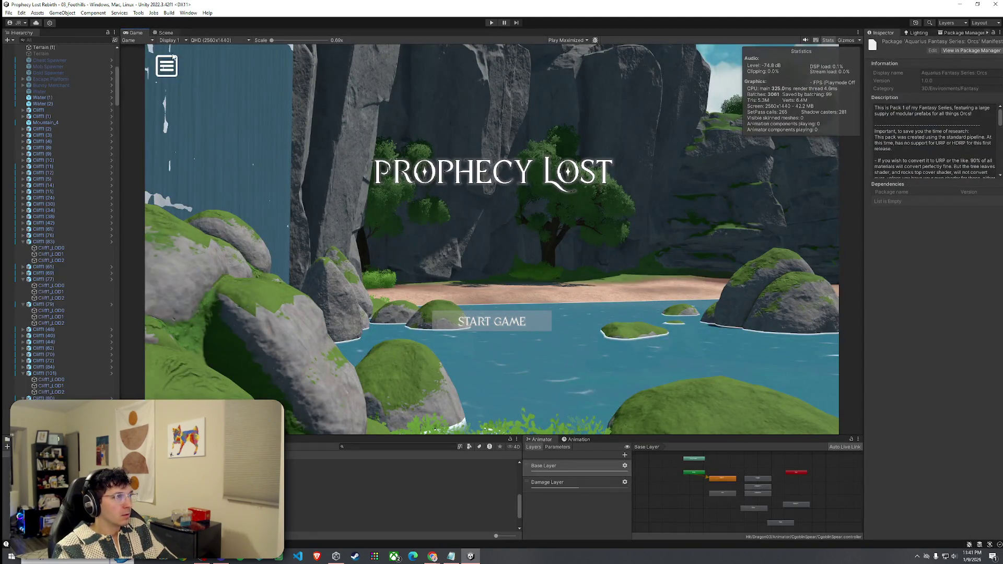
Step: Return to the Scene view and select Wooden_Tower_1B2 (1) and Wooden_Tower_1A2
left_click(170, 33)
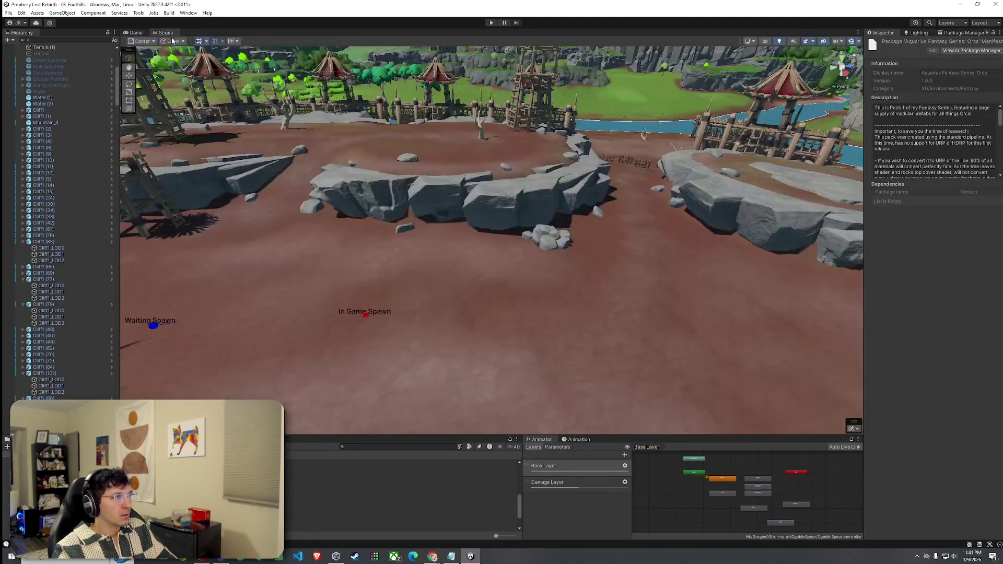
left_click_drag(377, 115, 360, 236)
left_click(411, 242)
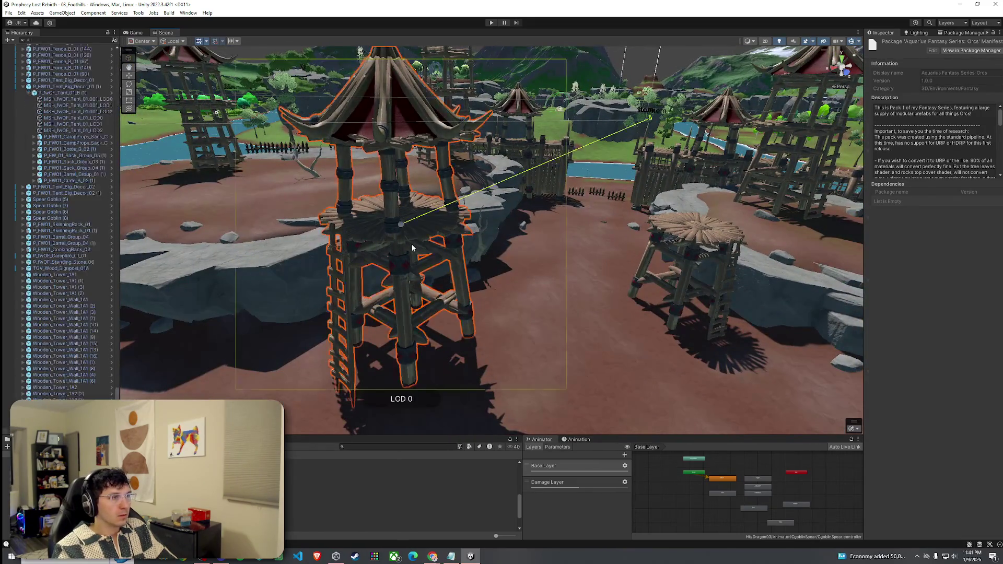
scroll(86, 325, "down", 1)
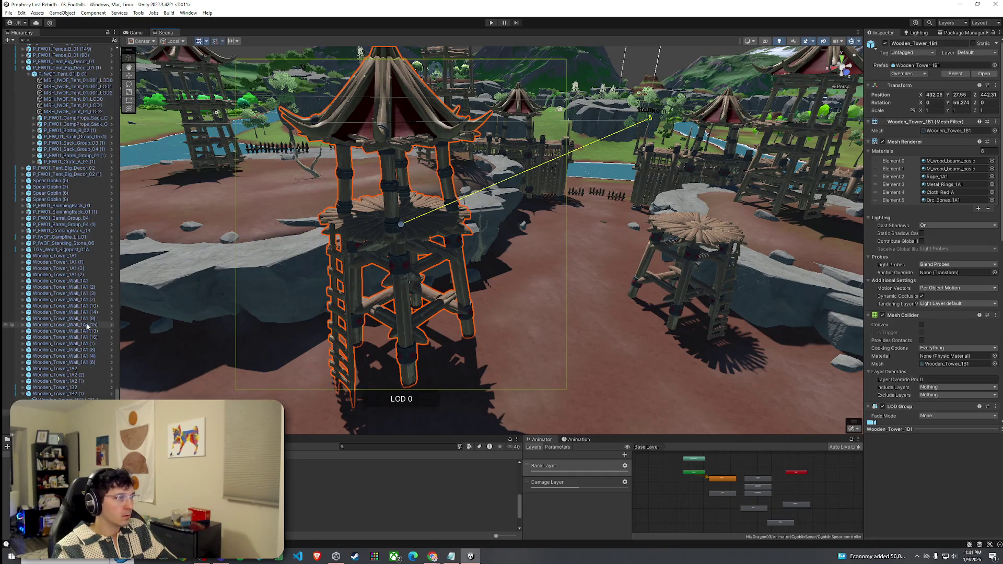
left_click(29, 394)
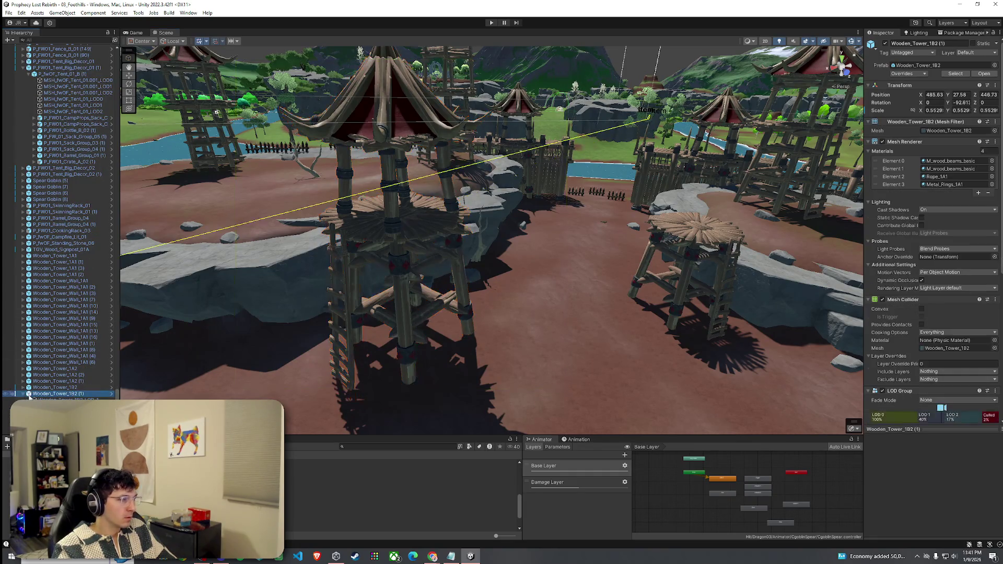
scroll(24, 397, "up", 1)
left_click(68, 383)
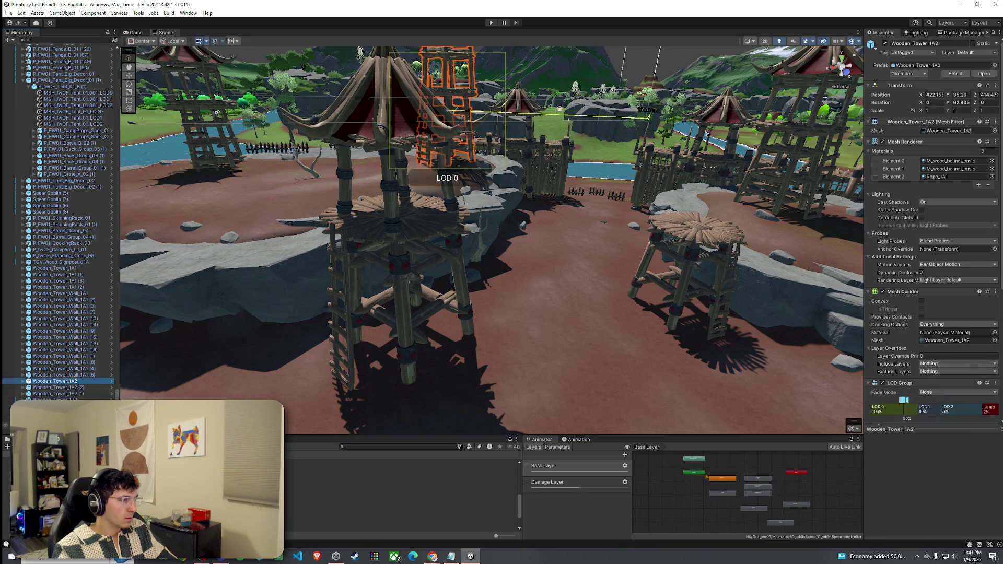
scroll(491, 241, "down", 10)
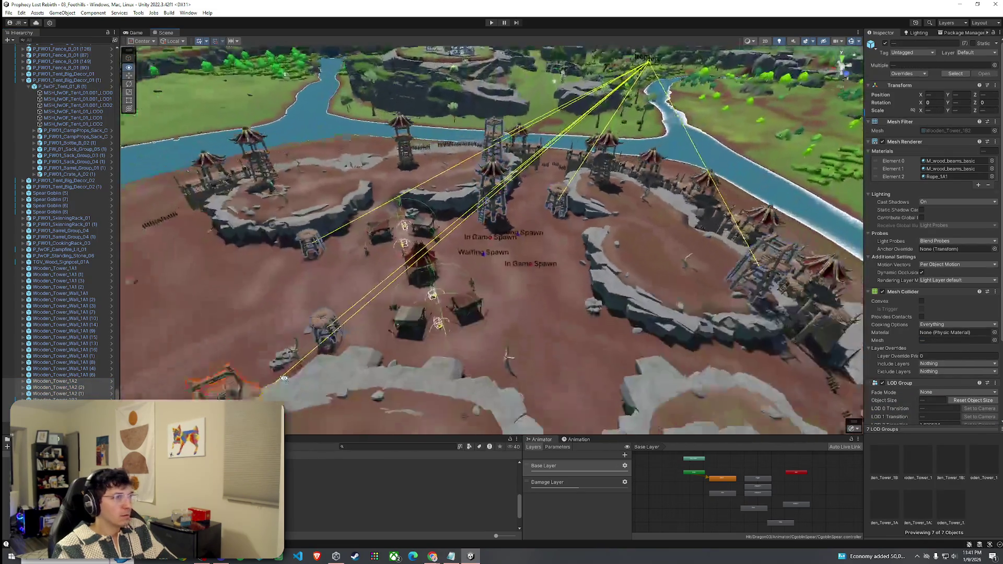
Step: Add more outer towers, including Wooden_Tower_1A1 (1), to the multi-selection
left_click_drag(283, 378, 334, 381)
scroll(335, 381, "up", 10)
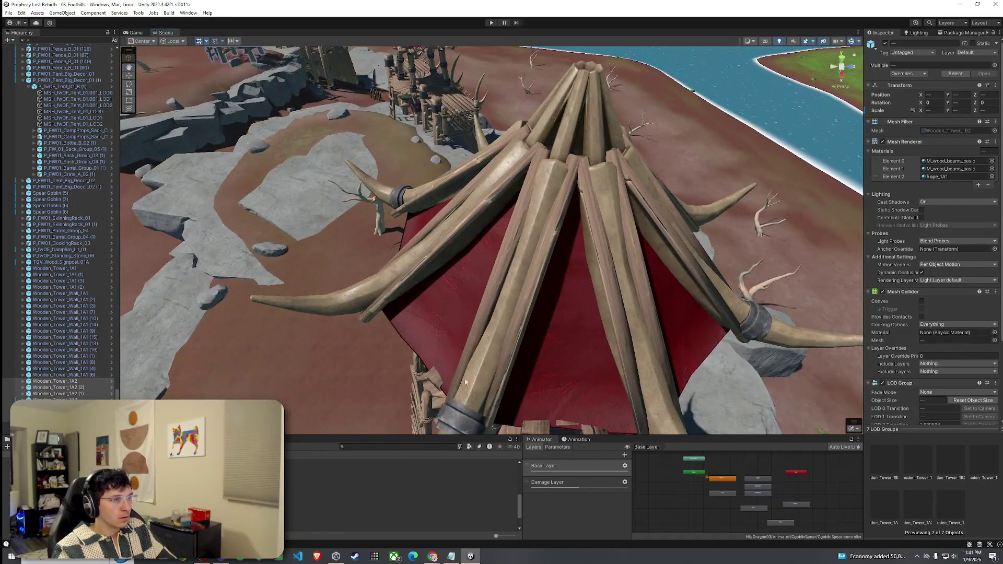
scroll(535, 323, "down", 5)
mouse_move(535, 323)
left_mouse_down()
mouse_move(503, 252)
mouse_move(980, 239)
mouse_move(931, 227)
mouse_move(987, 224)
mouse_move(165, 211)
left_mouse_up()
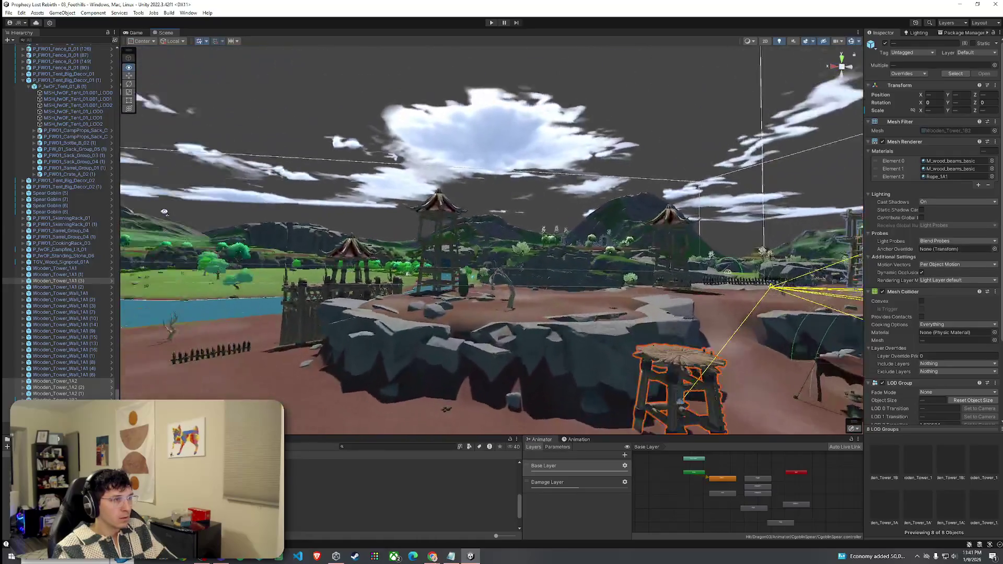
scroll(165, 212, "up", 10)
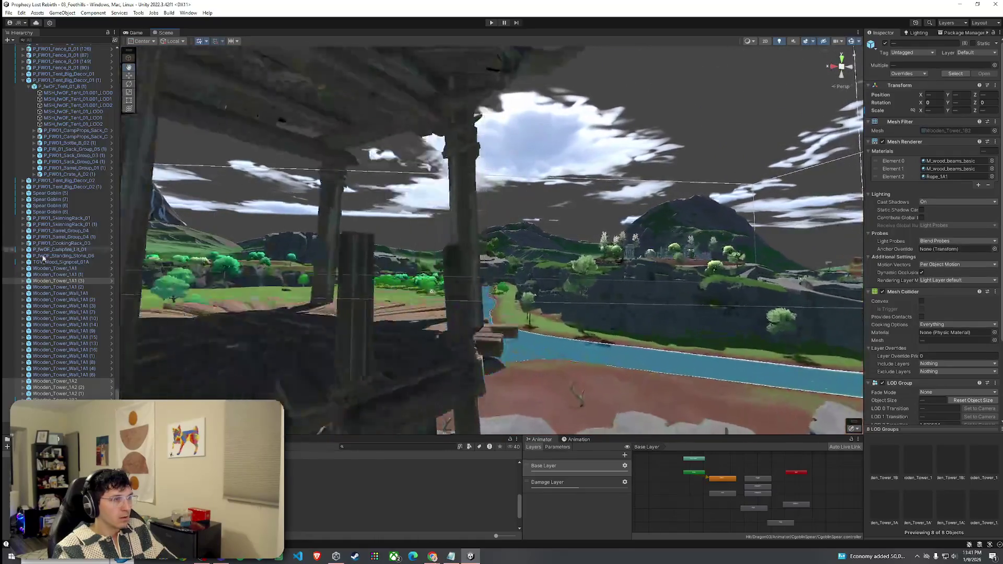
left_click(379, 342, "shift")
mouse_move(379, 342)
left_mouse_down()
mouse_move(466, 316)
mouse_move(603, 412)
left_mouse_up()
left_click(465, 316, "shift")
scroll(604, 413, "down", 5)
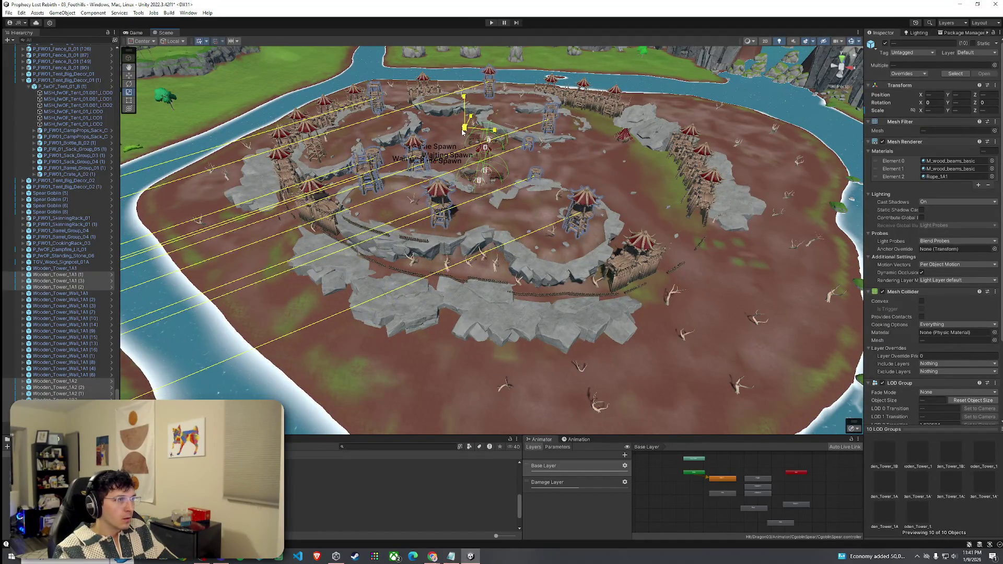
left_click(332, 150, "shift")
left_click(345, 154, "shift")
left_click_drag(345, 153, 334, 139)
Step: Drag the selected towers and walls inward toward the camp centre
scroll(445, 207, "up", 5)
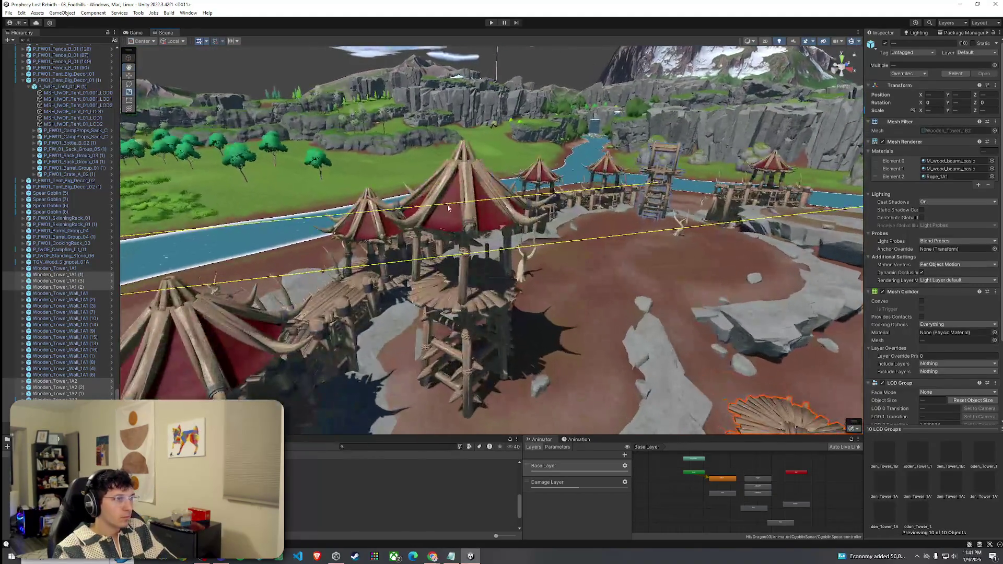
scroll(465, 220, "up", 5)
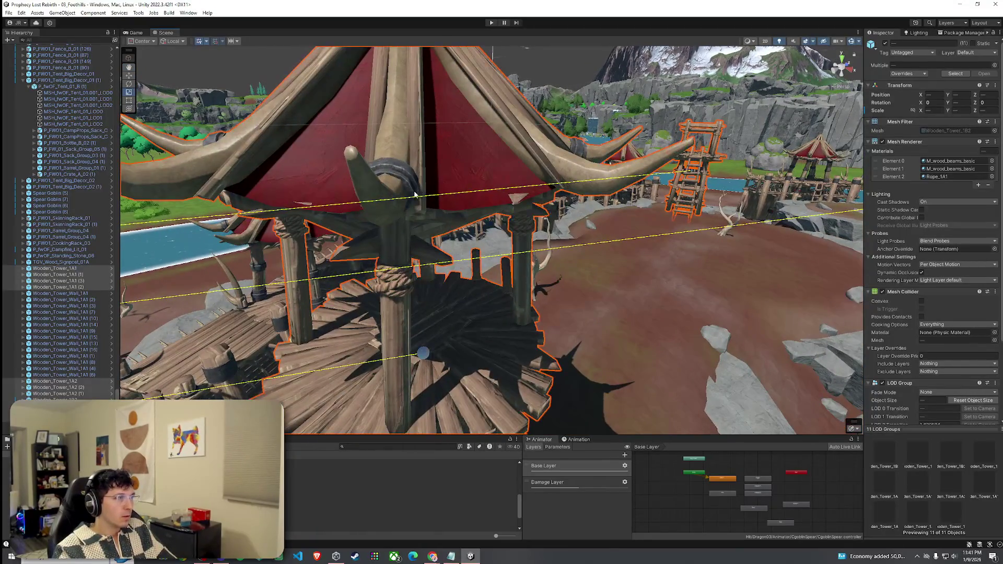
scroll(414, 195, "down", 10)
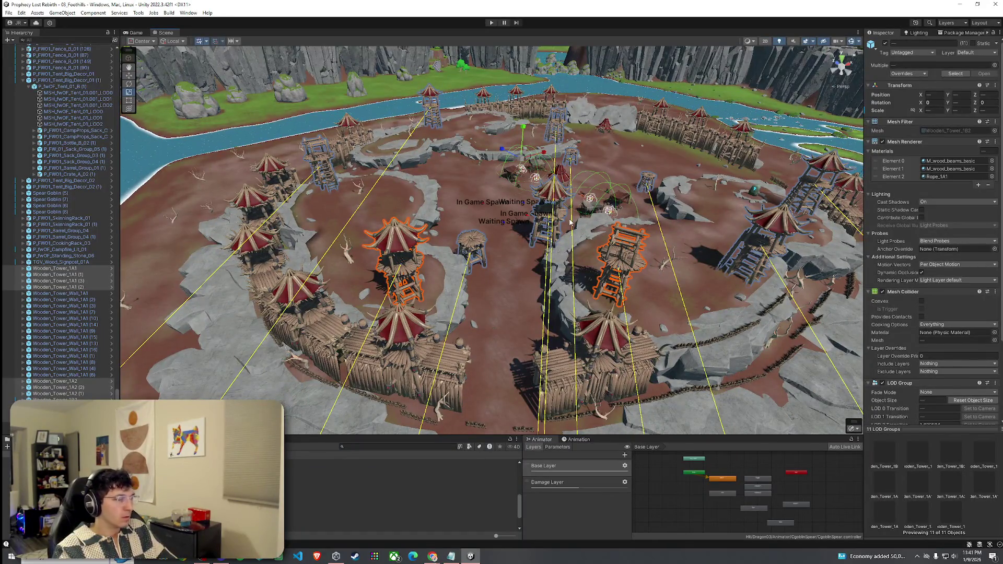
mouse_move(521, 163)
left_mouse_down()
mouse_move(554, 180)
mouse_move(785, 216)
left_mouse_up()
scroll(516, 165, "up", 10)
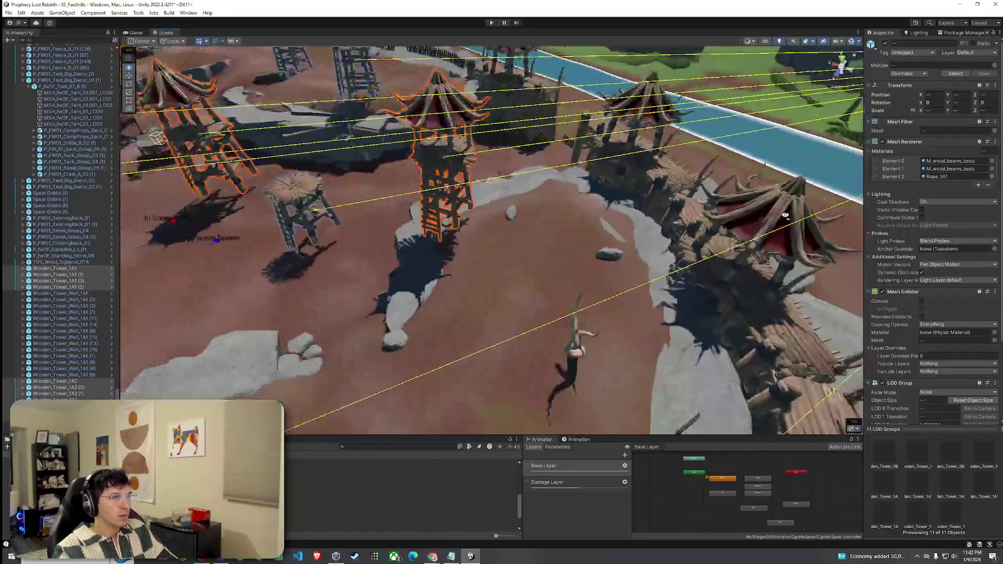
scroll(535, 171, "down", 5)
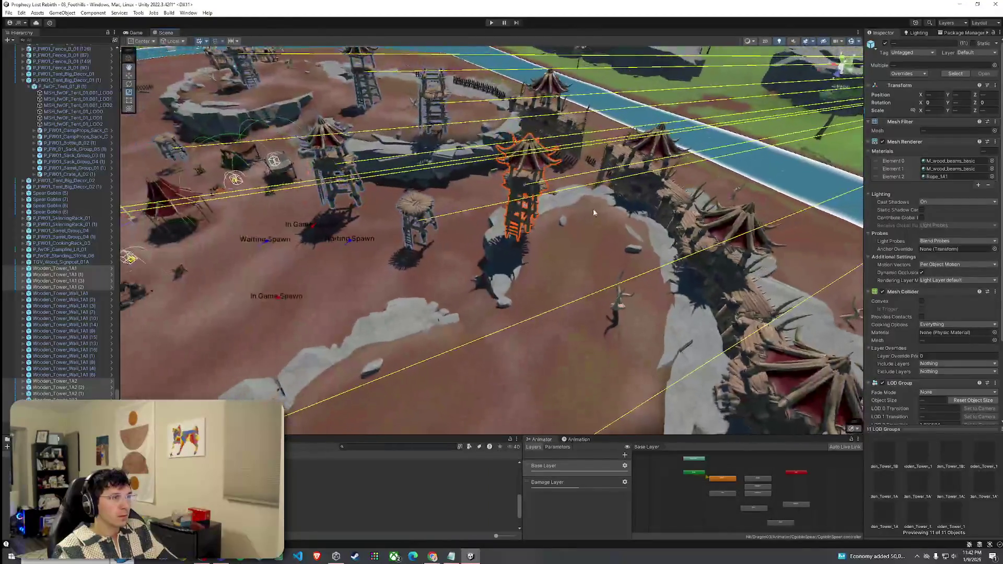
Step: Move Wooden_Tower_1A1 to a new spot and raise it slightly
left_click(529, 165)
key("f")
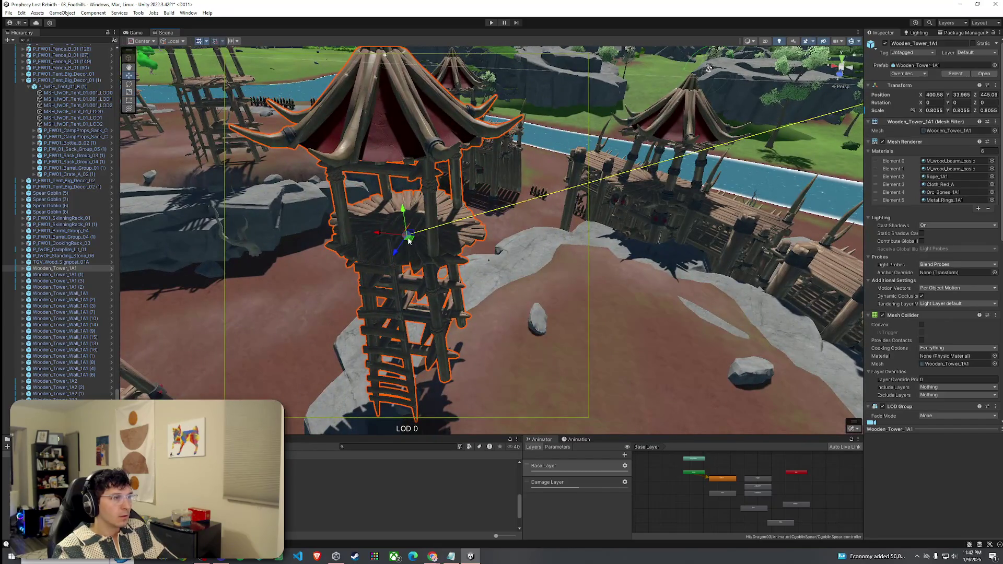
left_click(410, 139)
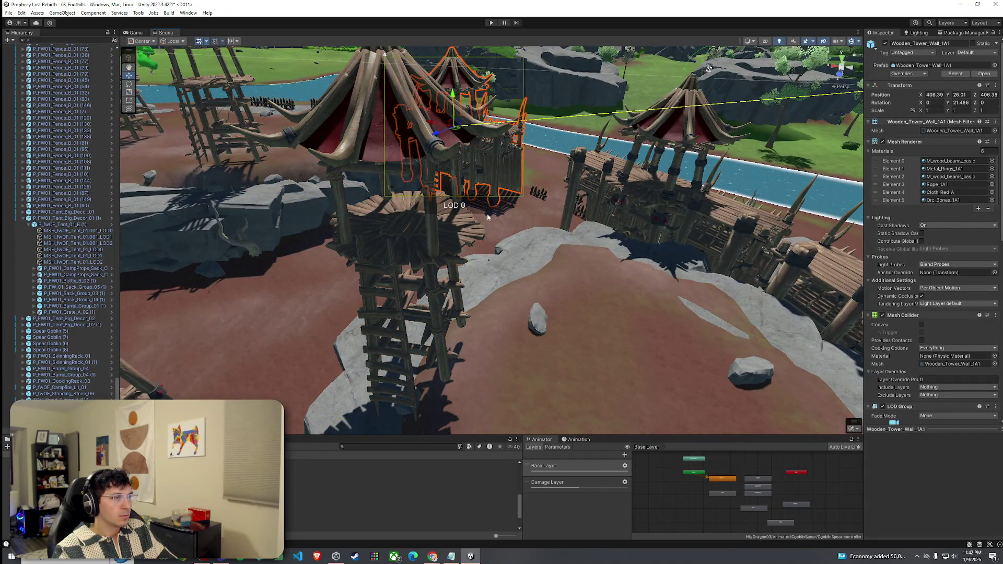
left_click(487, 217)
key("f")
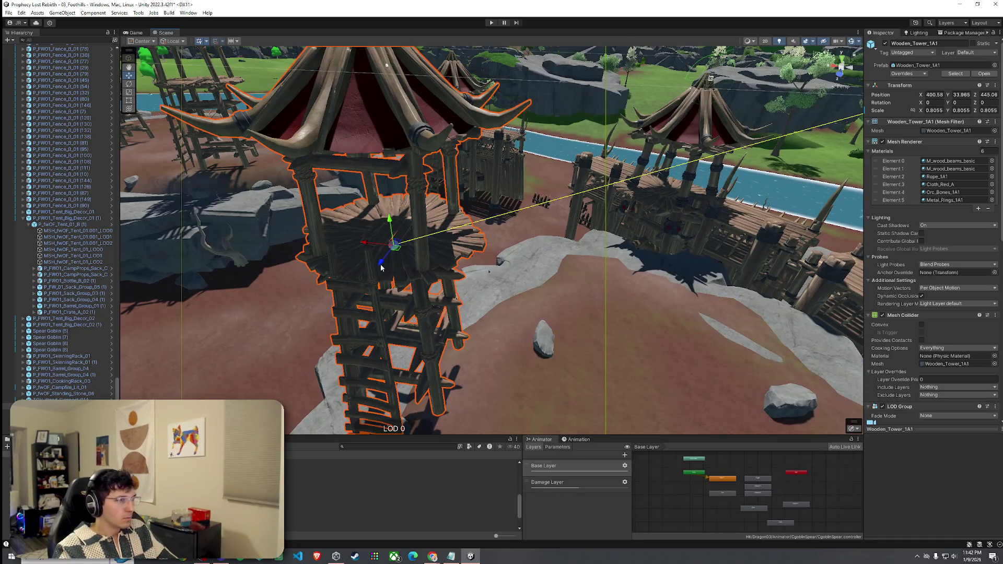
mouse_move(398, 250)
left_mouse_down()
mouse_move(656, 181)
mouse_move(705, 201)
left_mouse_up()
scroll(590, 186, "down", 3)
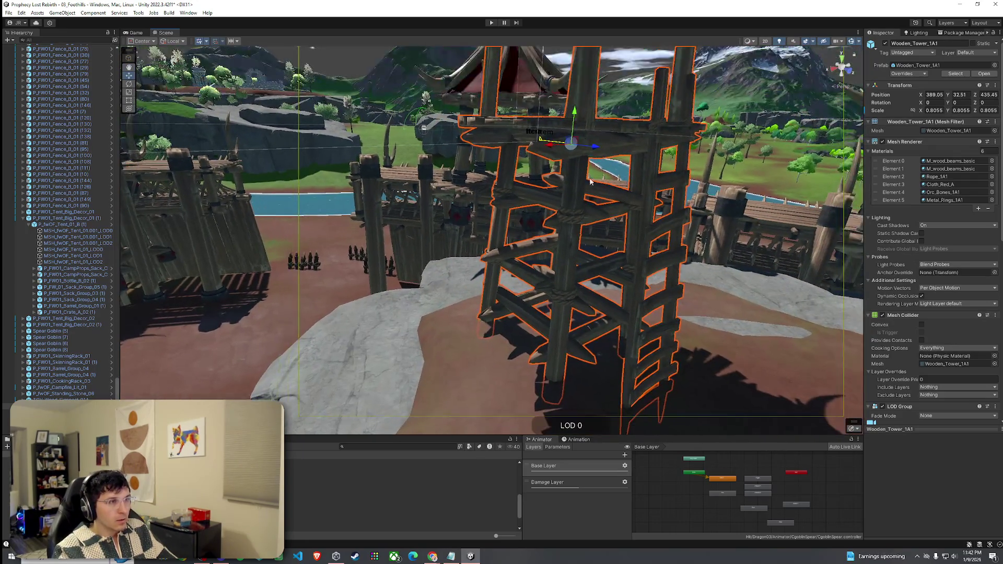
mouse_move(576, 121)
left_mouse_down()
mouse_move(581, 103)
mouse_move(581, 124)
mouse_move(376, 121)
mouse_move(506, 191)
mouse_move(579, 181)
left_mouse_up()
scroll(515, 192, "down", 5)
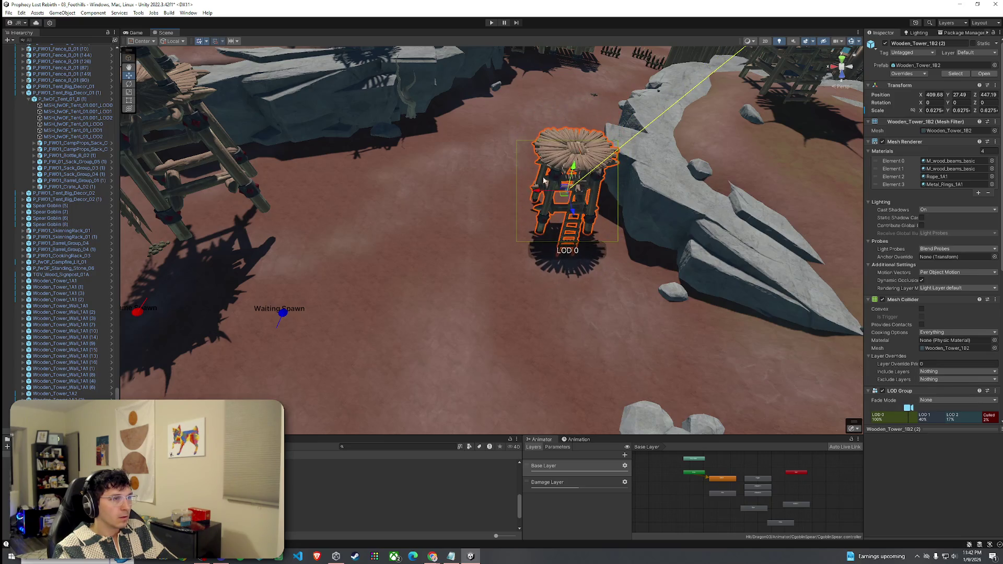
scroll(555, 180, "down", 5)
Step: Move Wooden_Tower_1B1 further into the camp and Wooden_Tower_1A1 (1) closer to the river
left_click(422, 155)
key("f")
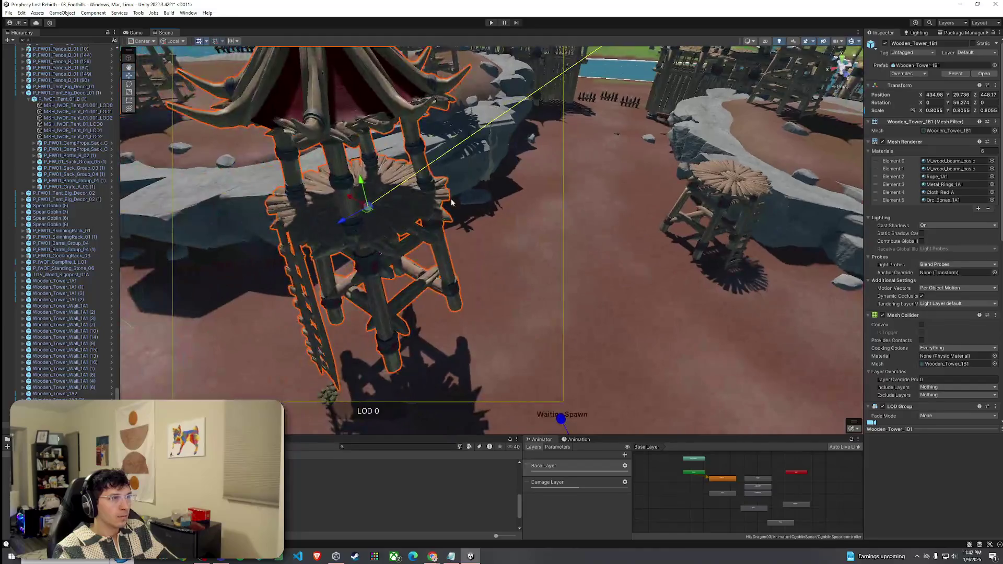
mouse_move(365, 213)
left_mouse_down()
mouse_move(486, 148)
mouse_move(497, 112)
mouse_move(497, 128)
mouse_move(348, 139)
mouse_move(569, 154)
mouse_move(560, 150)
mouse_move(573, 141)
mouse_move(458, 166)
left_mouse_up()
left_click(562, 151)
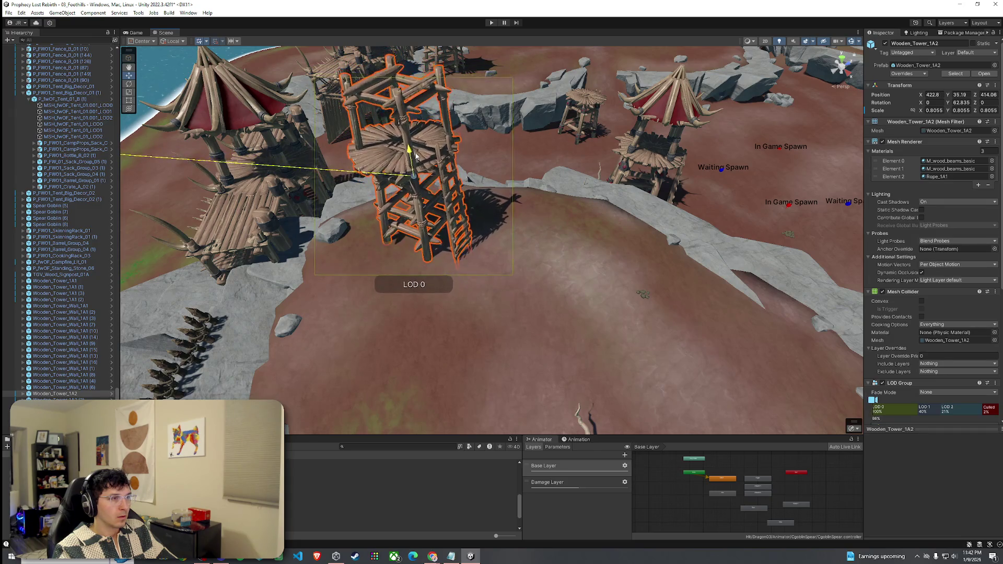
left_click_drag(419, 158, 599, 223)
left_click(565, 208)
key("f")
left_click_drag(375, 276, 496, 167)
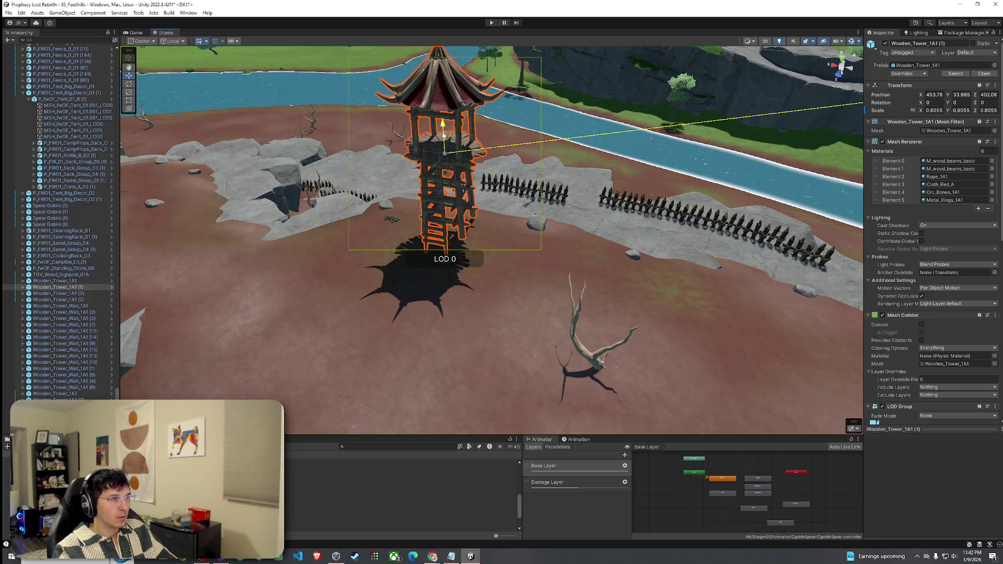
Step: Raise the centre tower Wooden_Tower_1A1 (2) slightly and reposition Wooden_Tower_1A2 (2)
left_click_drag(444, 145, 425, 171)
left_click(425, 170)
key("f")
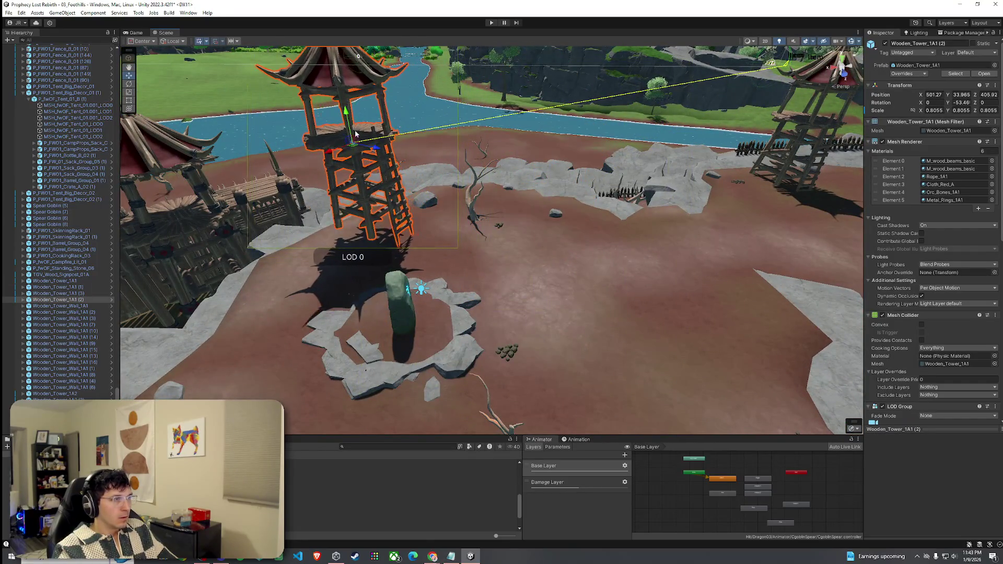
left_click_drag(352, 139, 54, 149)
key("f")
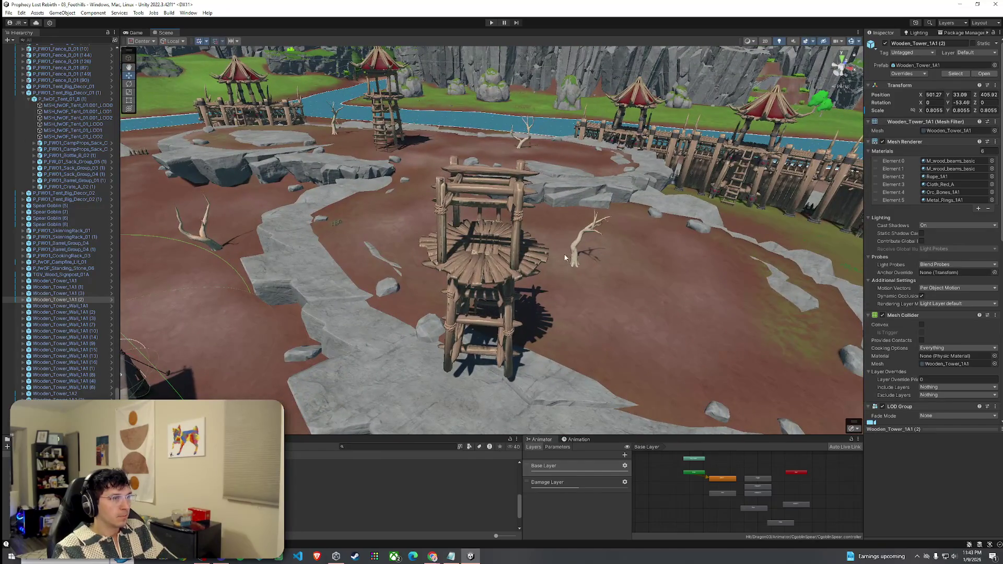
left_click(480, 254)
mouse_move(489, 284)
left_mouse_down()
mouse_move(556, 277)
mouse_move(544, 201)
mouse_move(542, 265)
left_mouse_up()
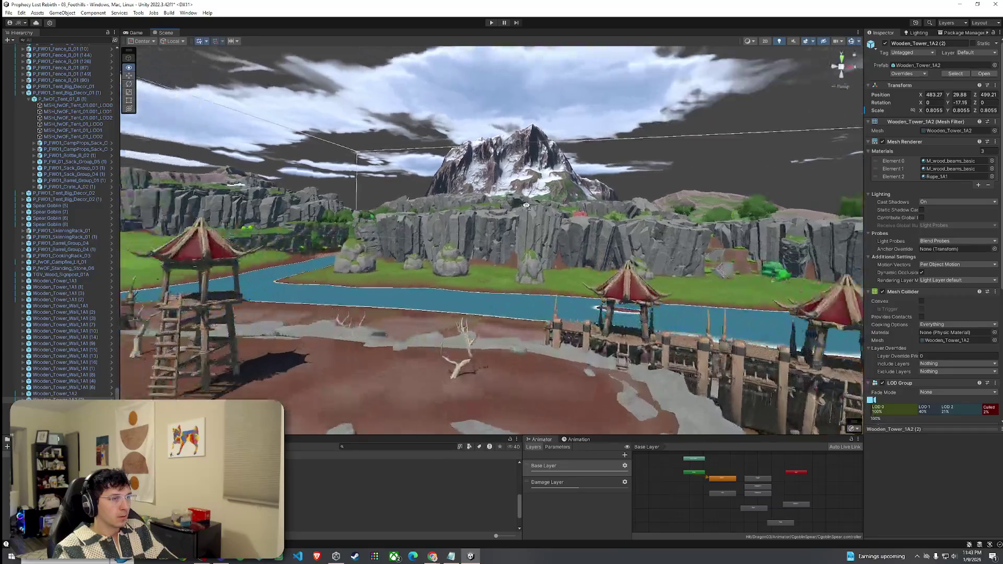
Step: Move Wooden_Tower_1A1 (3) further back and set its height to Y 32.5
left_click(517, 235)
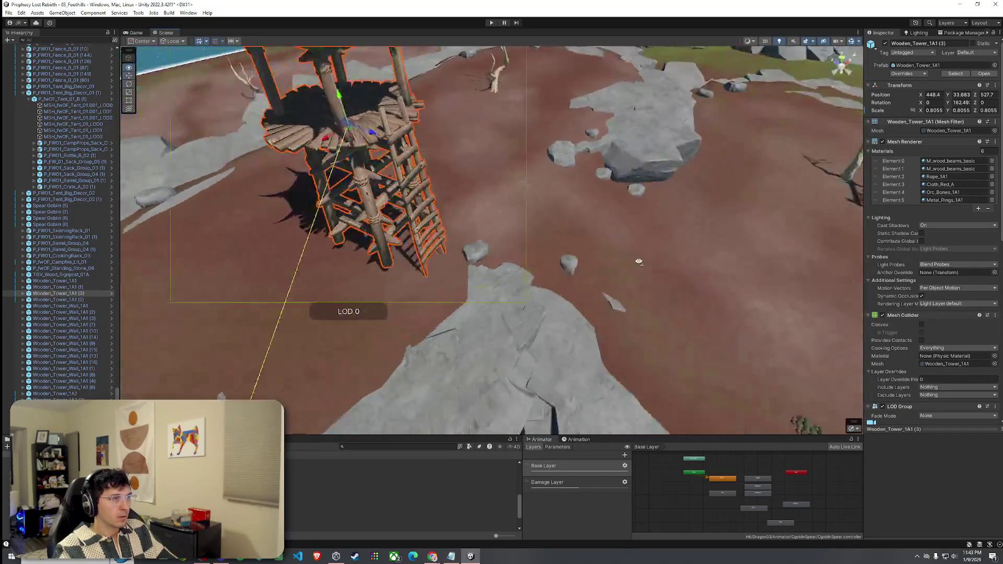
left_click_drag(639, 261, 433, 206)
mouse_move(433, 170)
left_mouse_down()
mouse_move(336, 123)
mouse_move(280, 167)
mouse_move(453, 153)
left_mouse_up()
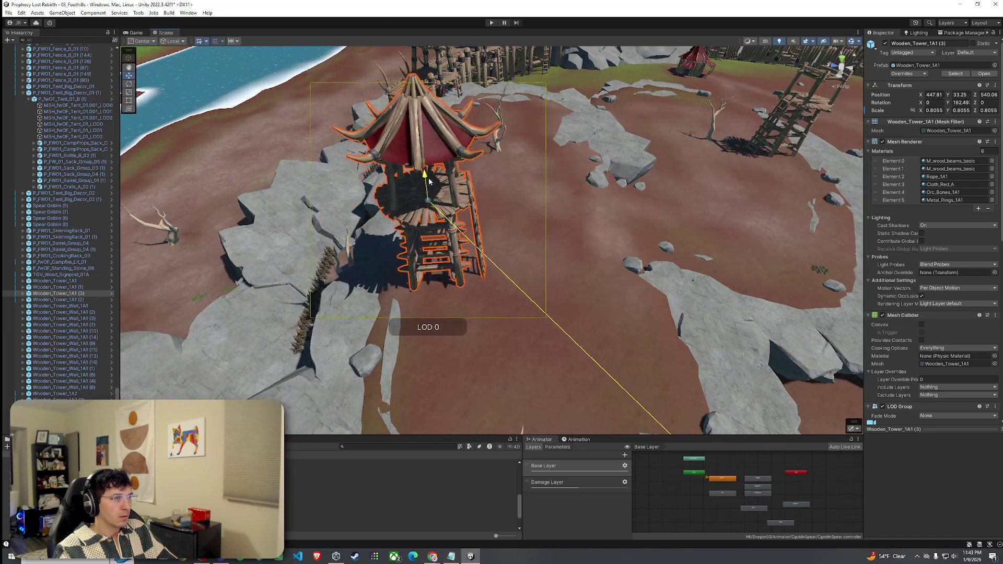
mouse_move(426, 180)
left_mouse_down()
mouse_move(480, 190)
mouse_move(695, 126)
mouse_move(654, 159)
mouse_move(653, 108)
mouse_move(847, 93)
mouse_move(575, 172)
mouse_move(588, 108)
mouse_move(518, 187)
left_mouse_up()
scroll(426, 180, "up", 5)
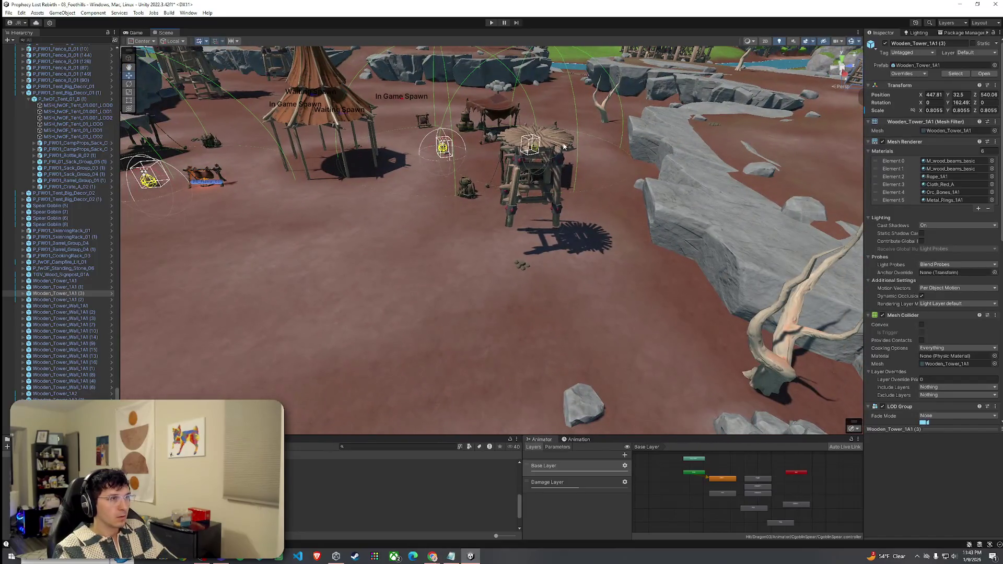
left_click(531, 190)
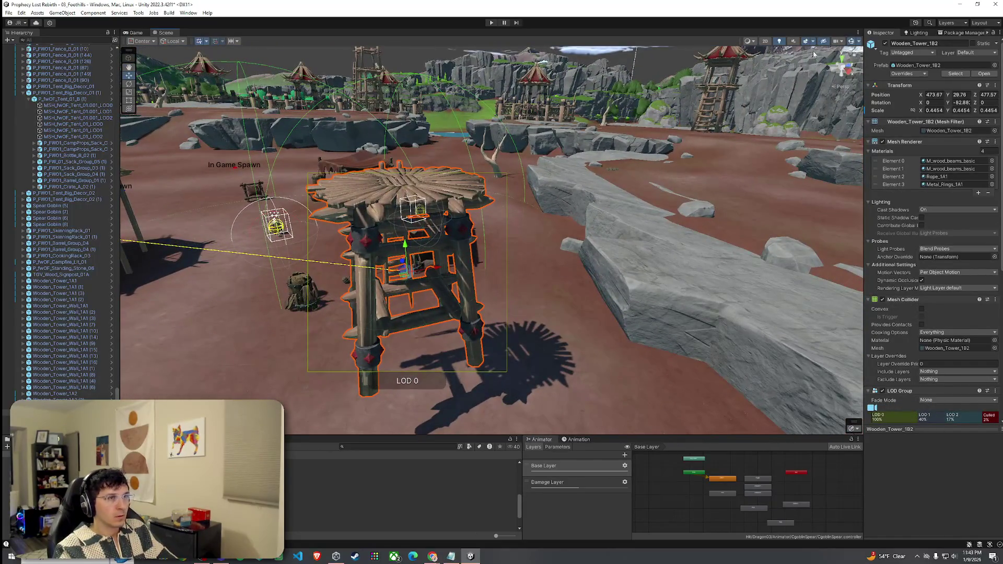
Step: Nudge the small Wooden_Tower_1B2 to a new spot across the ground
left_click(780, 41)
mouse_move(549, 130)
left_mouse_down()
mouse_move(460, 120)
mouse_move(562, 161)
left_mouse_up()
scroll(562, 162, "down", 5)
mouse_move(530, 206)
left_mouse_down()
mouse_move(536, 172)
mouse_move(563, 149)
left_mouse_up()
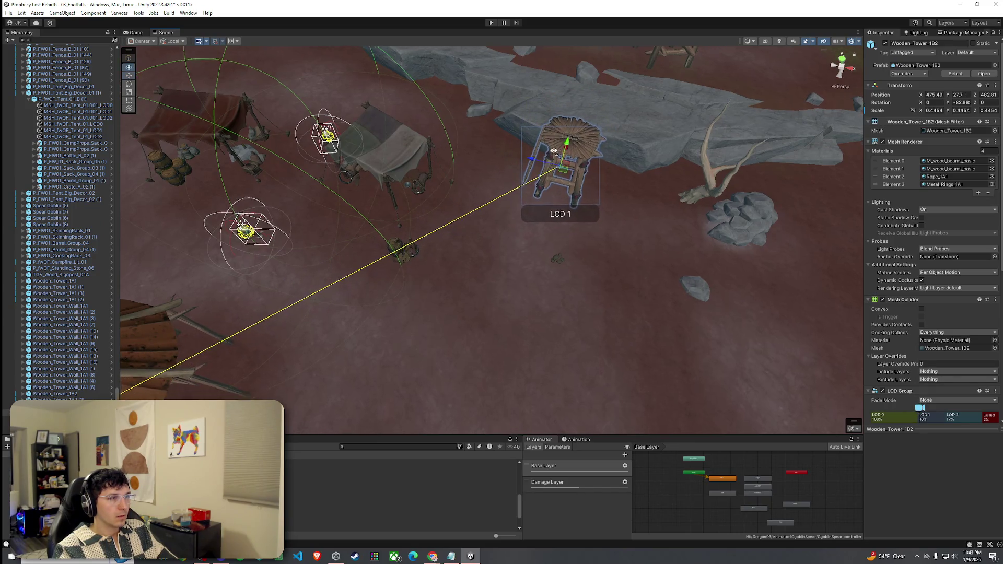
key("f")
mouse_move(686, 128)
left_mouse_down()
mouse_move(518, 199)
mouse_move(575, 150)
mouse_move(699, 111)
mouse_move(455, 211)
mouse_move(475, 293)
mouse_move(547, 293)
left_mouse_up()
Step: Lower Wooden_Tower_1A2 (1) onto the ground at Y 33.03
left_click(456, 211)
key("f")
mouse_move(524, 156)
left_mouse_down()
mouse_move(528, 168)
mouse_move(473, 200)
mouse_move(459, 188)
left_mouse_up()
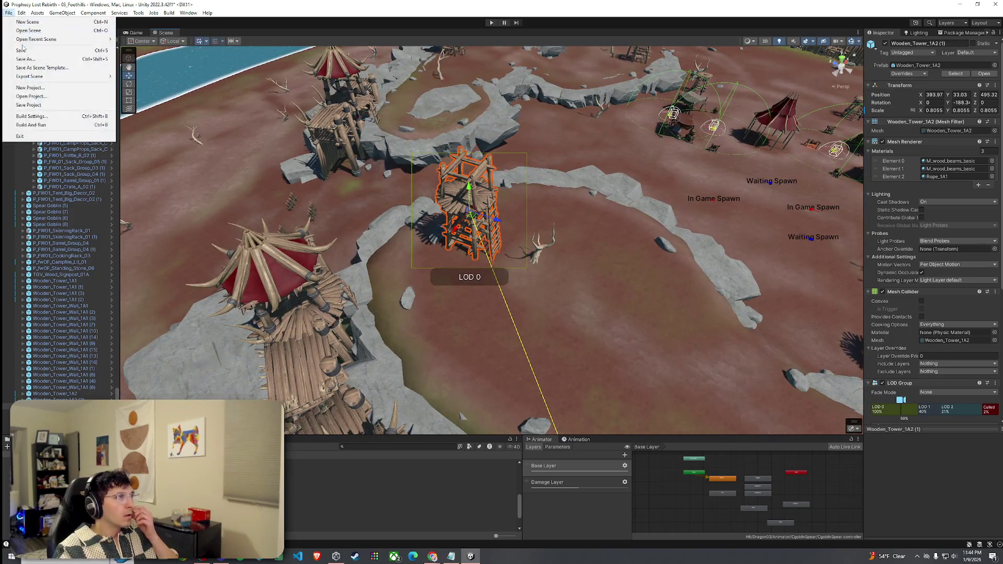
Step: Bake the NavMesh on the terrain's NavMeshSurface
left_click(701, 165)
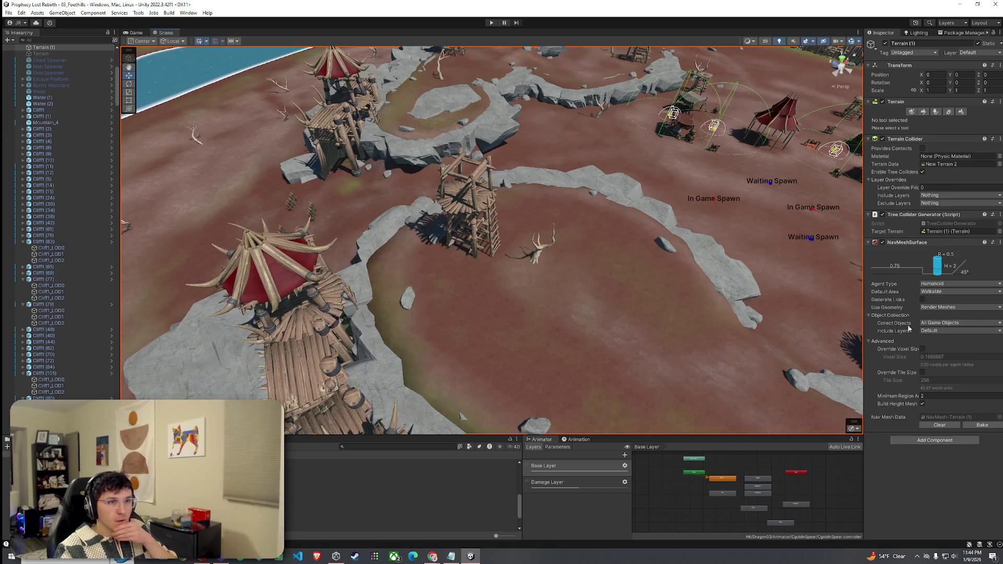
left_click(981, 426)
left_click_drag(577, 300, 667, 276)
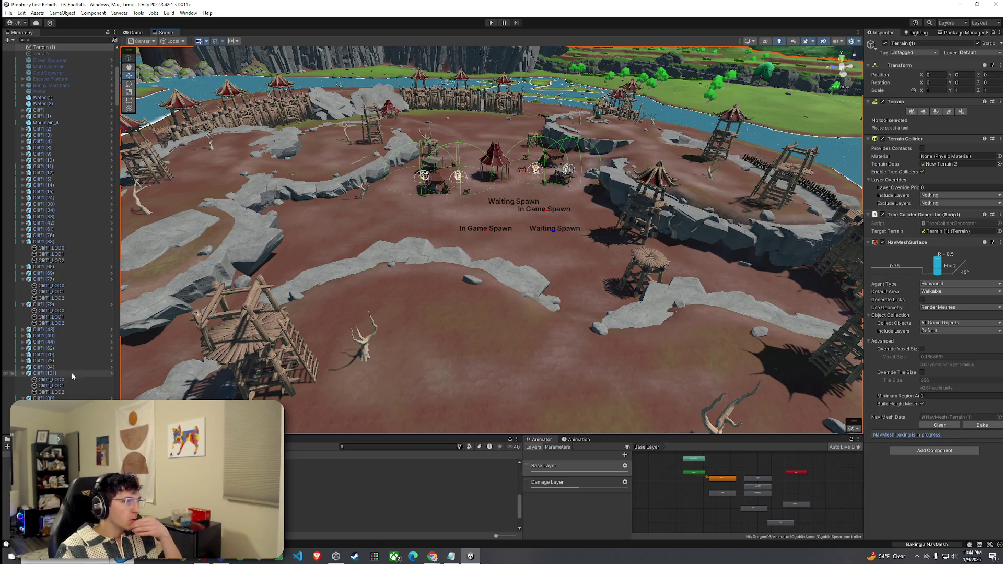
Step: Mark Wooden_Tower_1A2 (1) and its children as Static
left_click(269, 327)
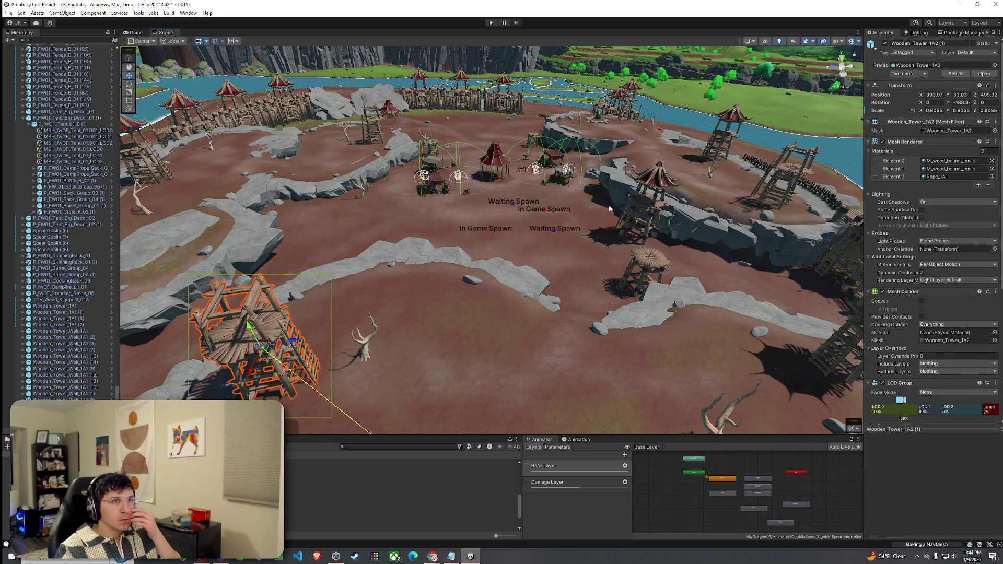
left_click(975, 44)
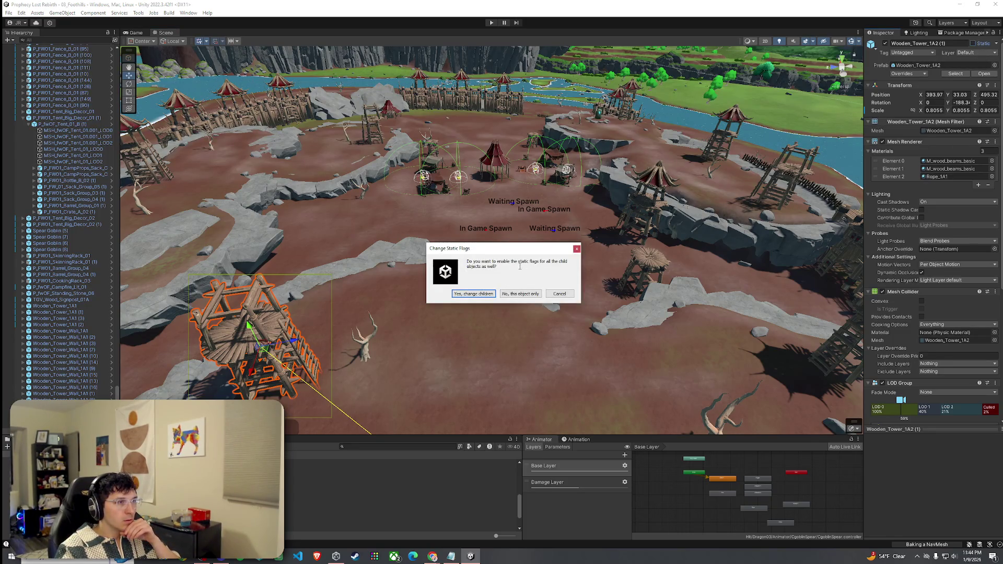
left_click(487, 295)
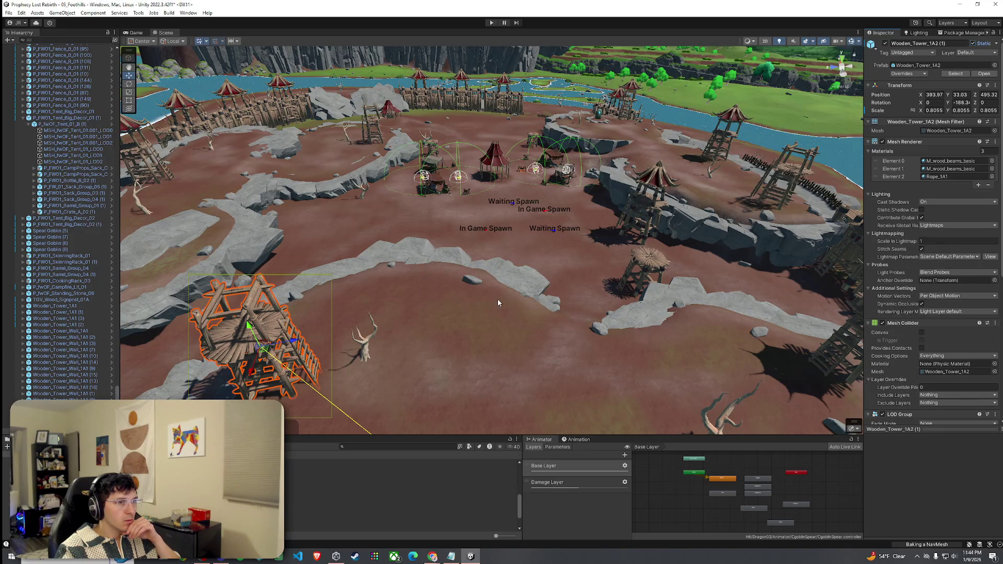
Step: Save the 03_Foothills scene
left_click(8, 12)
left_click(32, 50)
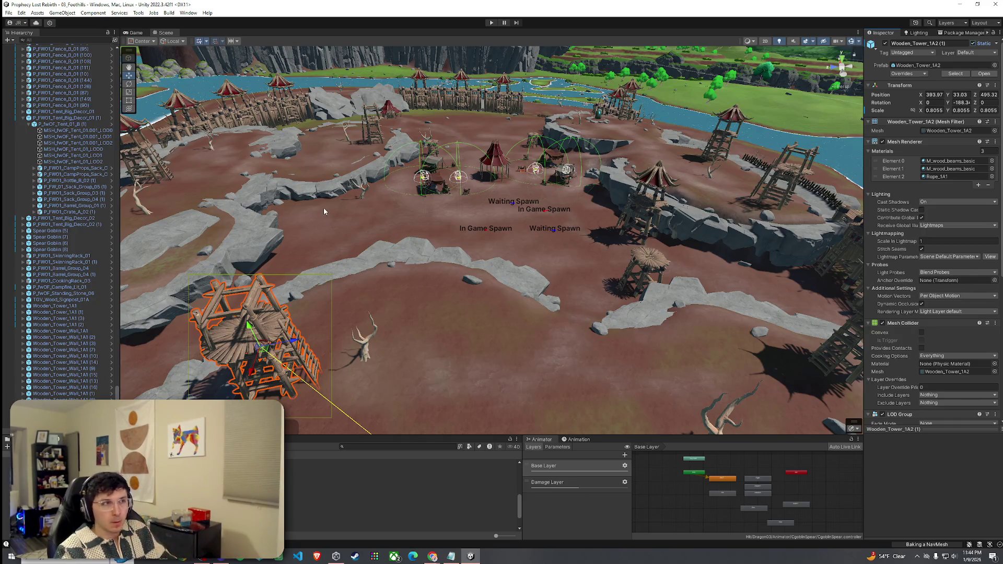
left_click(8, 12)
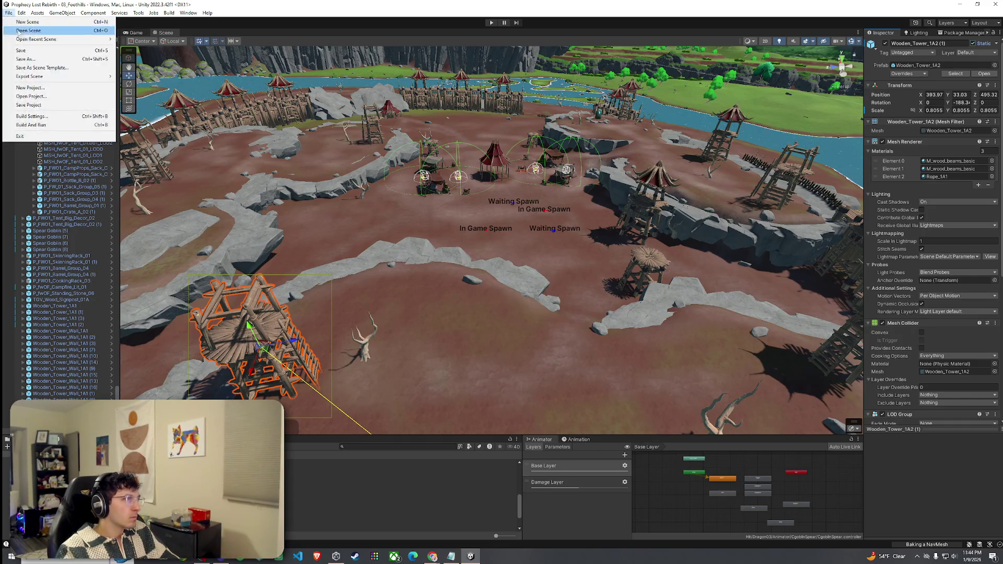
Step: Save the scene again, review the Console messages, then return to the Project panel
left_click(31, 51)
mouse_move(382, 195)
left_mouse_down()
mouse_move(368, 195)
mouse_move(337, 132)
mouse_move(698, 192)
mouse_move(744, 221)
mouse_move(751, 211)
left_mouse_up()
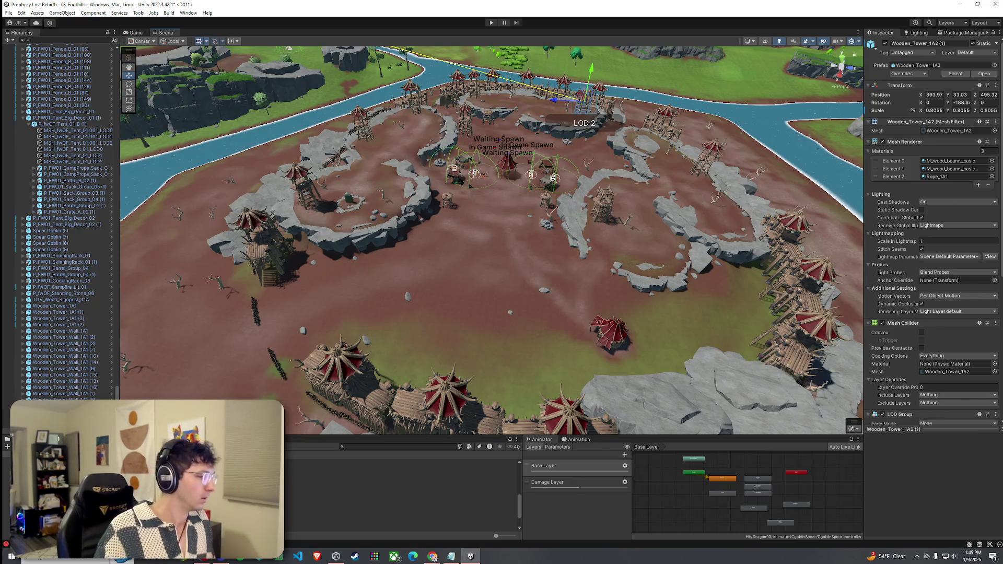
key("ctrl+shift+c")
left_click(403, 505)
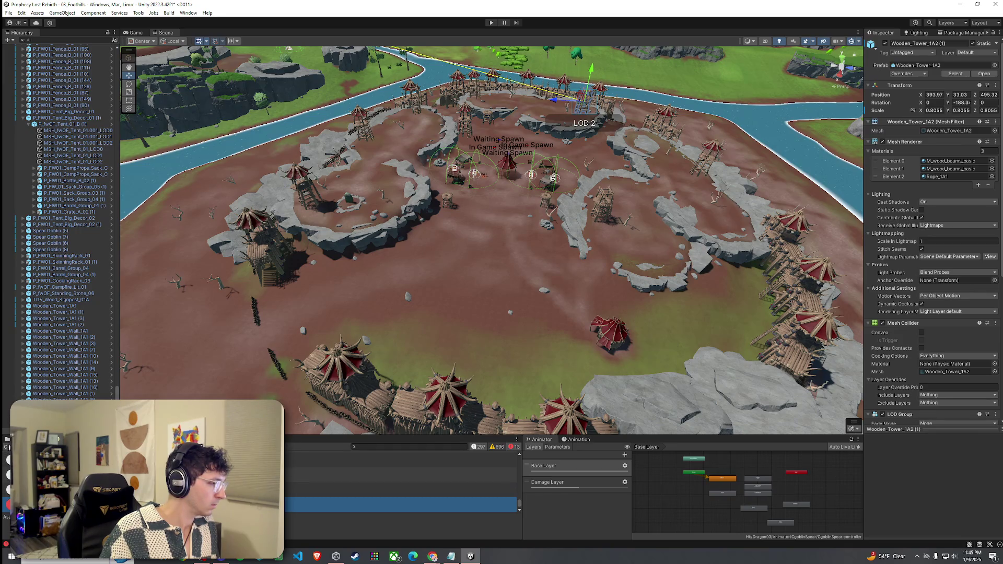
key("ctrl+5")
Step: Switch to the Game view and enter Play mode
left_click(8, 13)
left_click(24, 53)
left_click(135, 32)
left_click(491, 23)
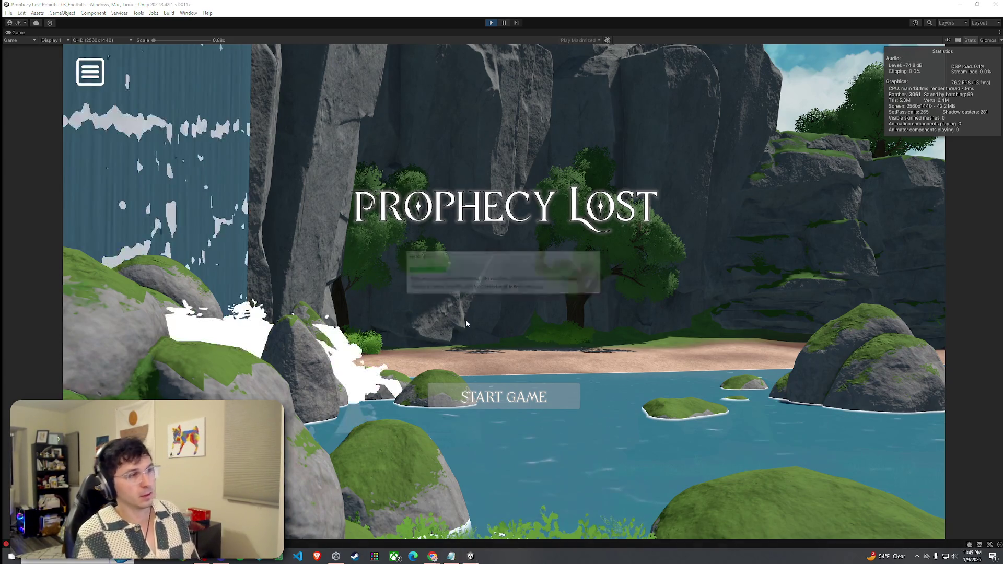
Step: Start the game from the title screen and run the character through the market stalls
left_click(504, 402)
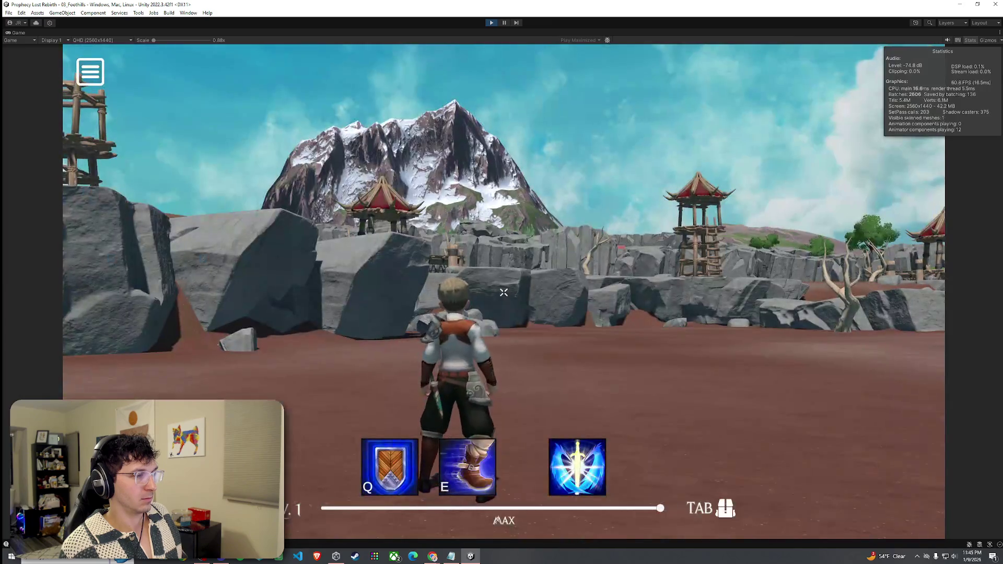
key("w")
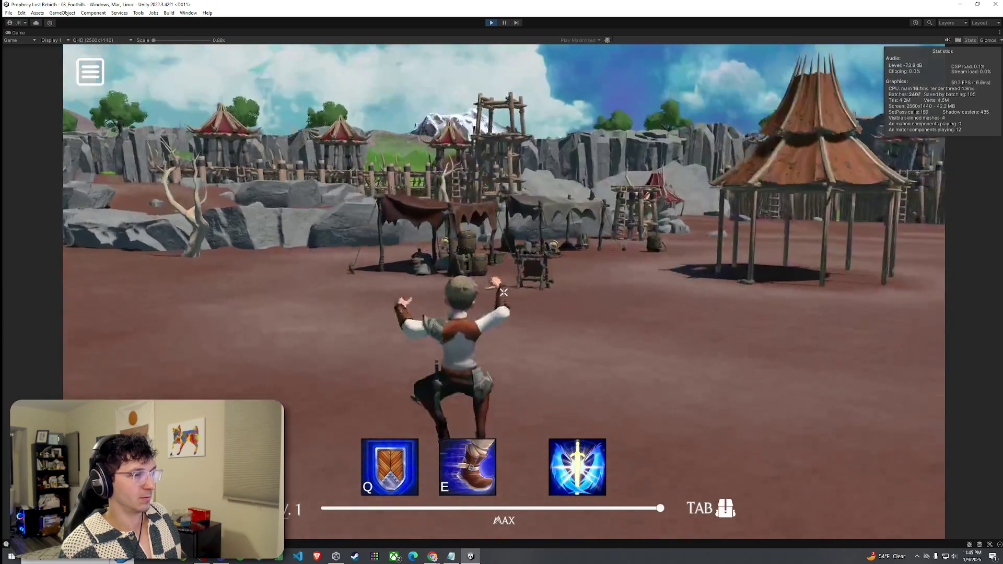
key("w")
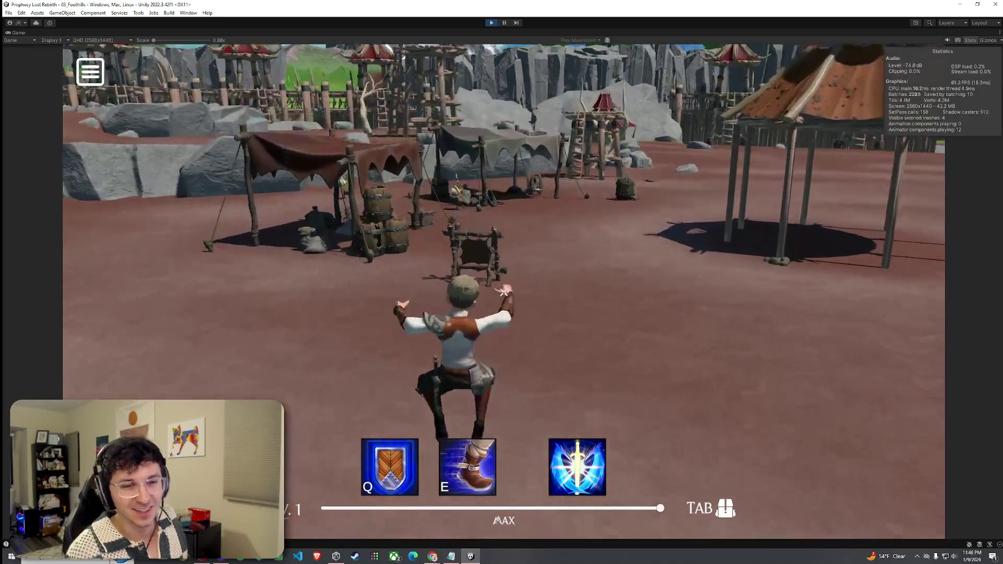
key("w")
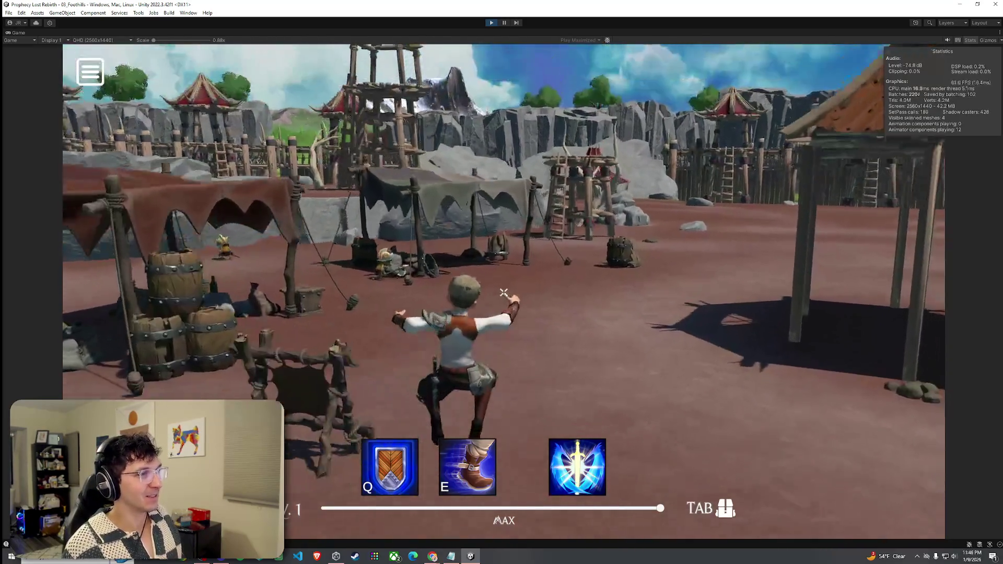
key("w")
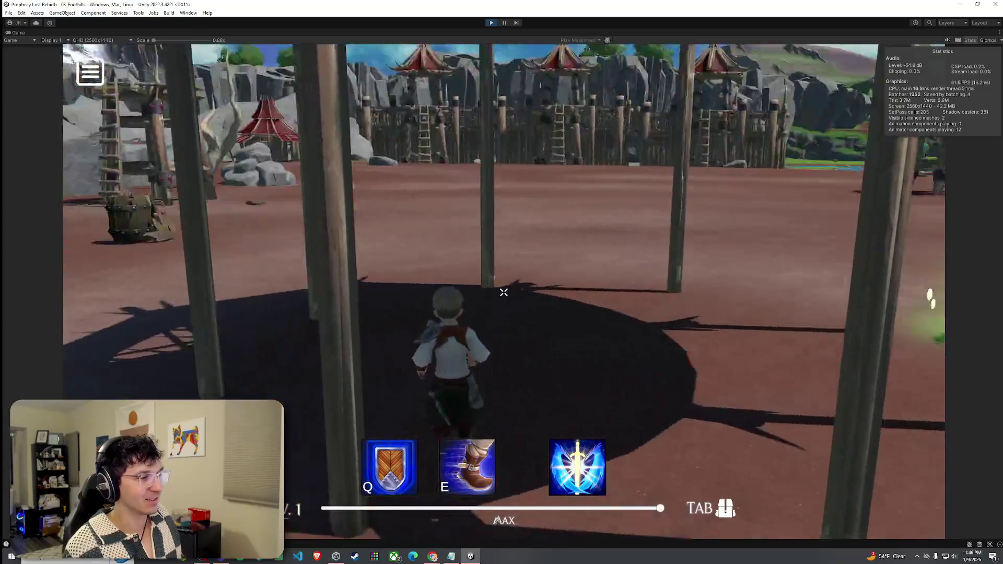
Step: Run the character across the open yard toward the tents and watchtowers
key("w")
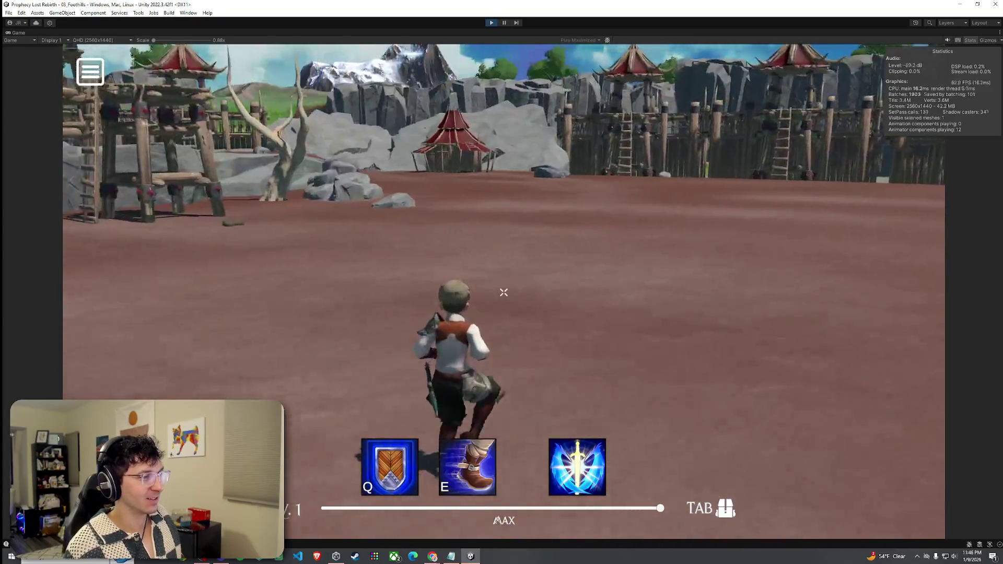
key("w")
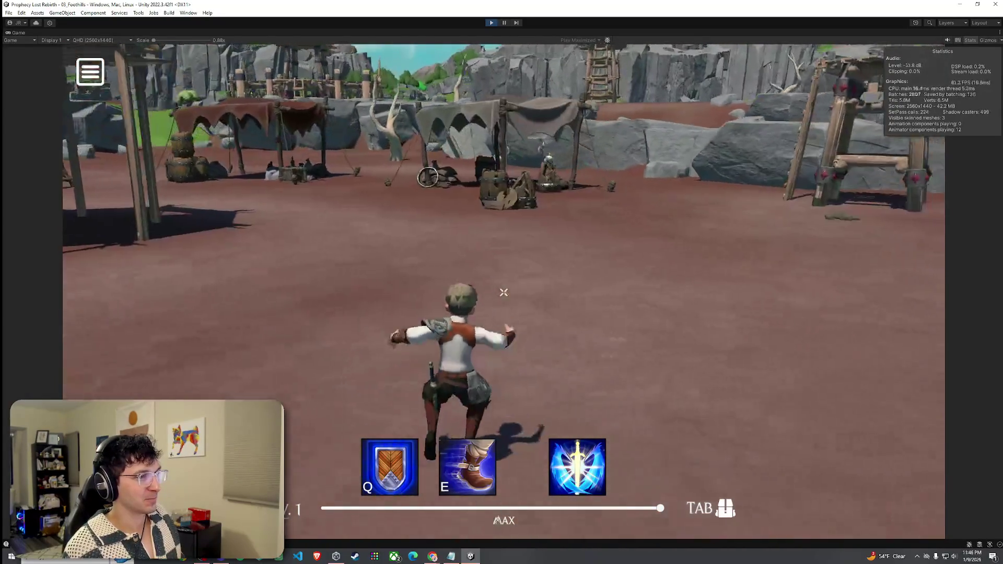
key("w")
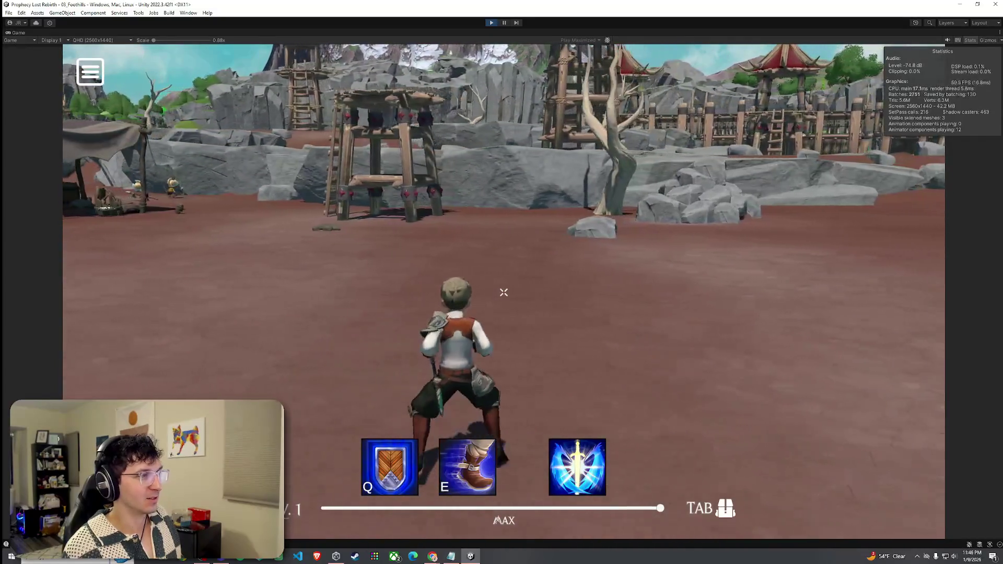
key("w")
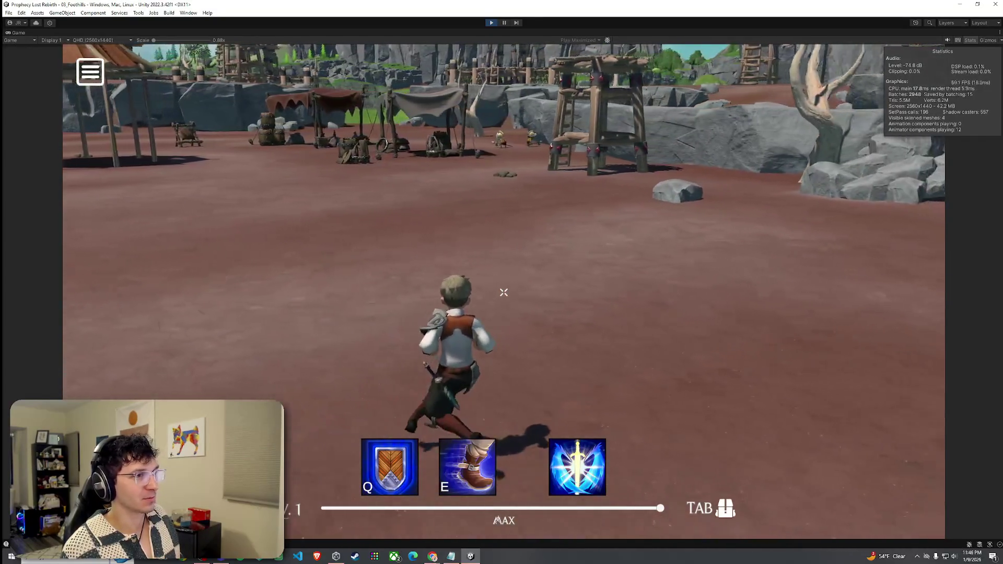
key("w")
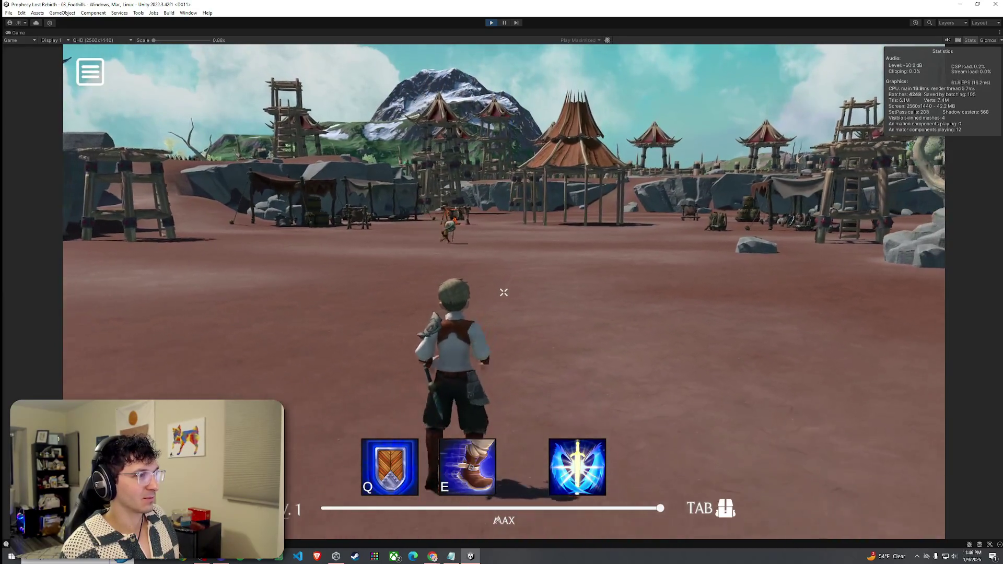
key("w")
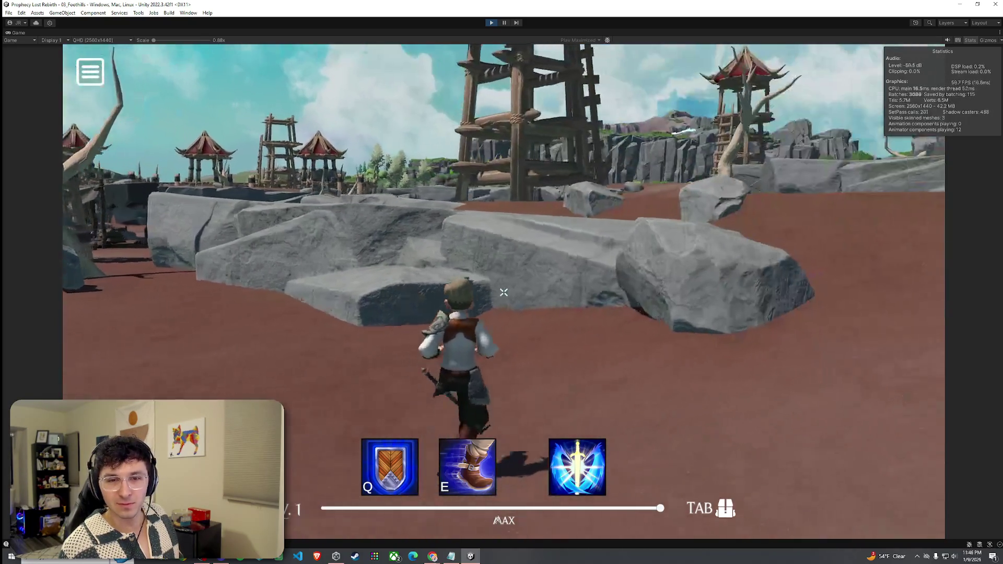
key("w")
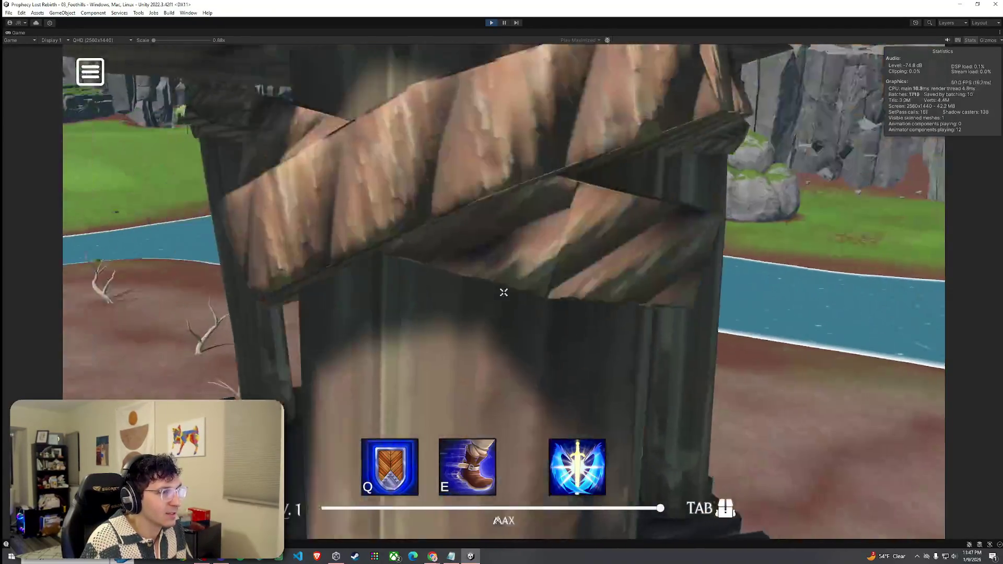
Step: Jump onto the rocky slope, run toward the tent camp, then stop Play mode
key("space")
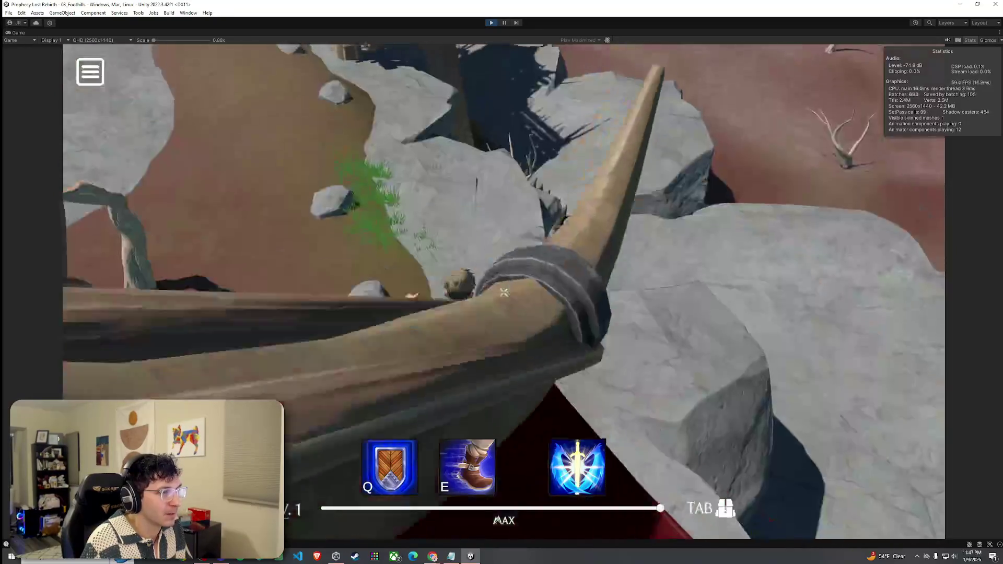
key("w")
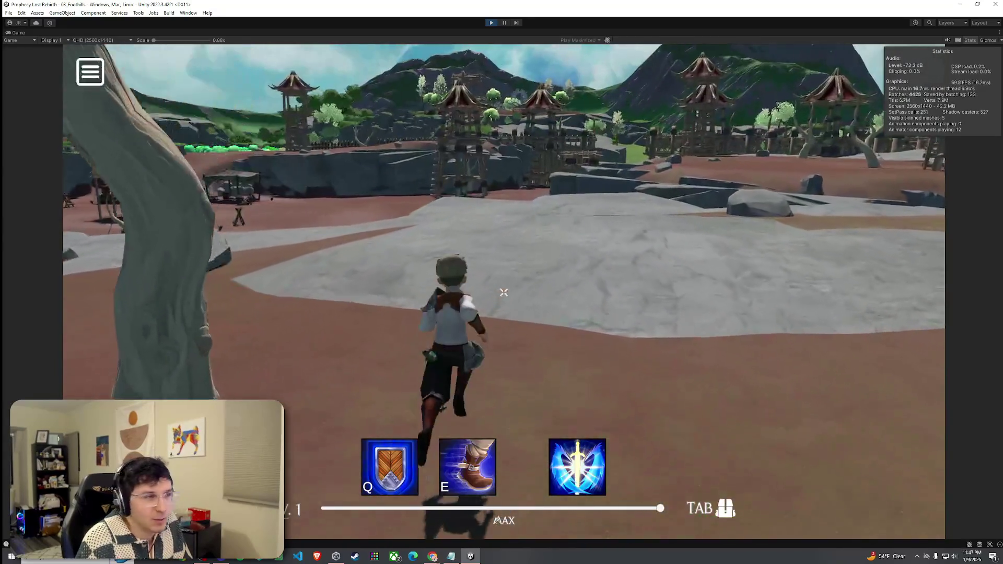
key("space")
key("w")
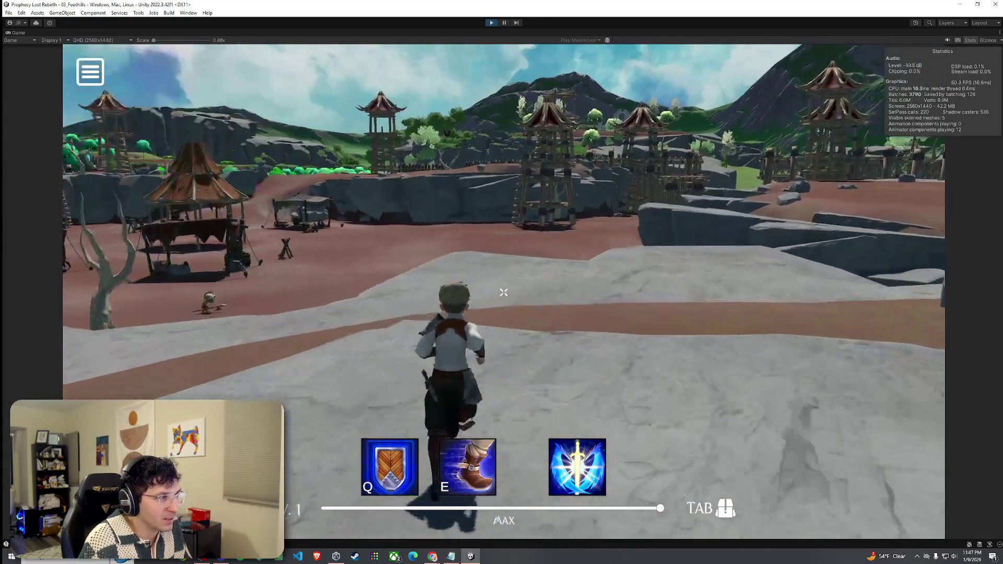
key("w")
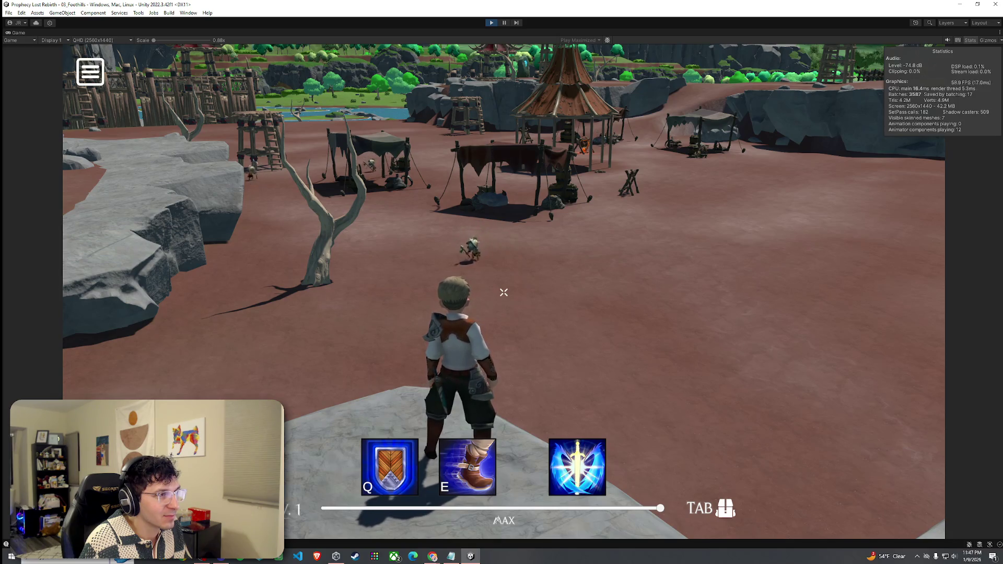
key("Escape")
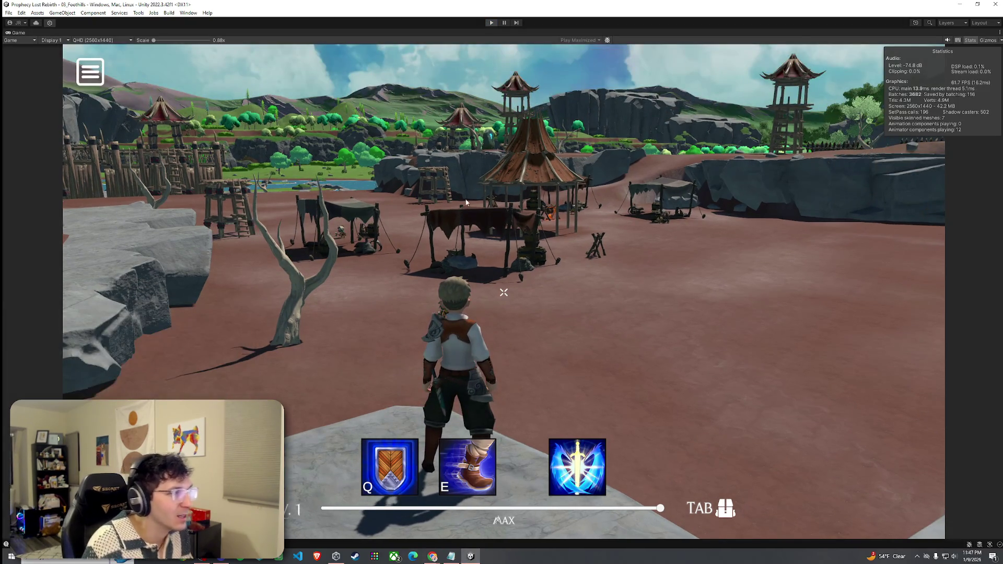
key("ctrl+p")
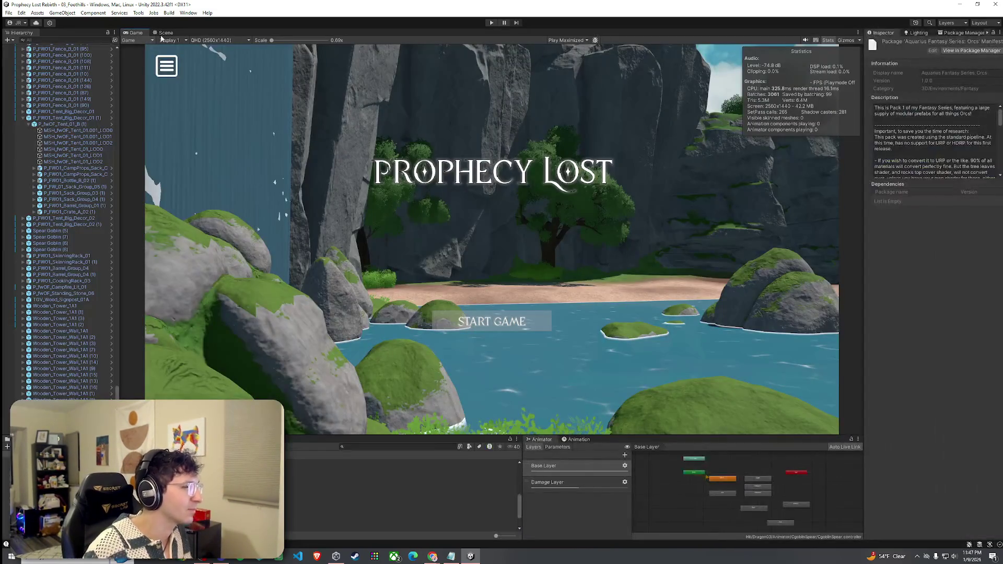
Step: Back in the Scene view, select the camp terrain and choose Raise or Lower Terrain sculpting
left_click(165, 33)
key("w")
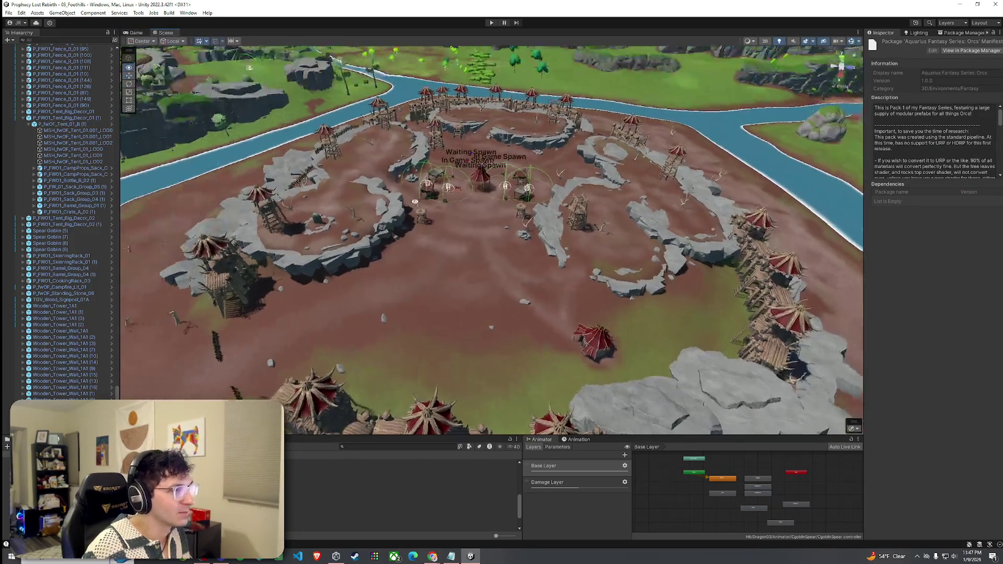
key("w")
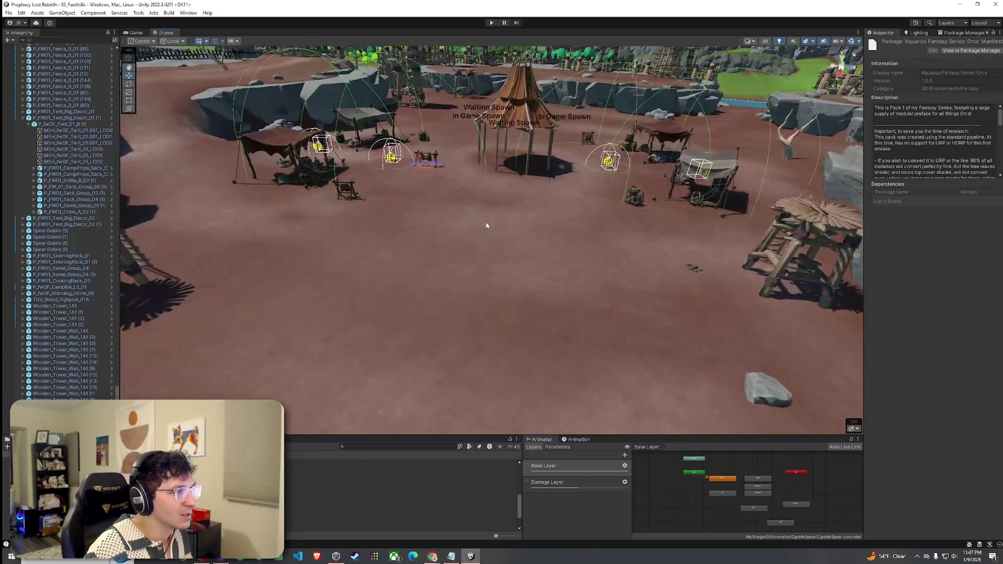
left_click(550, 221)
left_click(921, 111)
left_click(909, 120)
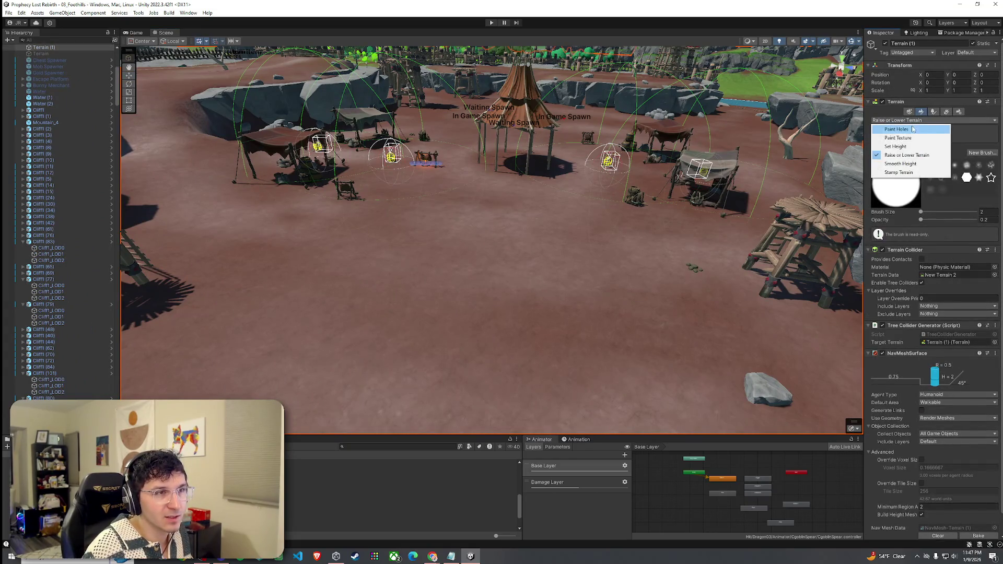
left_click(910, 153)
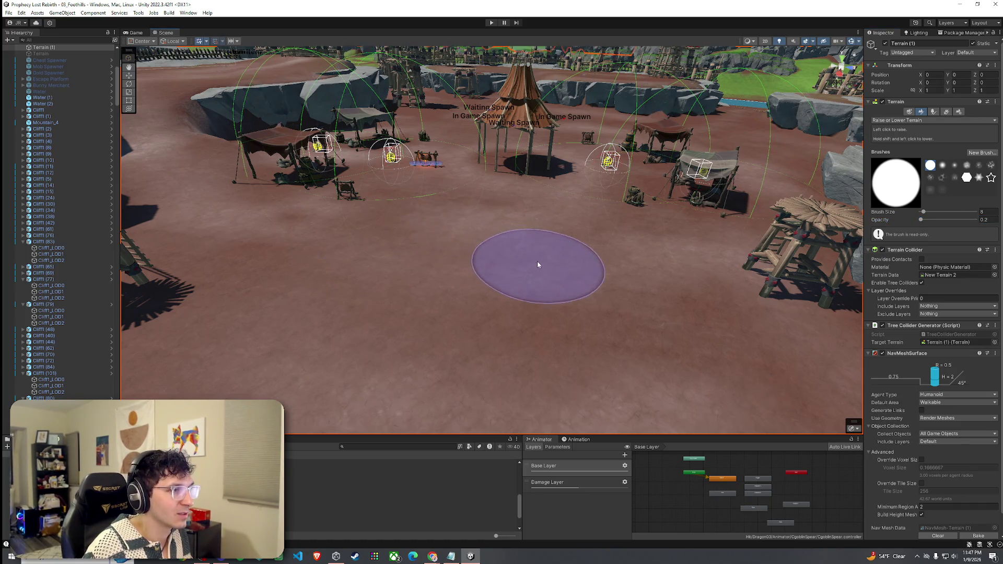
Step: Orbit the scene view from ground level among the rocks to overlook the tents and fence wall
mouse_move(461, 331)
left_mouse_down()
mouse_move(469, 228)
mouse_move(415, 263)
left_mouse_up()
left_click_drag(416, 206, 549, 269)
left_click_drag(611, 235, 605, 287)
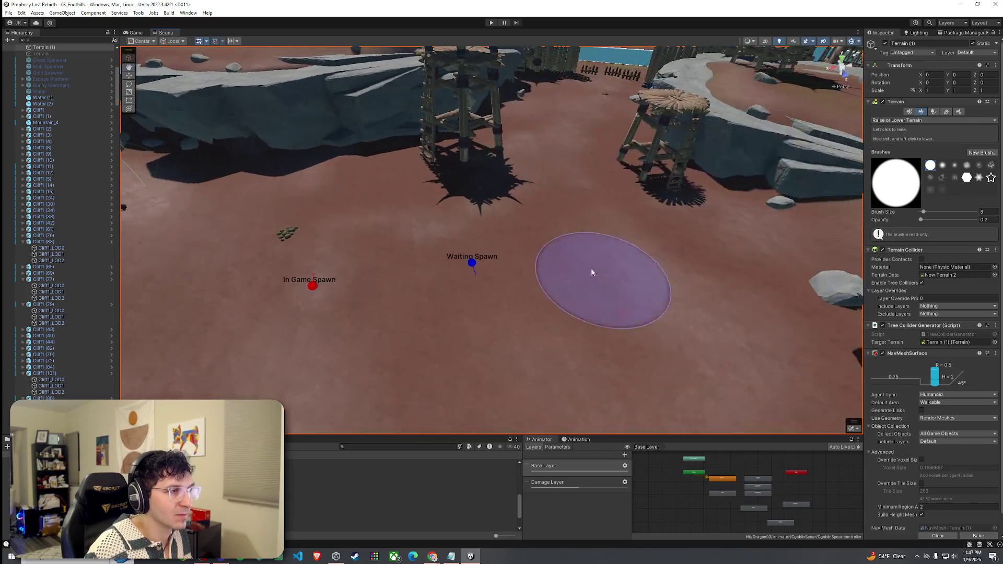
left_click_drag(537, 111, 565, 283)
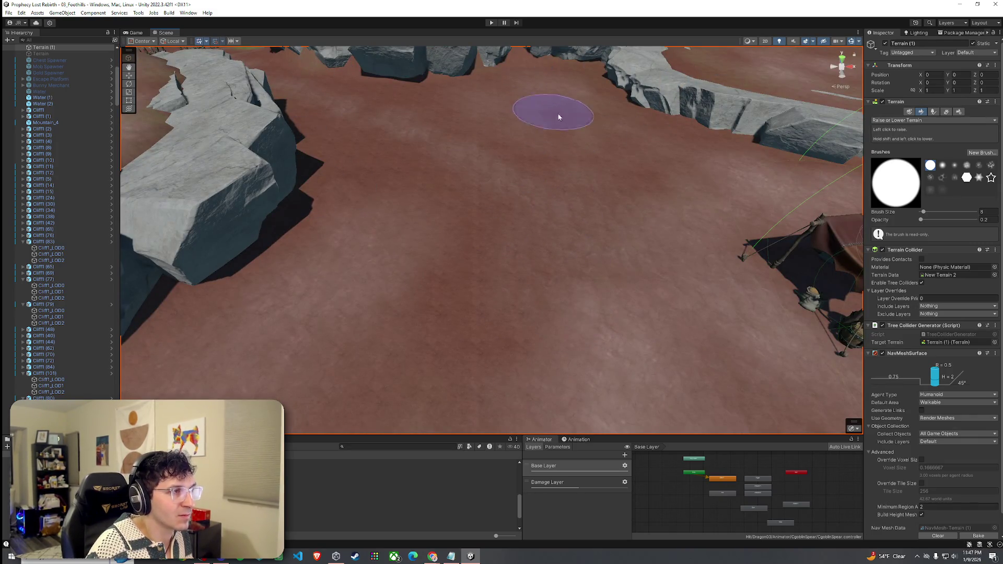
left_click_drag(695, 184, 534, 280)
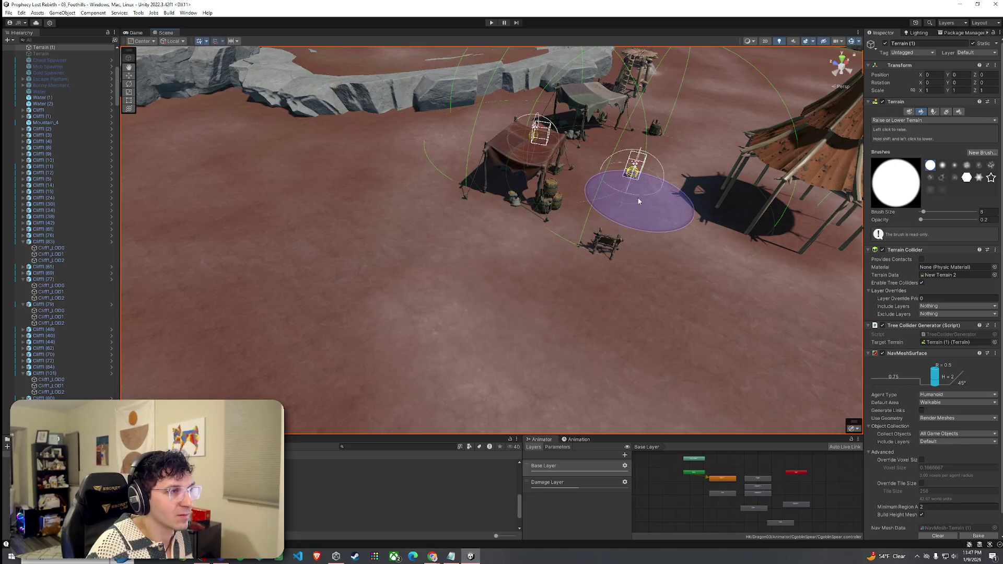
mouse_move(638, 197)
left_mouse_down()
mouse_move(629, 146)
mouse_move(575, 178)
mouse_move(465, 209)
mouse_move(537, 202)
mouse_move(472, 215)
mouse_move(508, 208)
left_mouse_up()
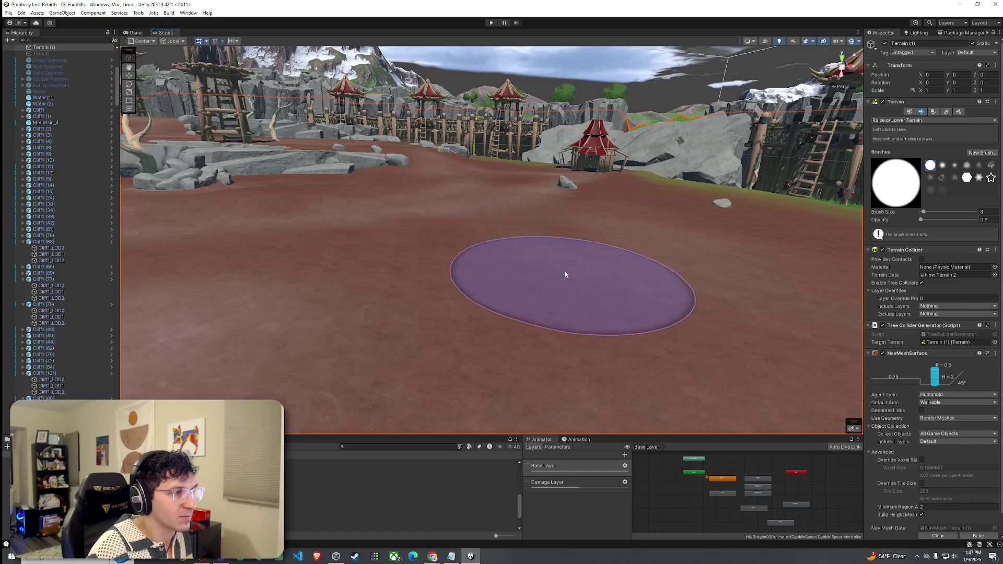
left_click_drag(637, 199, 589, 217)
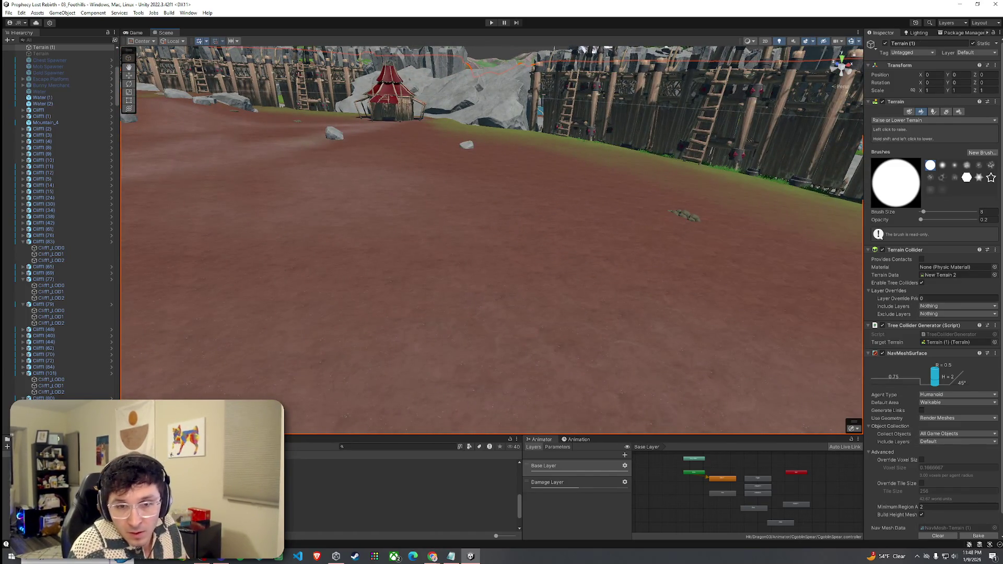
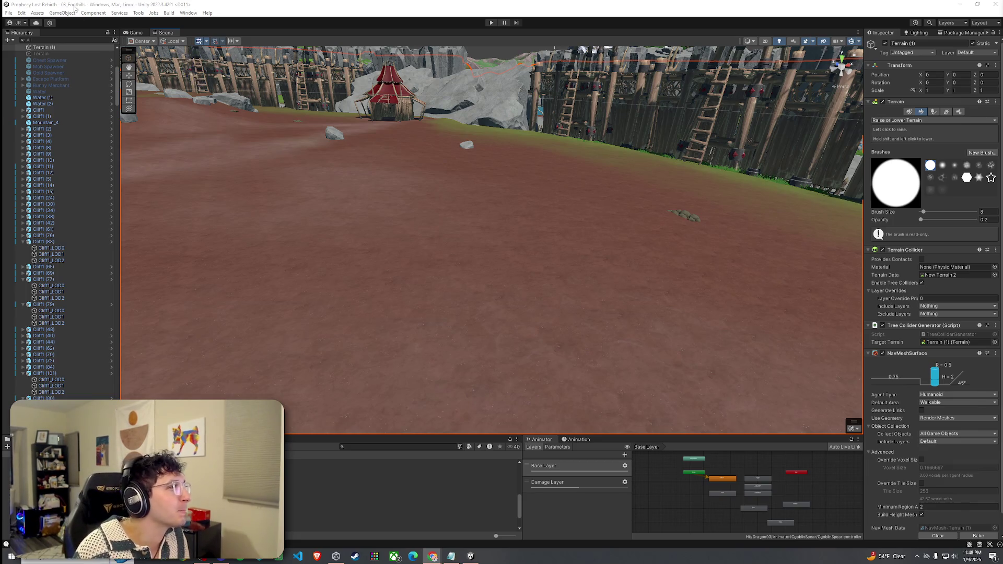
Step: Orbit the Scene view over the dirt ground, fort wall, cliffs, spawners and village
left_click(21, 13)
left_click(408, 123)
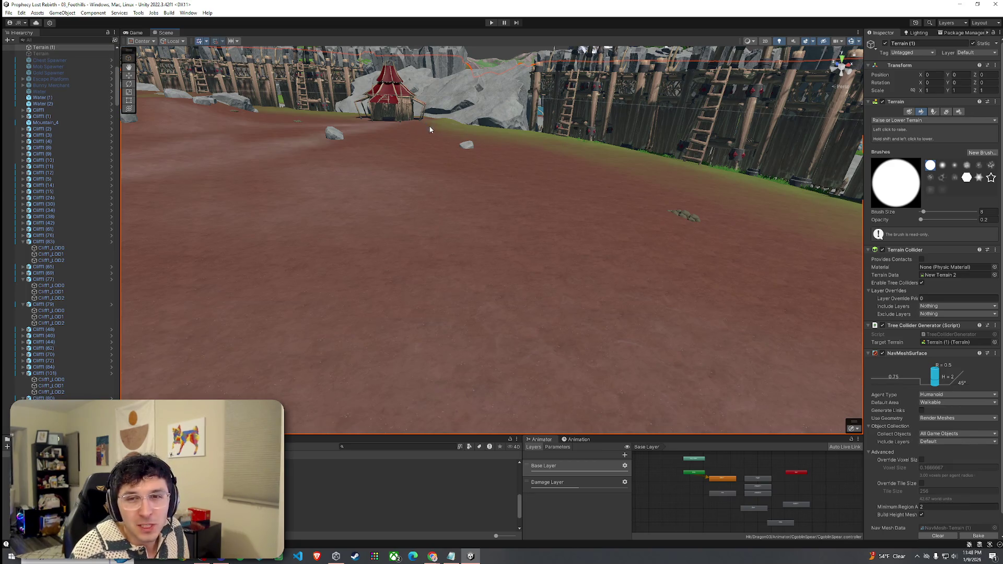
mouse_move(431, 127)
left_mouse_down()
mouse_move(510, 215)
mouse_move(458, 223)
mouse_move(519, 233)
mouse_move(665, 215)
mouse_move(794, 217)
left_mouse_up()
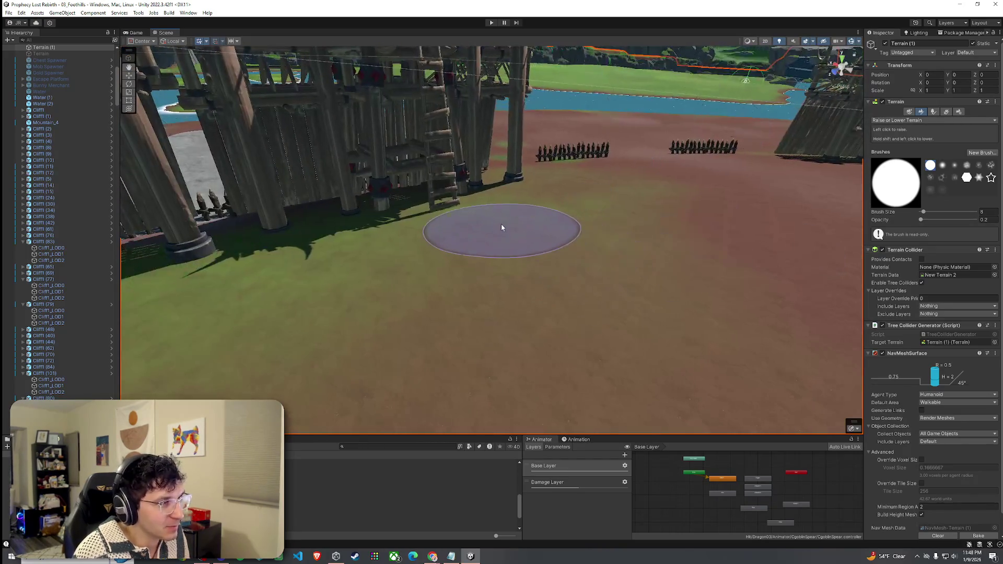
mouse_move(505, 230)
left_mouse_down()
mouse_move(321, 242)
mouse_move(423, 233)
mouse_move(374, 202)
mouse_move(278, 198)
left_mouse_up()
mouse_move(415, 213)
left_mouse_down()
mouse_move(364, 216)
mouse_move(391, 225)
mouse_move(381, 239)
mouse_move(313, 224)
mouse_move(437, 280)
left_mouse_up()
mouse_move(581, 187)
left_mouse_down()
mouse_move(680, 225)
mouse_move(421, 152)
mouse_move(486, 201)
left_mouse_up()
mouse_move(555, 214)
left_mouse_down()
mouse_move(597, 215)
mouse_move(430, 196)
left_mouse_up()
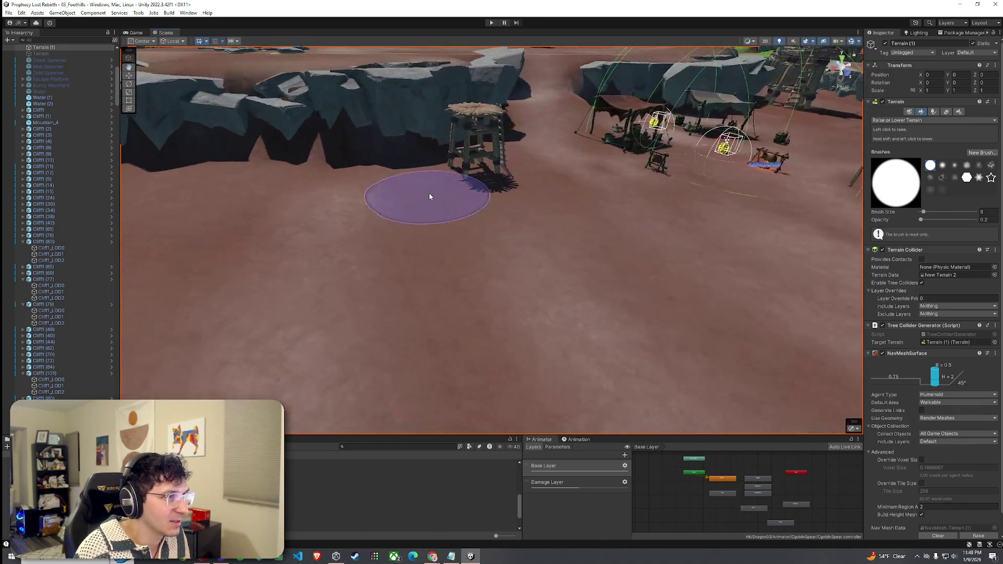
left_click_drag(561, 173, 588, 241)
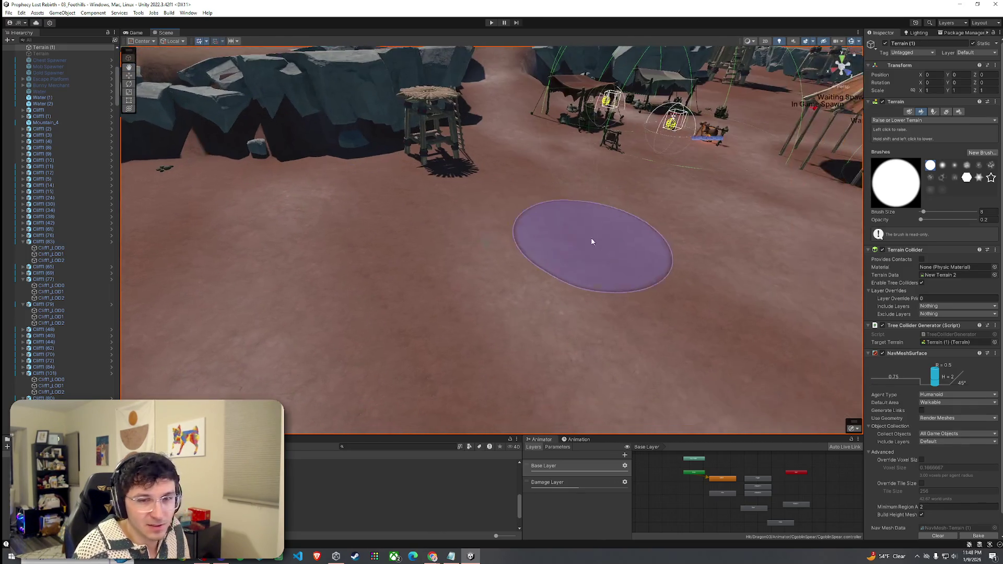
mouse_move(627, 208)
left_mouse_down()
mouse_move(573, 228)
mouse_move(746, 147)
mouse_move(520, 296)
mouse_move(560, 298)
mouse_move(399, 306)
mouse_move(242, 298)
mouse_move(253, 301)
mouse_move(242, 327)
mouse_move(445, 239)
left_mouse_up()
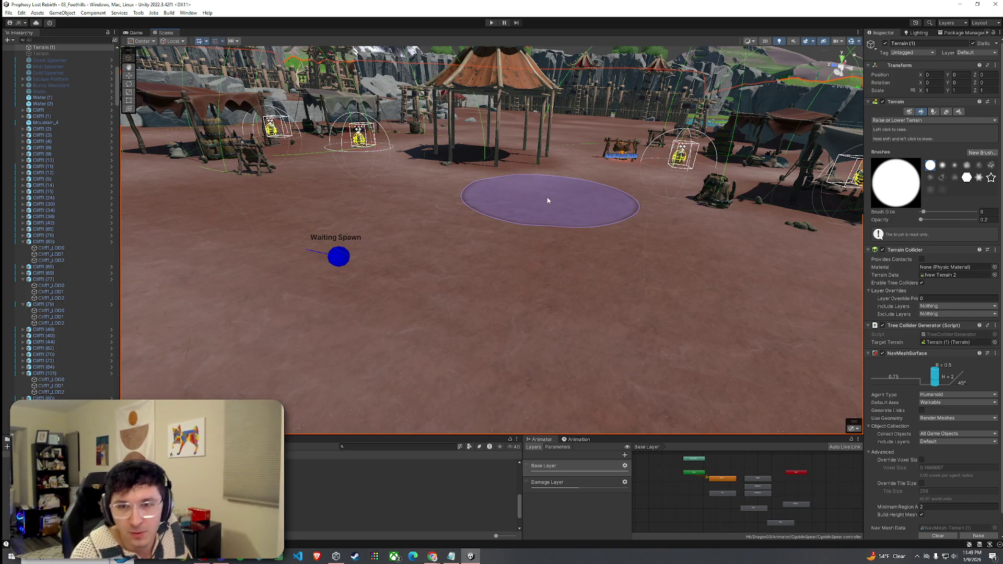
mouse_move(652, 202)
left_mouse_down()
mouse_move(640, 217)
mouse_move(746, 204)
left_mouse_up()
mouse_move(502, 288)
left_mouse_down()
mouse_move(628, 249)
mouse_move(585, 235)
mouse_move(381, 224)
mouse_move(379, 272)
left_mouse_up()
mouse_move(453, 287)
left_mouse_down()
mouse_move(441, 313)
mouse_move(443, 285)
mouse_move(636, 324)
mouse_move(591, 300)
mouse_move(385, 344)
mouse_move(414, 363)
mouse_move(410, 307)
mouse_move(574, 295)
left_mouse_up()
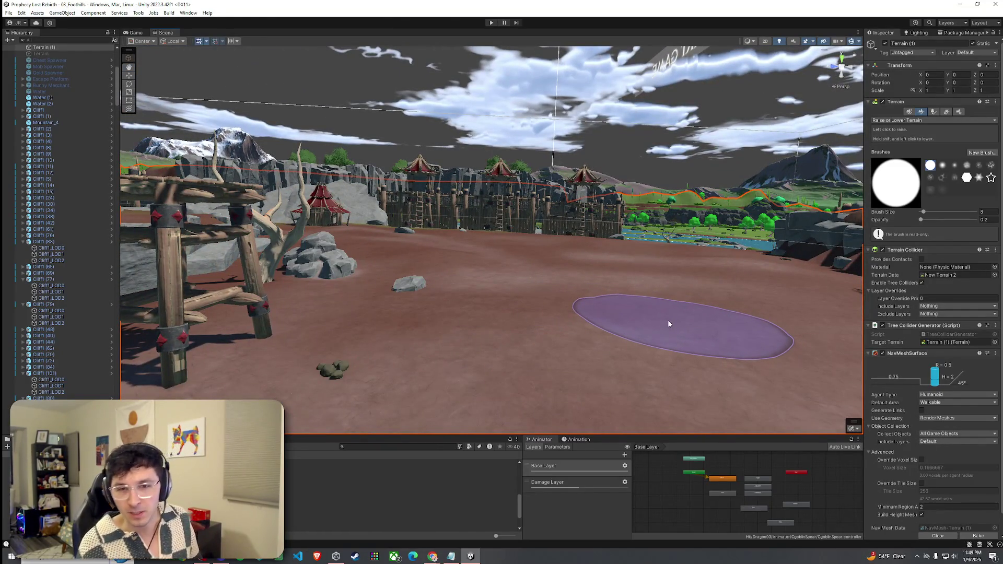
mouse_move(647, 338)
left_mouse_down()
mouse_move(600, 316)
mouse_move(363, 305)
mouse_move(448, 313)
mouse_move(368, 354)
mouse_move(459, 319)
mouse_move(314, 321)
mouse_move(505, 307)
mouse_move(490, 327)
mouse_move(493, 303)
mouse_move(511, 289)
mouse_move(344, 293)
mouse_move(477, 271)
mouse_move(429, 285)
mouse_move(739, 291)
left_mouse_up()
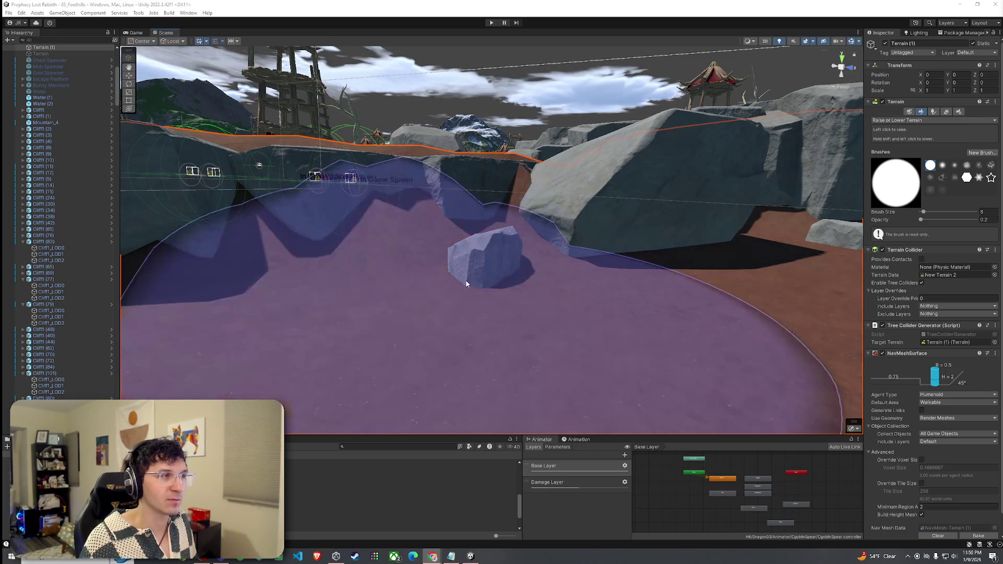
Step: Switch the terrain brush to Set Height, size 2, sampling 27.72386 from the ground
left_click(923, 213)
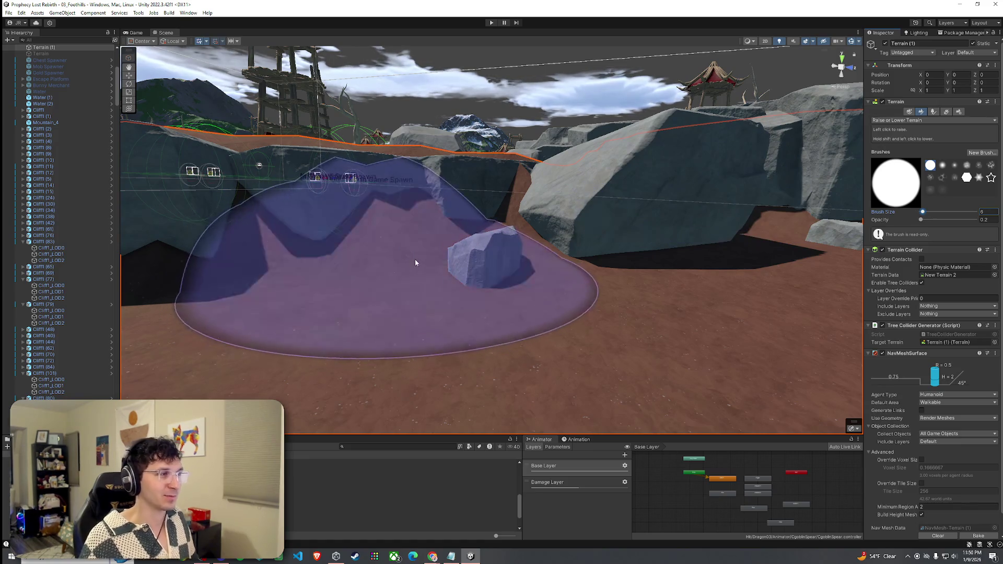
left_click(911, 112)
left_click(923, 112)
left_click(899, 120)
left_click(888, 157)
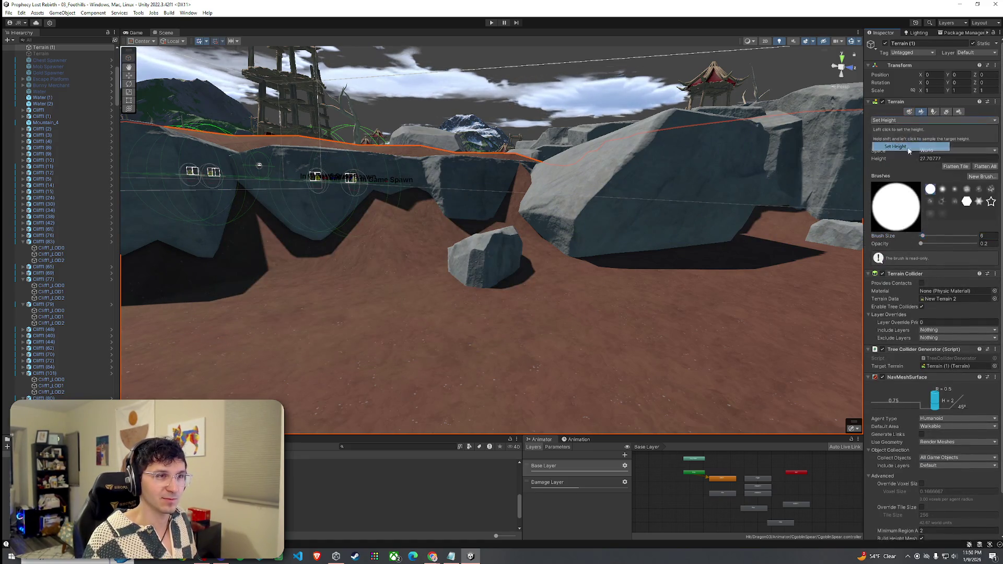
left_click_drag(923, 236, 920, 236)
left_click_drag(676, 238, 500, 271)
left_click(500, 268, "shift")
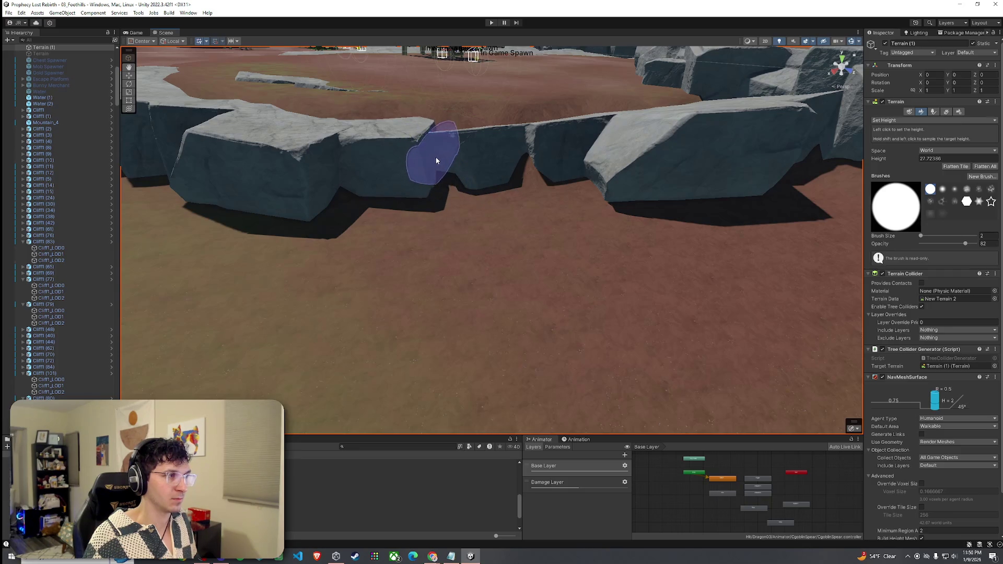
Step: Save the scene with File > Save
scroll(433, 156, "up", 5)
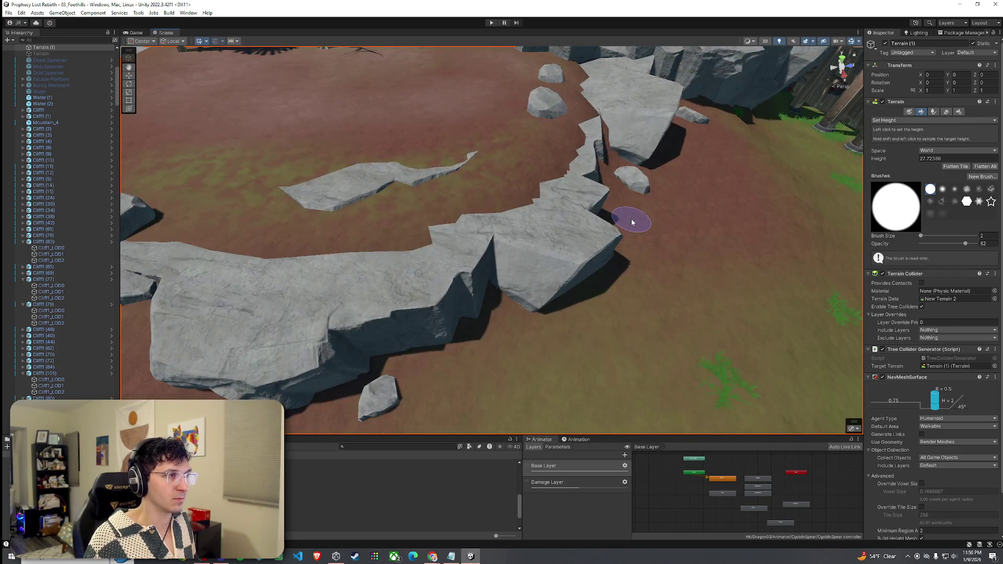
scroll(631, 222, "down", 3)
mouse_move(643, 211)
left_mouse_down()
mouse_move(737, 231)
mouse_move(699, 229)
left_mouse_up()
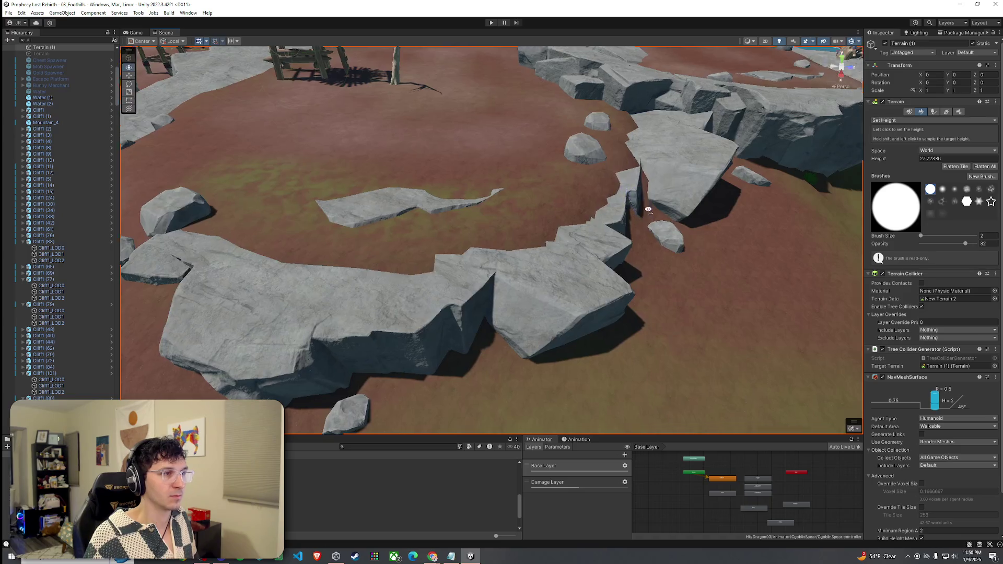
mouse_move(694, 232)
left_mouse_down()
mouse_move(485, 183)
mouse_move(277, 40)
left_mouse_up()
left_click(8, 12)
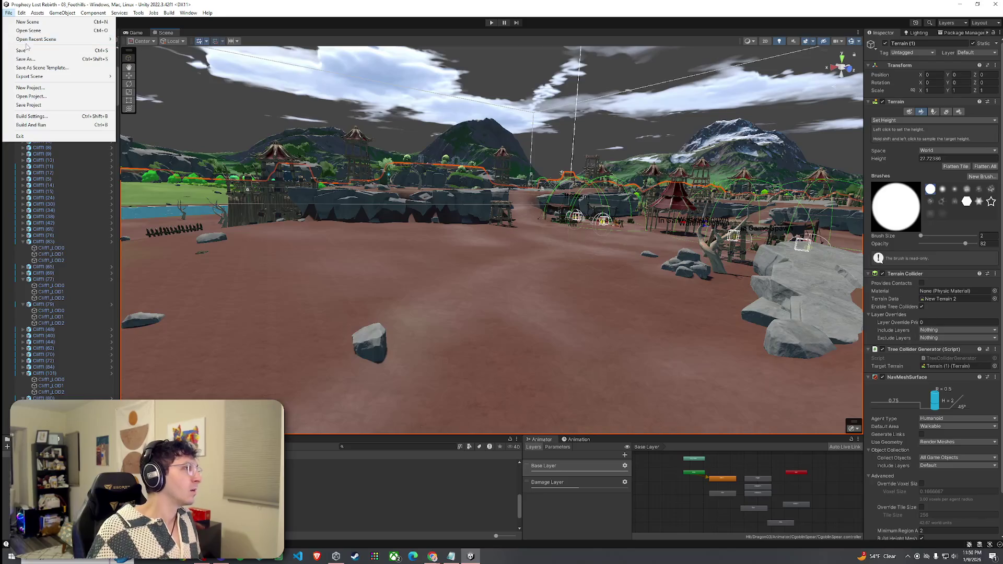
left_click(26, 50)
left_click(8, 12)
left_click(27, 50)
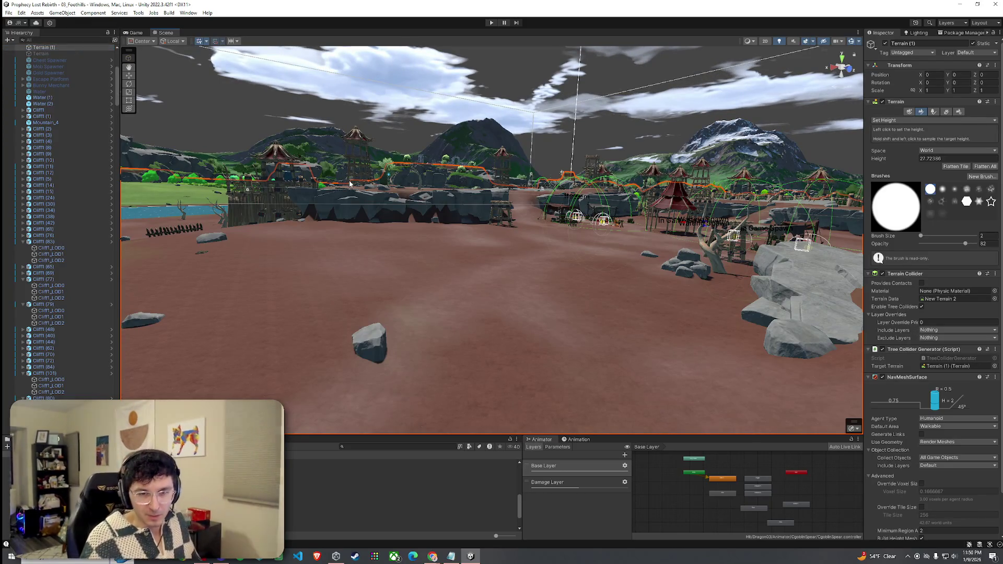
mouse_move(372, 216)
left_mouse_down()
mouse_move(392, 209)
mouse_move(441, 305)
left_mouse_up()
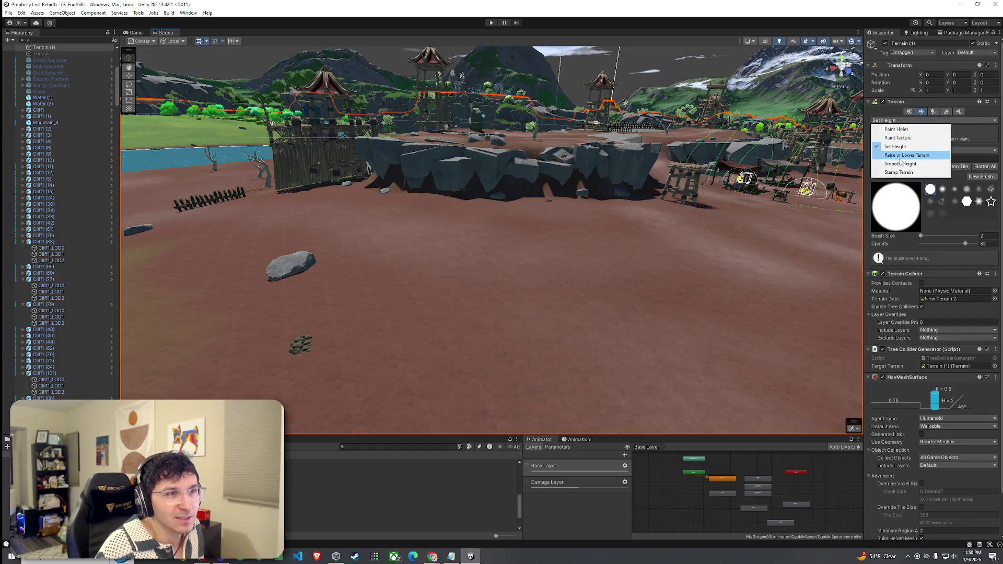
Step: Switch back to Raise or Lower Terrain and undo an accidental terrain raise
left_click(904, 155)
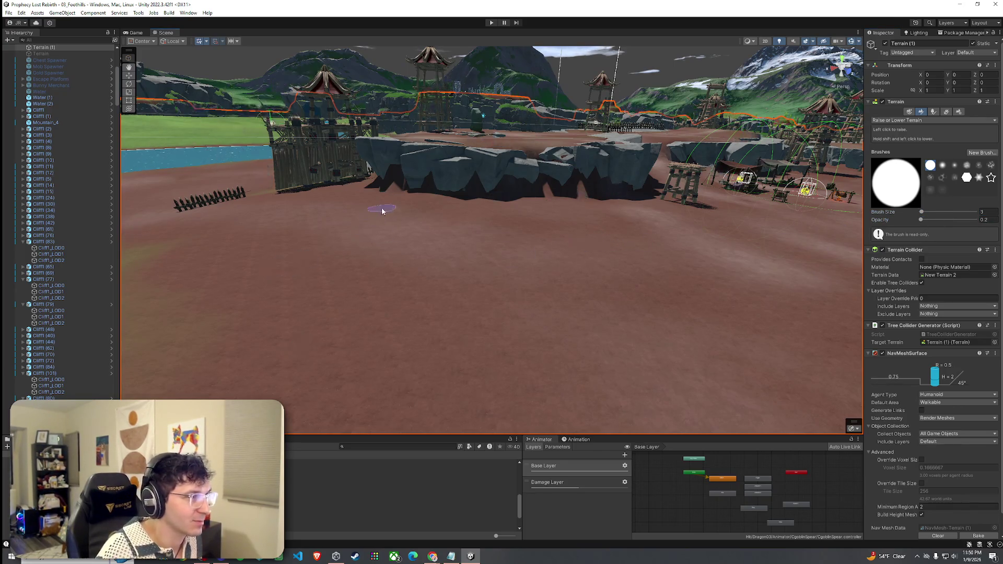
mouse_move(424, 211)
left_mouse_down()
mouse_move(338, 239)
mouse_move(629, 261)
left_mouse_up()
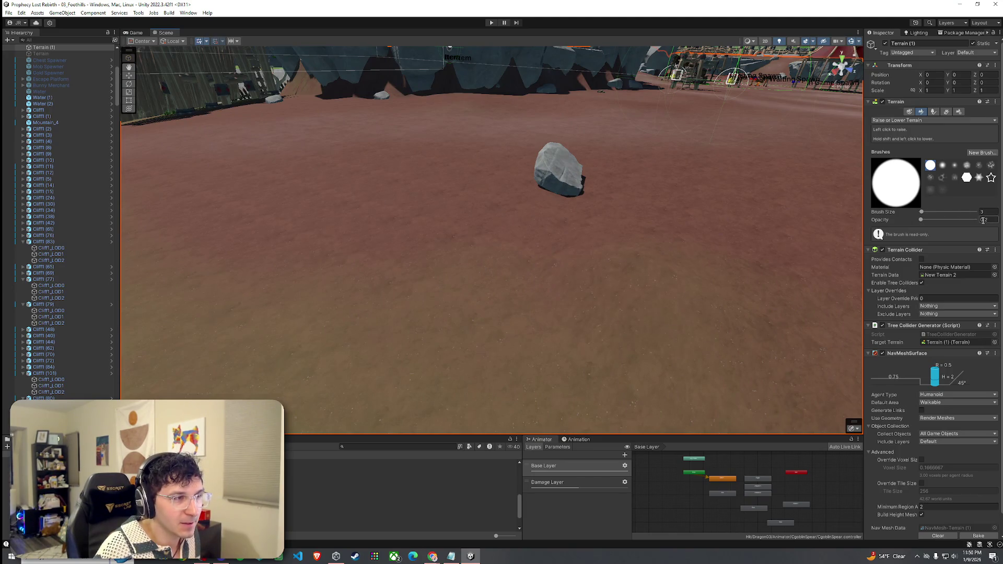
left_click_drag(725, 254, 623, 285)
key("ctrl+z")
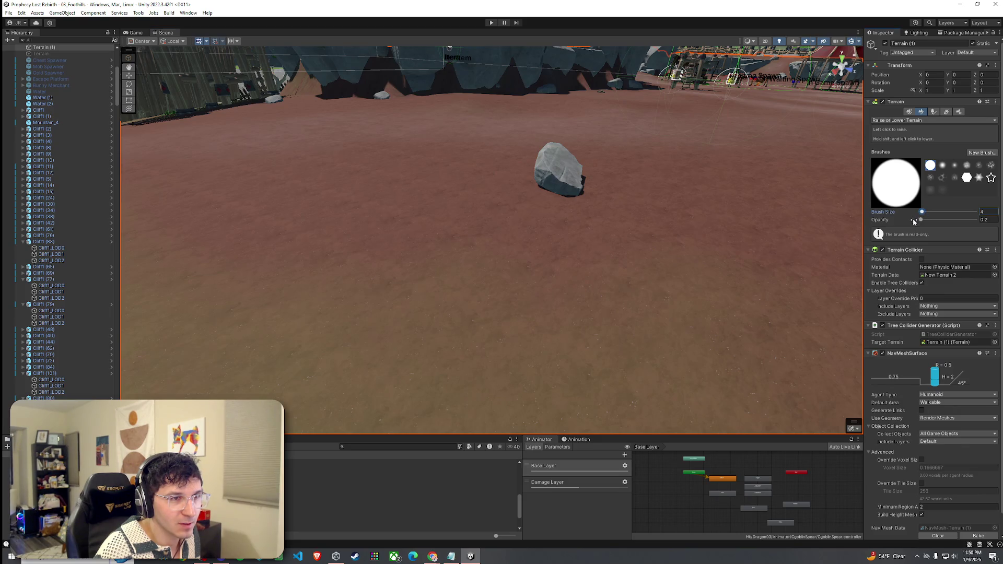
Step: Orbit past the spike fences, wooden wall and village, then inspect the Metal_Rings_1A1 material
mouse_move(274, 219)
left_mouse_down()
mouse_move(410, 226)
mouse_move(292, 194)
mouse_move(477, 253)
mouse_move(465, 273)
mouse_move(558, 296)
left_mouse_up()
mouse_move(457, 305)
left_mouse_down()
mouse_move(437, 313)
mouse_move(586, 291)
mouse_move(465, 265)
mouse_move(564, 262)
mouse_move(657, 218)
mouse_move(651, 239)
left_mouse_up()
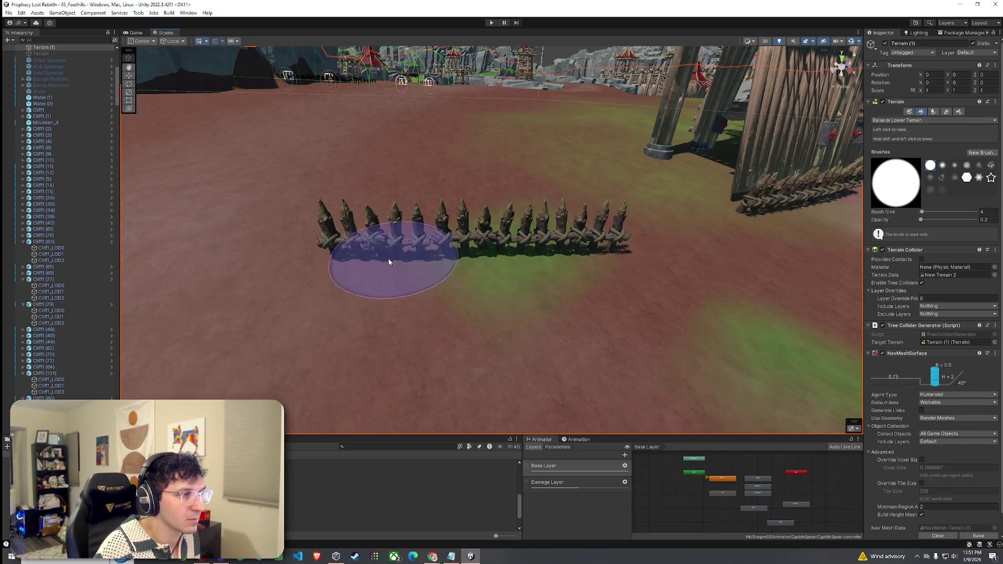
mouse_move(375, 263)
left_mouse_down()
mouse_move(362, 271)
mouse_move(410, 275)
mouse_move(690, 229)
left_mouse_up()
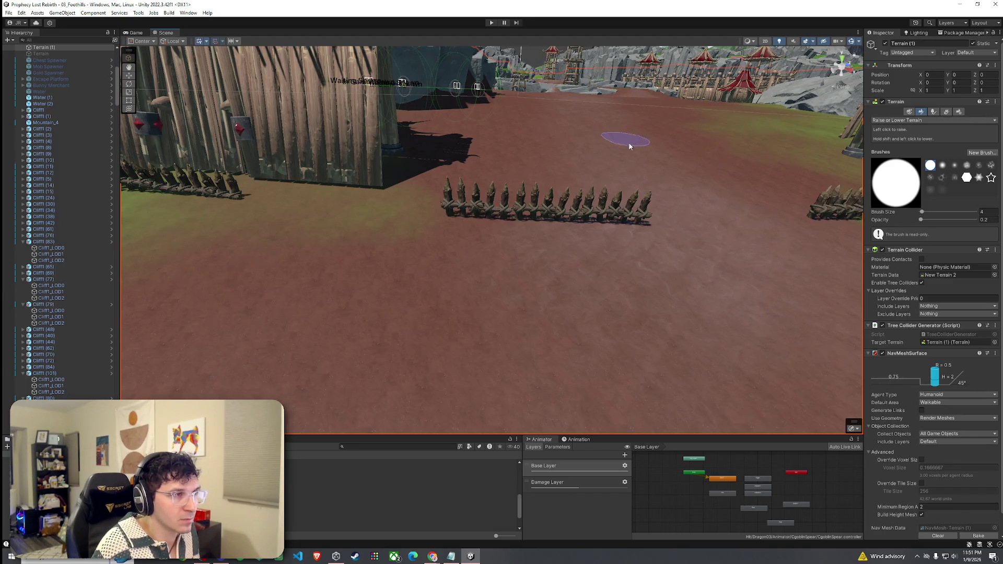
left_click_drag(626, 143, 717, 226)
mouse_move(521, 184)
left_mouse_down()
mouse_move(579, 183)
mouse_move(512, 148)
mouse_move(487, 150)
left_mouse_up()
mouse_move(584, 156)
left_mouse_down()
mouse_move(670, 208)
mouse_move(370, 220)
left_mouse_up()
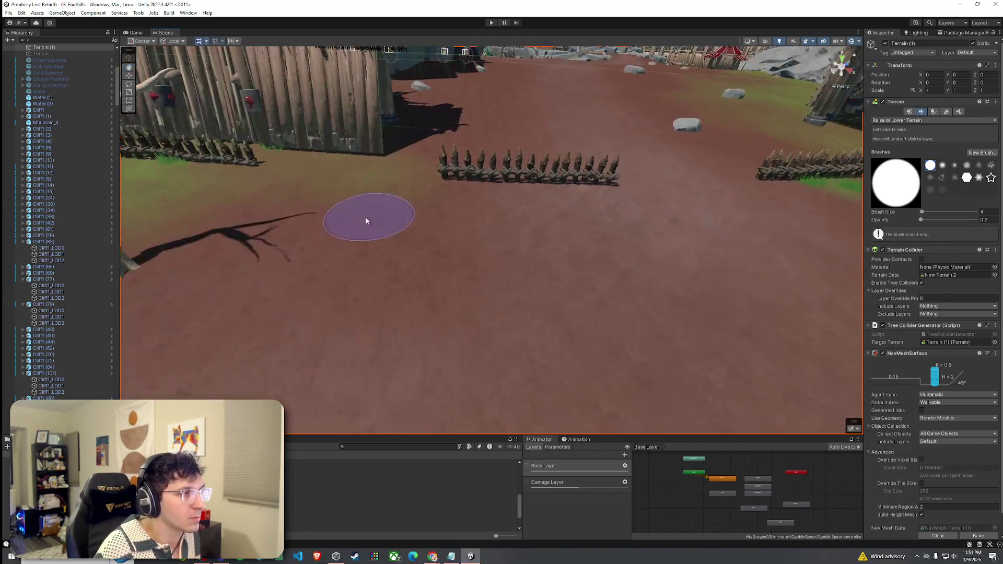
left_click_drag(481, 181, 577, 206)
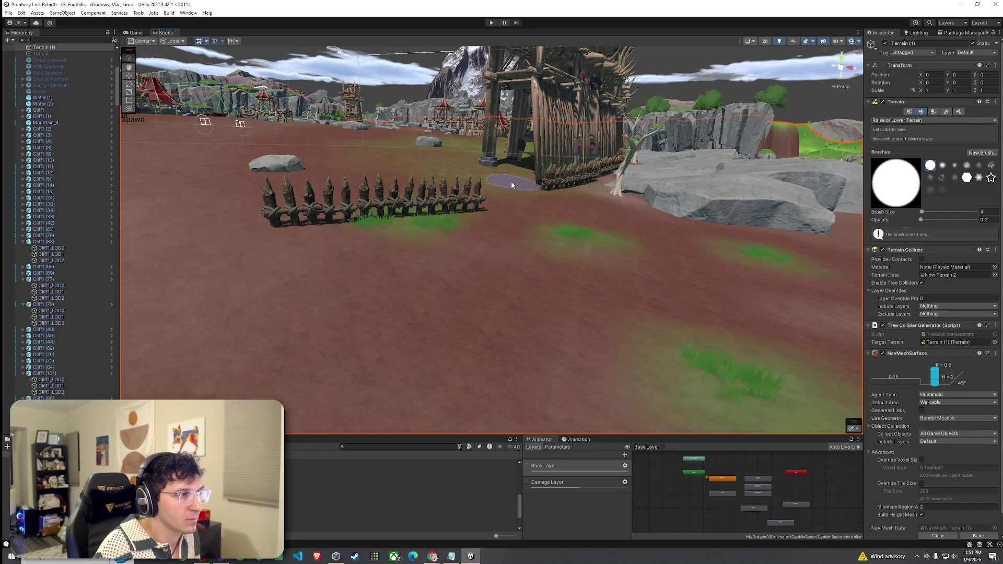
left_click_drag(468, 168, 724, 282)
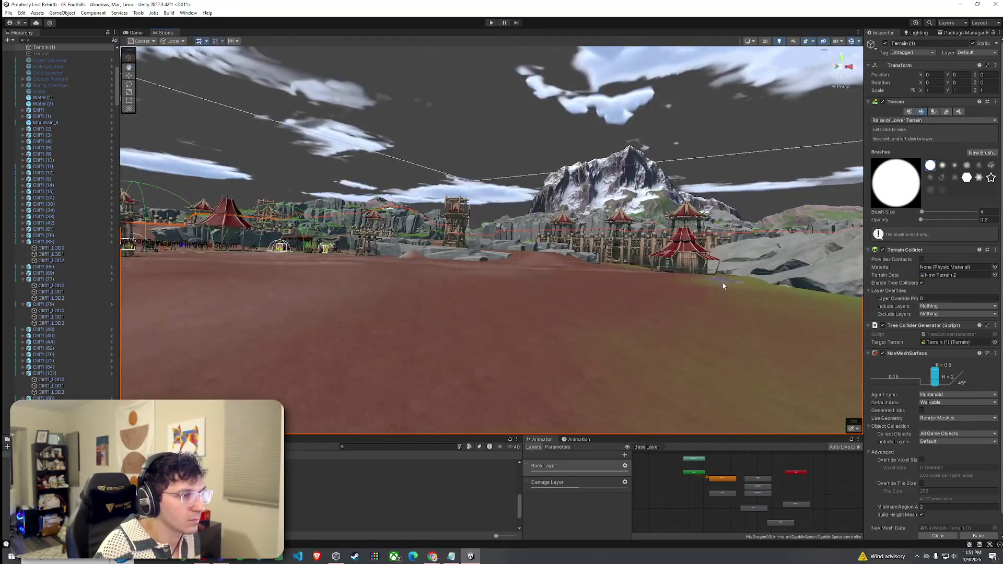
mouse_move(671, 319)
left_mouse_down()
mouse_move(705, 334)
mouse_move(538, 347)
left_mouse_up()
mouse_move(580, 281)
left_mouse_down()
mouse_move(601, 326)
mouse_move(594, 298)
mouse_move(616, 271)
mouse_move(533, 274)
left_mouse_up()
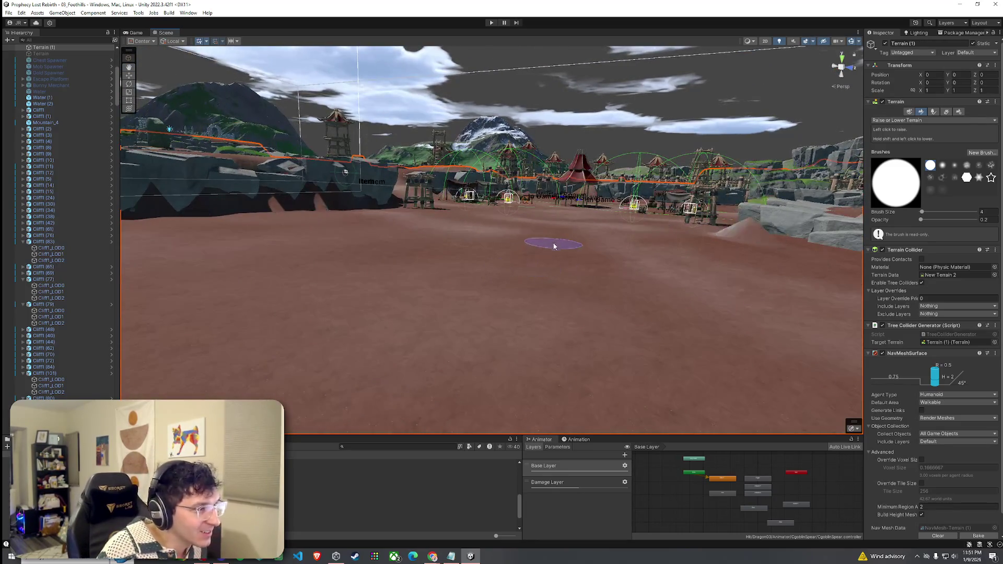
mouse_move(549, 239)
left_mouse_down()
mouse_move(439, 273)
mouse_move(408, 237)
mouse_move(340, 197)
mouse_move(424, 186)
mouse_move(537, 250)
mouse_move(580, 225)
mouse_move(462, 270)
mouse_move(496, 202)
left_mouse_up()
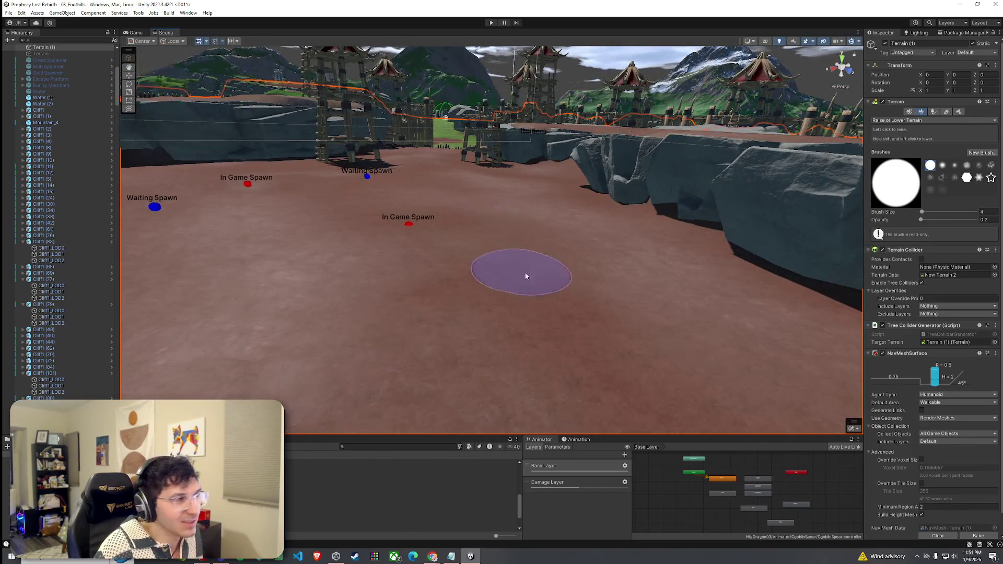
mouse_move(524, 269)
left_mouse_down()
mouse_move(468, 240)
mouse_move(525, 270)
mouse_move(441, 271)
mouse_move(466, 253)
mouse_move(489, 270)
mouse_move(392, 253)
mouse_move(564, 285)
mouse_move(685, 274)
mouse_move(711, 299)
left_mouse_up()
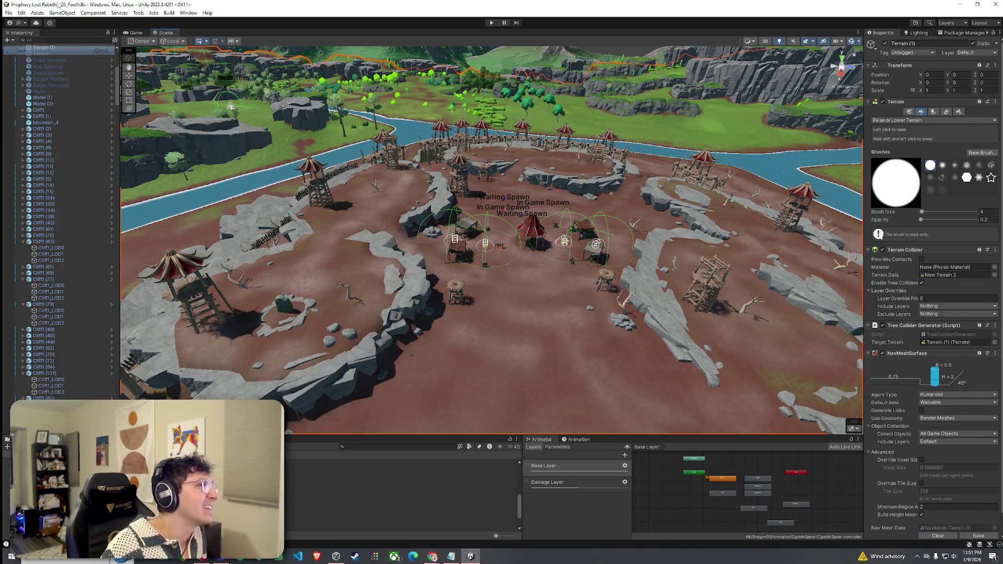
mouse_move(376, 149)
left_mouse_down()
mouse_move(325, 126)
mouse_move(328, 78)
mouse_move(385, 86)
mouse_move(248, 113)
mouse_move(270, 94)
mouse_move(502, 151)
left_mouse_up()
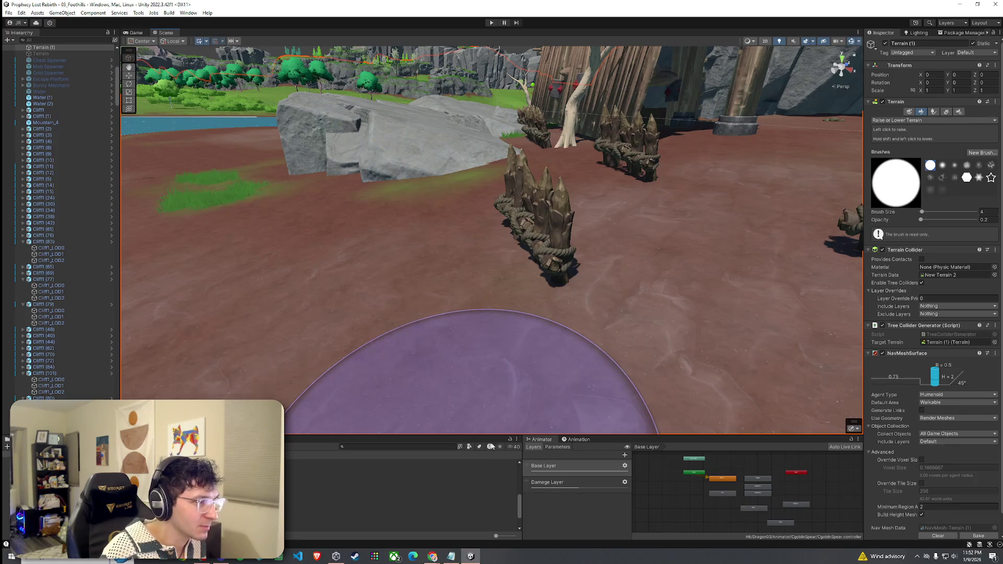
left_click(377, 471)
Step: Select a spike fence and orbit and zoom in to inspect it
left_click(570, 233)
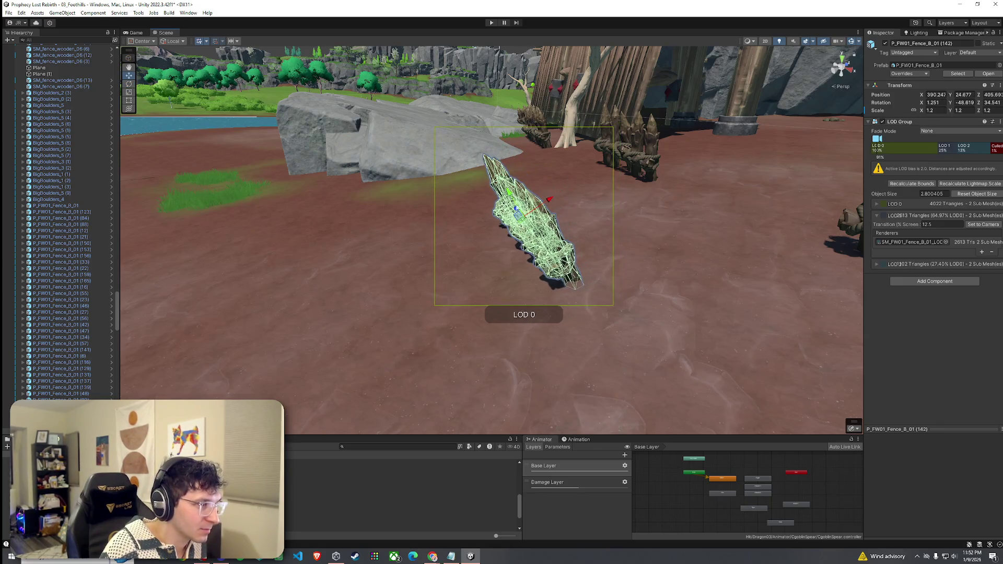
mouse_move(511, 198)
left_mouse_down()
mouse_move(578, 210)
mouse_move(557, 205)
left_mouse_up()
scroll(557, 206, "down", 8)
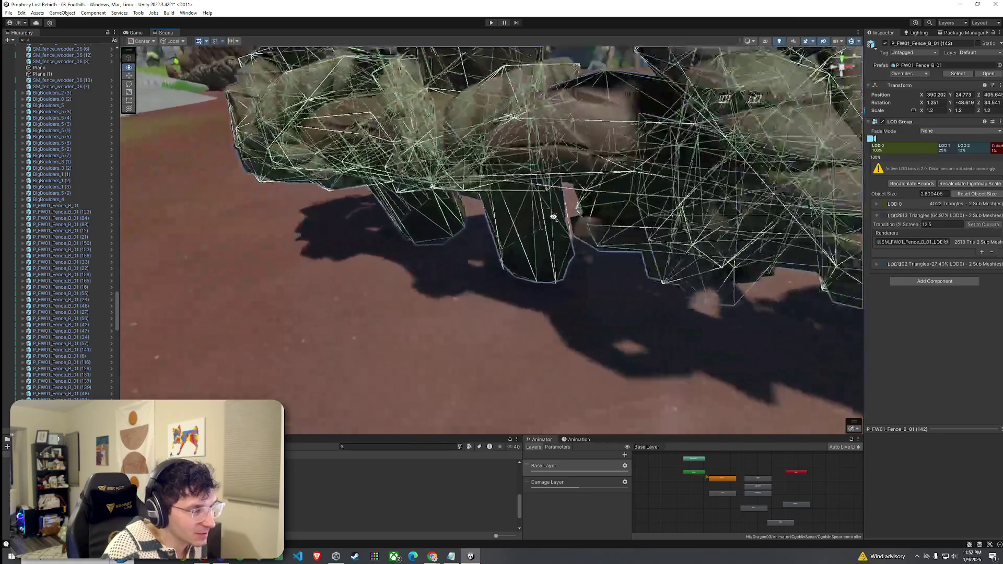
scroll(553, 216, "down", 10)
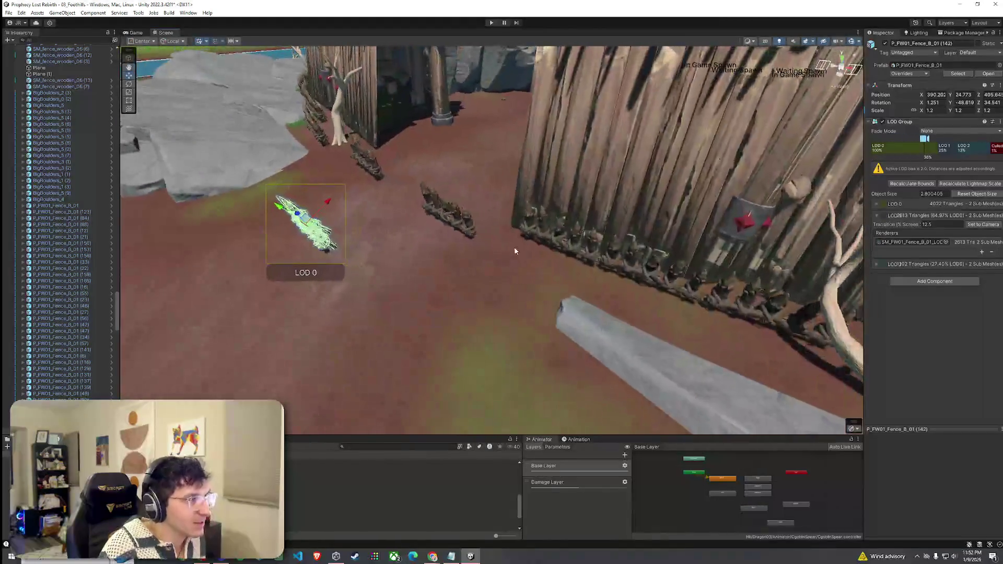
Step: Save the scene, switch to the Move tool, and reselect the terrain
left_click(9, 12)
left_click(32, 49)
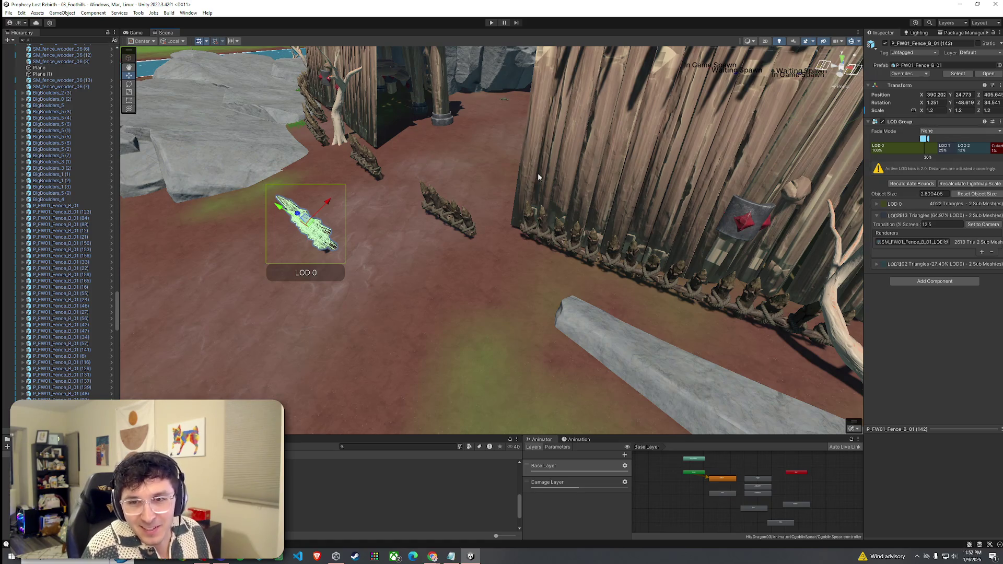
left_click(9, 12)
left_click(346, 161)
mouse_move(347, 161)
left_mouse_down()
mouse_move(450, 202)
mouse_move(343, 199)
mouse_move(459, 208)
mouse_move(549, 197)
mouse_move(601, 205)
mouse_move(399, 208)
mouse_move(515, 236)
mouse_move(609, 242)
mouse_move(550, 240)
mouse_move(506, 161)
mouse_move(681, 238)
mouse_move(573, 219)
mouse_move(358, 146)
mouse_move(415, 180)
mouse_move(533, 204)
mouse_move(529, 230)
mouse_move(461, 238)
left_mouse_up()
key("w")
left_click(681, 238)
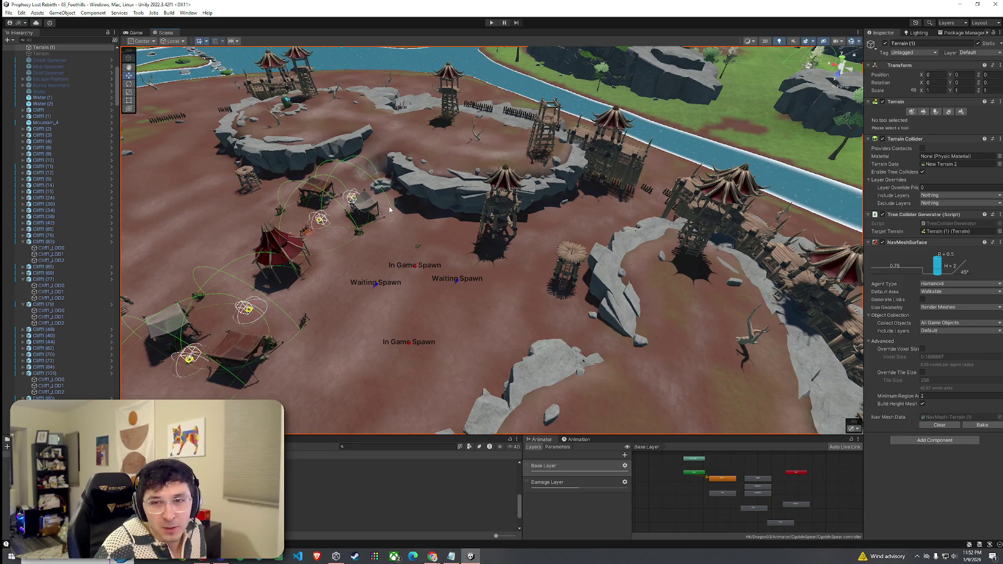
Step: Select Terrain (1) and choose Raise or Lower Terrain in its Inspector
mouse_move(451, 235)
left_mouse_down()
mouse_move(455, 171)
mouse_move(513, 157)
mouse_move(516, 189)
left_mouse_up()
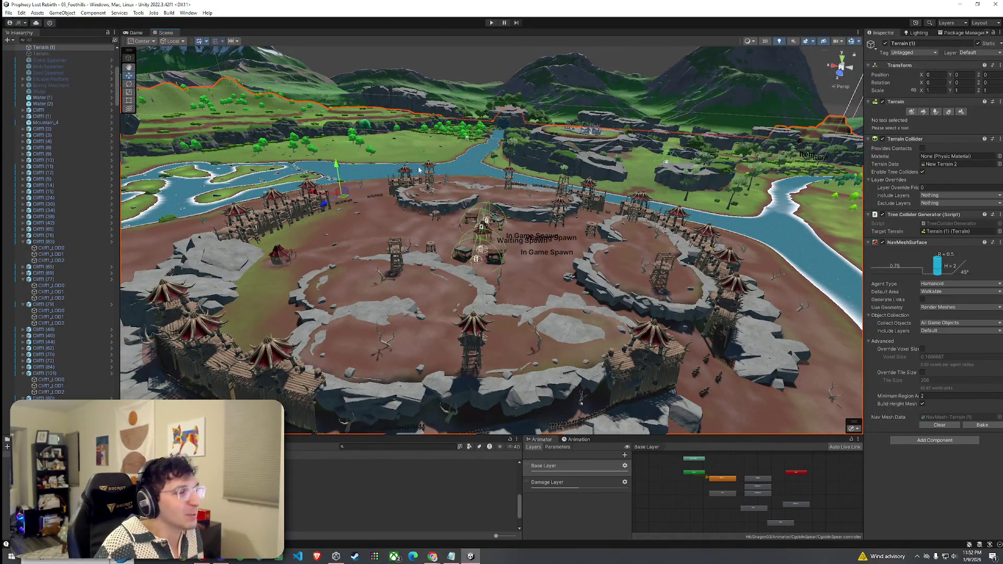
mouse_move(516, 175)
left_mouse_down()
mouse_move(550, 258)
mouse_move(636, 220)
mouse_move(527, 210)
mouse_move(472, 190)
mouse_move(732, 224)
mouse_move(721, 251)
left_mouse_up()
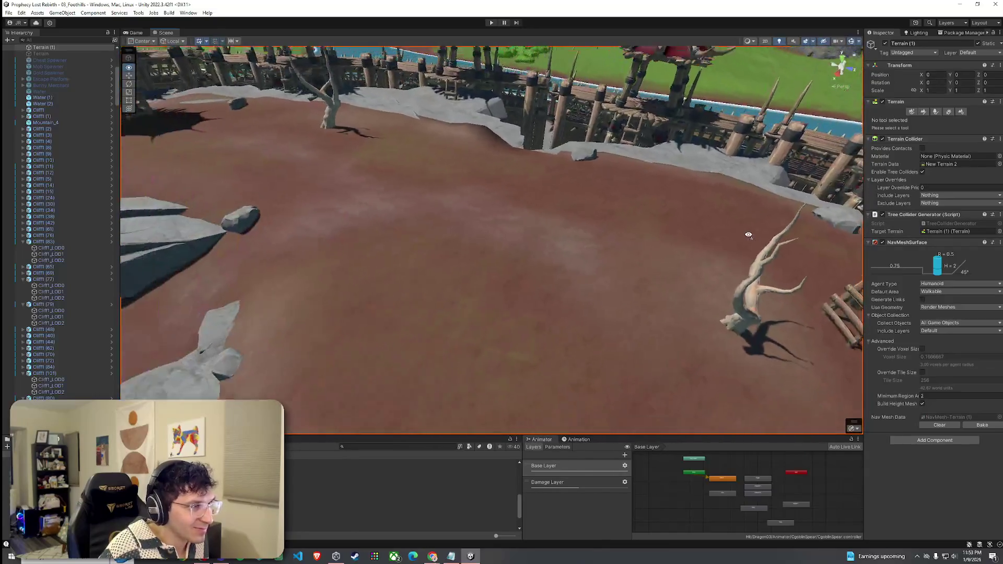
left_click(714, 260)
left_click(593, 285)
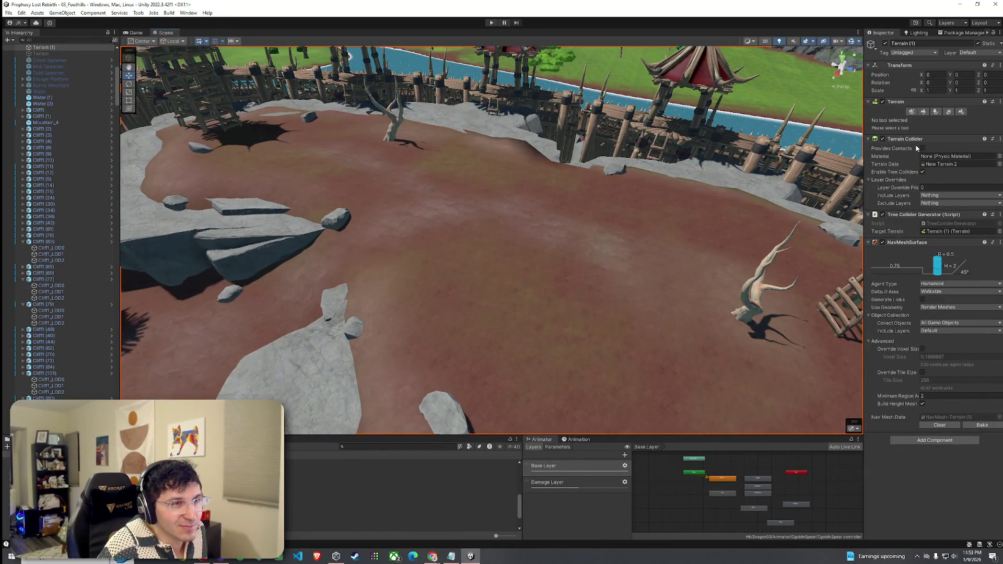
left_click(923, 113)
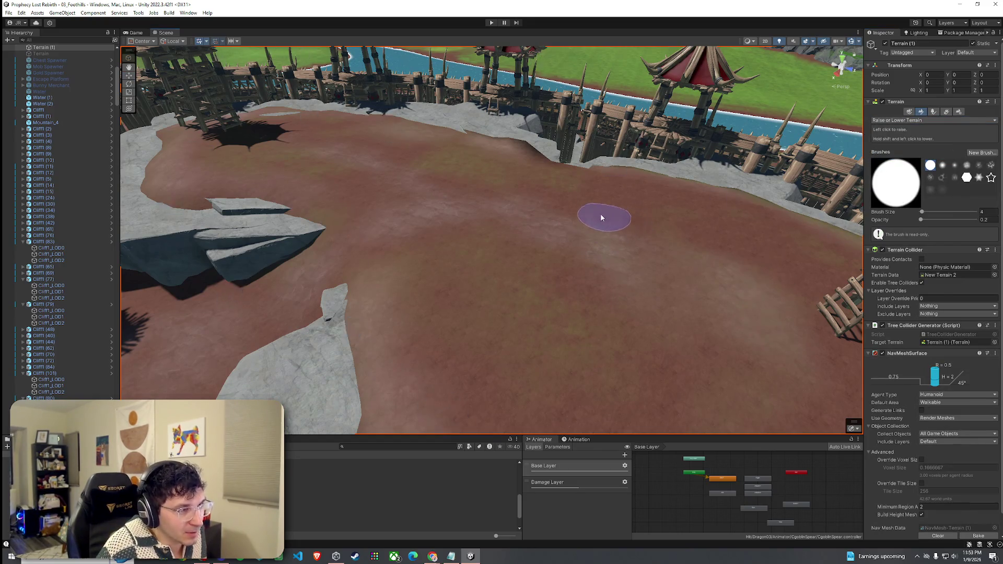
left_click_drag(605, 224, 656, 205)
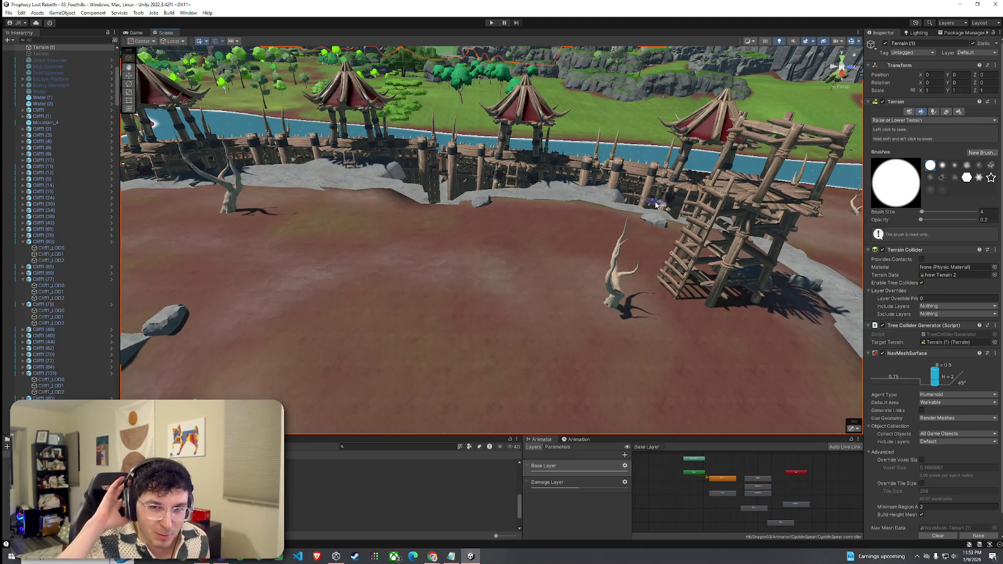
mouse_move(533, 277)
left_mouse_down()
mouse_move(460, 350)
mouse_move(529, 329)
mouse_move(517, 339)
mouse_move(481, 309)
mouse_move(613, 336)
mouse_move(732, 313)
mouse_move(783, 261)
left_mouse_up()
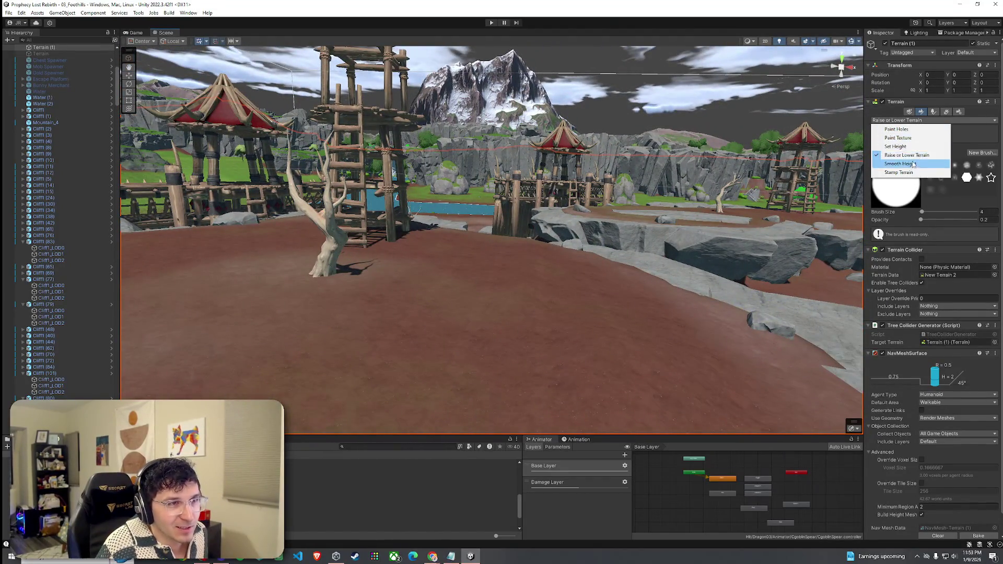
Step: Smooth the bump in the arena floor with a size-43 Smooth Height brush
left_click(914, 164)
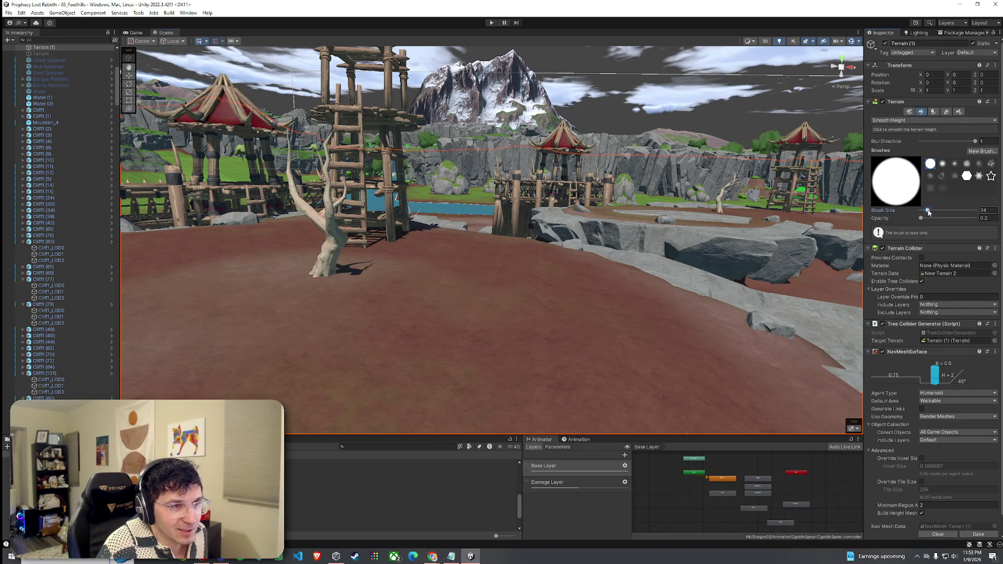
left_click_drag(928, 213, 930, 212)
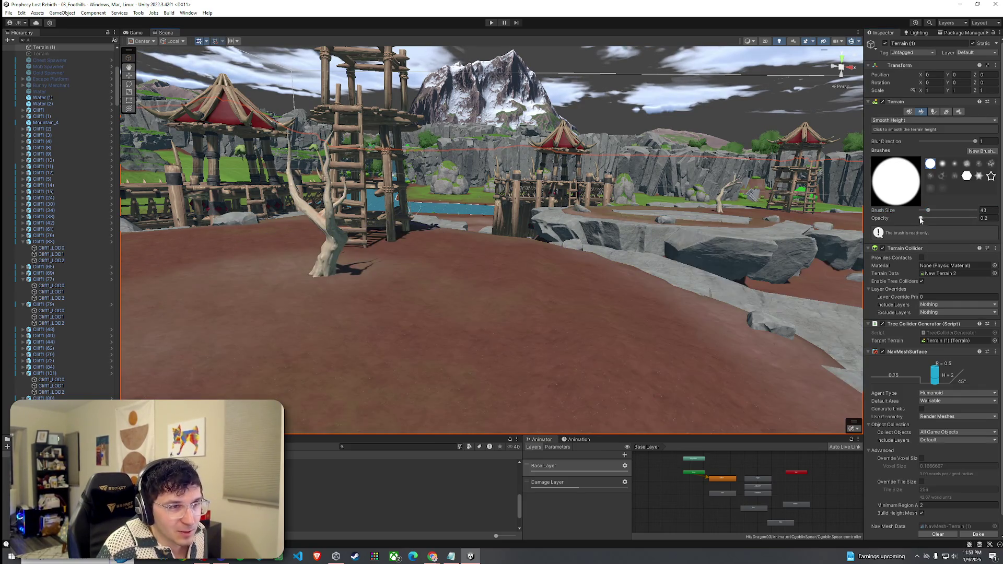
mouse_move(781, 327)
left_mouse_down()
mouse_move(594, 351)
mouse_move(520, 296)
mouse_move(482, 291)
left_mouse_up()
scroll(481, 286, "down", 3)
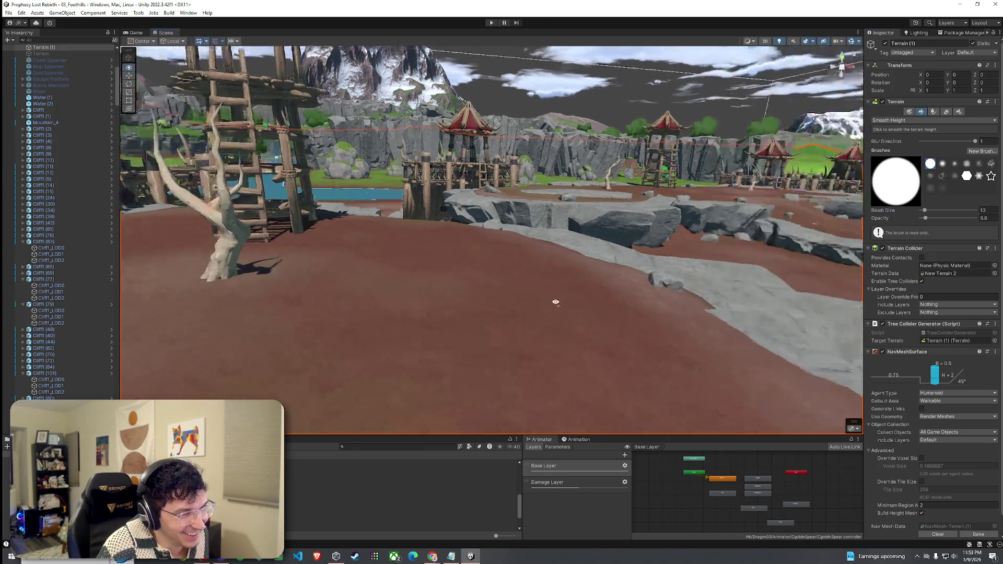
scroll(455, 276, "down", 3)
mouse_move(558, 310)
left_mouse_down()
mouse_move(640, 327)
mouse_move(638, 309)
mouse_move(585, 305)
mouse_move(531, 374)
mouse_move(543, 374)
mouse_move(512, 384)
mouse_move(403, 361)
left_mouse_up()
left_click_drag(352, 370, 550, 261)
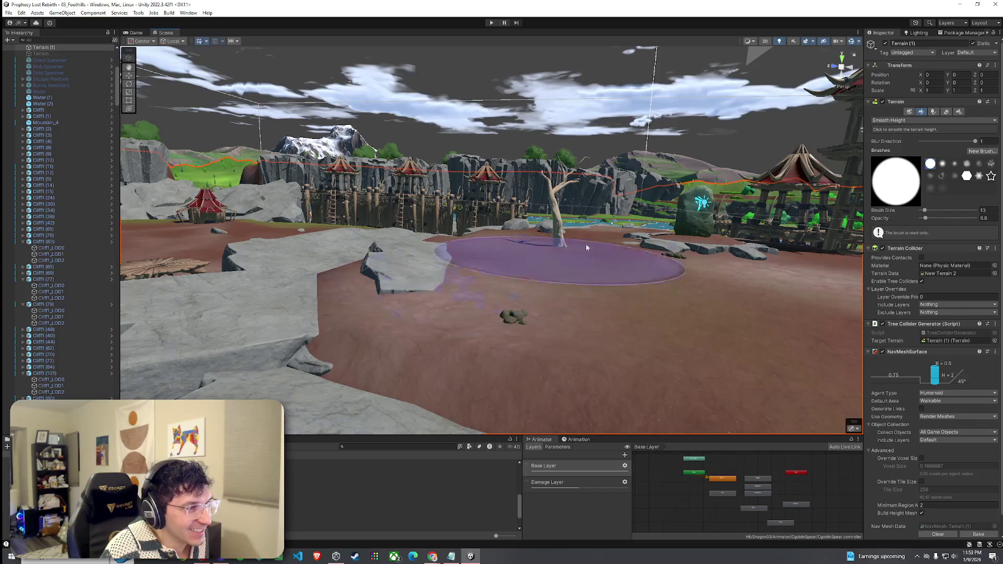
Step: Switch back to Raise or Lower Terrain with brush size 7
left_click(899, 120)
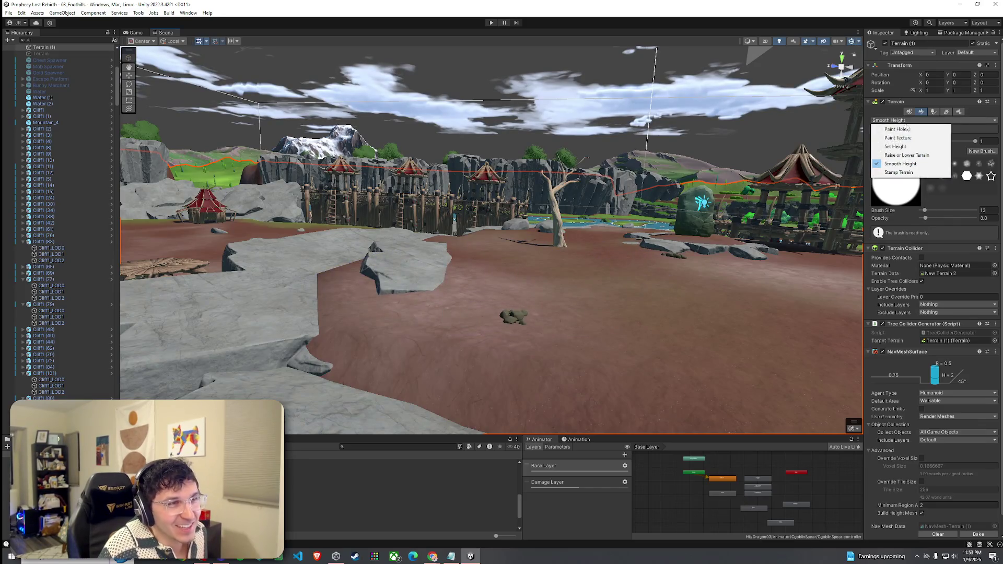
left_click(899, 155)
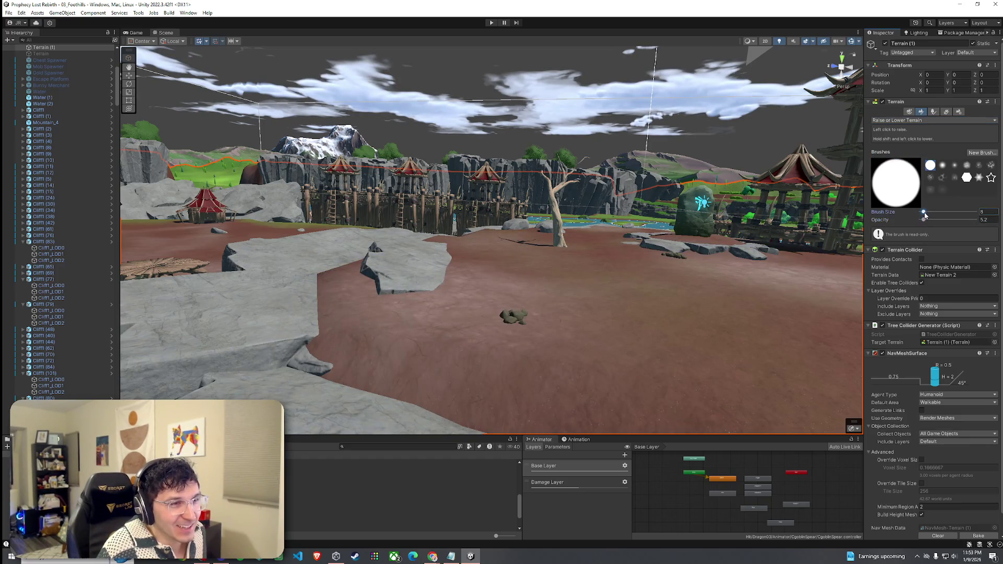
left_click_drag(924, 215, 923, 215)
mouse_move(460, 269)
left_mouse_down()
mouse_move(644, 299)
mouse_move(647, 371)
mouse_move(517, 258)
left_mouse_up()
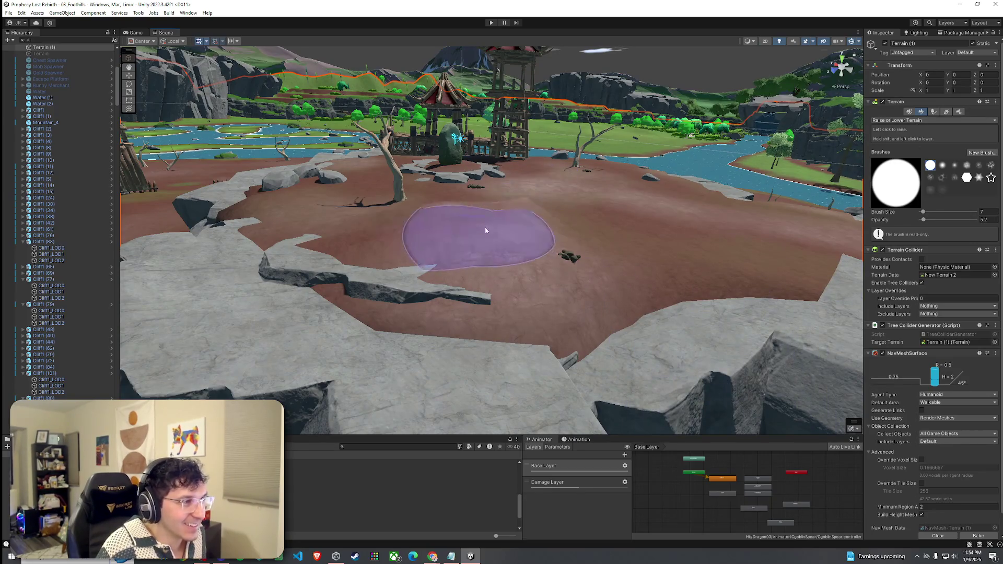
Step: Switch to Smooth Height and raise the brush opacity to 56.9
left_click(898, 121)
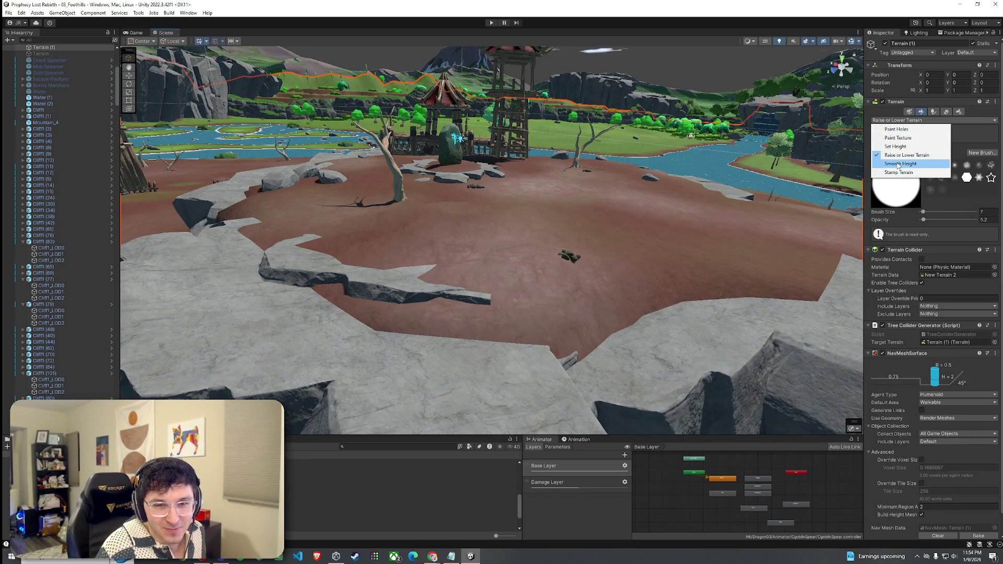
left_click(898, 164)
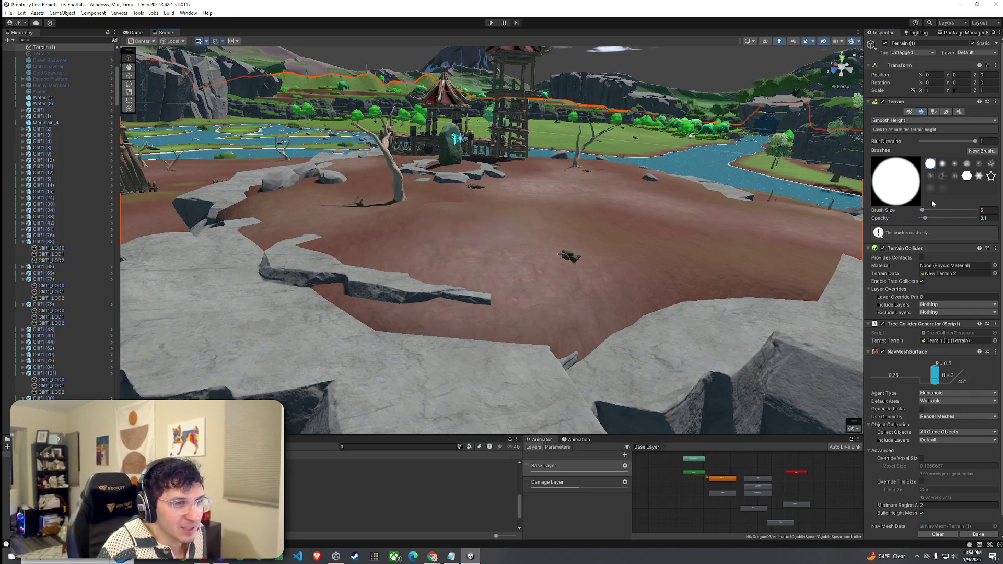
mouse_move(457, 240)
left_mouse_down()
mouse_move(570, 229)
mouse_move(587, 265)
mouse_move(549, 260)
mouse_move(597, 262)
mouse_move(655, 230)
mouse_move(958, 156)
left_mouse_up()
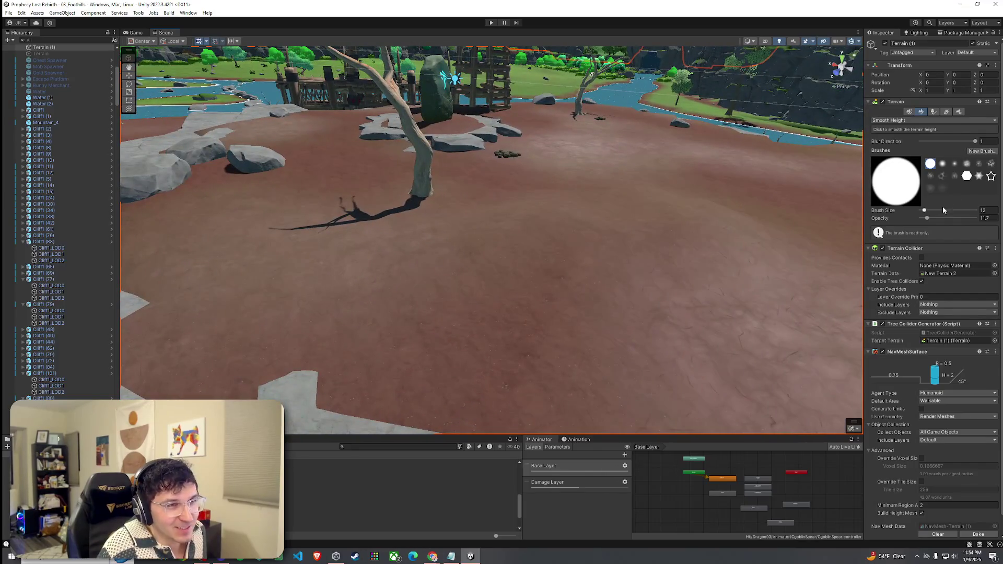
mouse_move(616, 218)
left_mouse_down()
mouse_move(559, 217)
mouse_move(664, 209)
mouse_move(533, 202)
mouse_move(577, 197)
left_mouse_up()
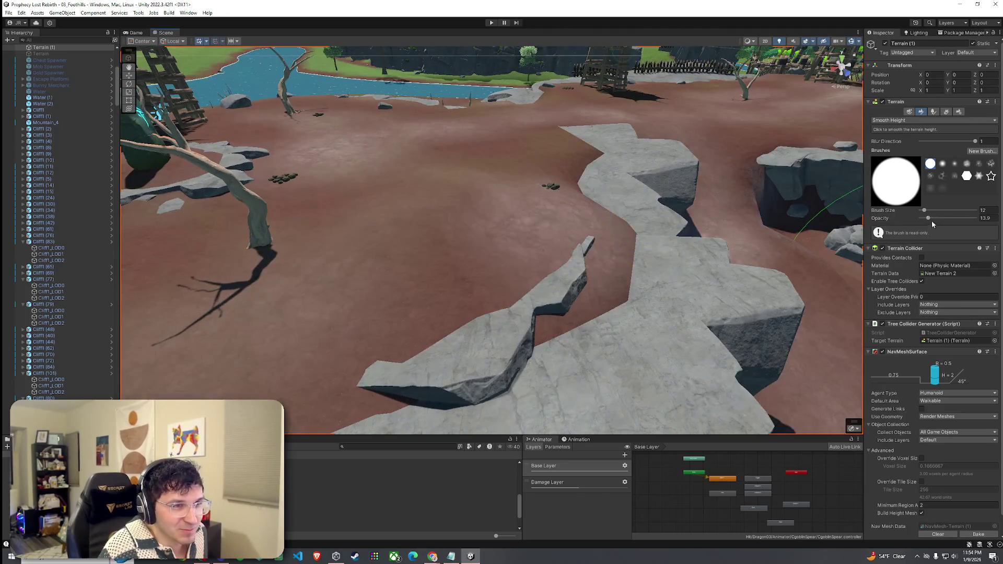
mouse_move(437, 188)
left_mouse_down()
mouse_move(475, 197)
mouse_move(637, 182)
mouse_move(387, 233)
mouse_move(528, 217)
mouse_move(767, 232)
left_mouse_up()
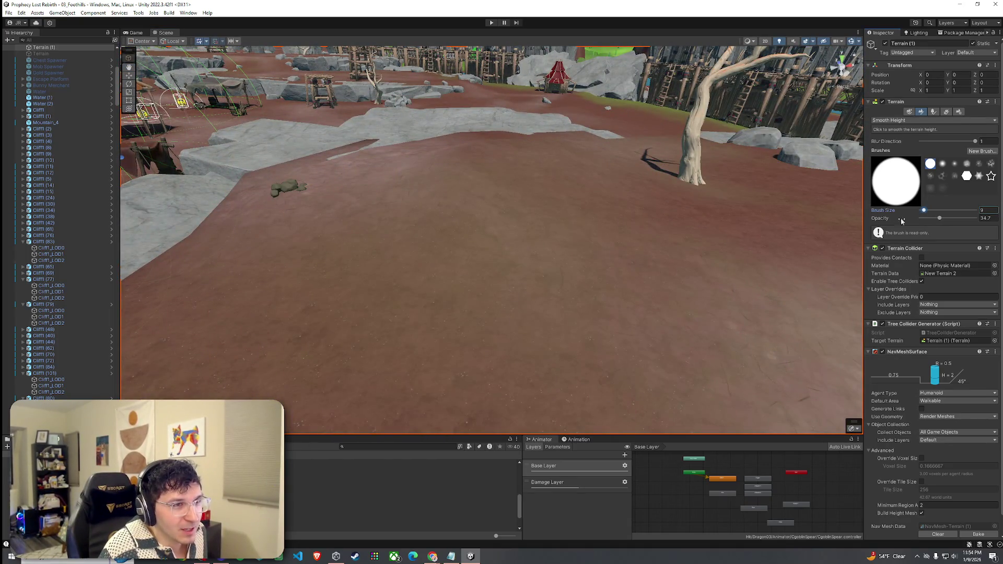
left_click(947, 218)
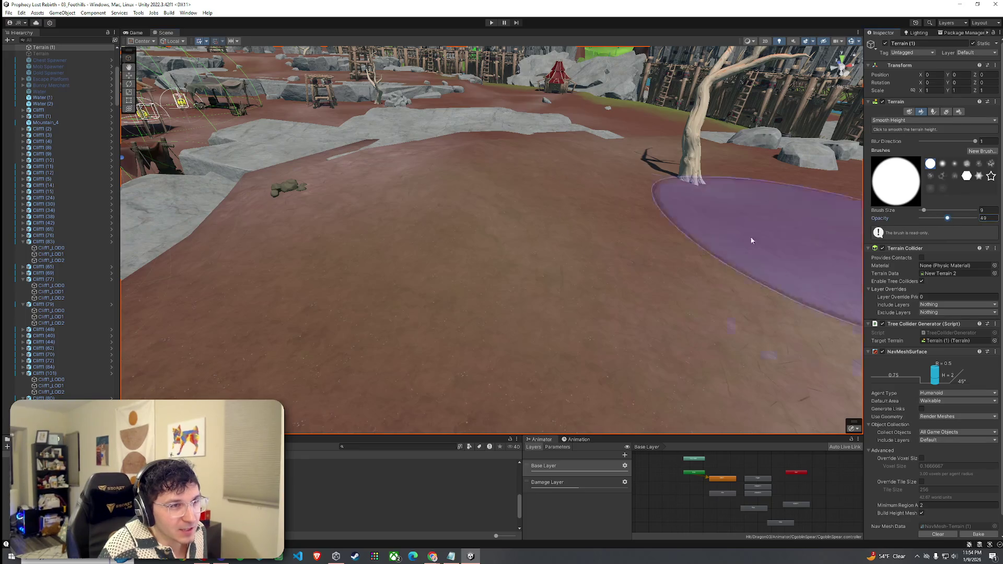
mouse_move(495, 186)
left_mouse_down()
mouse_move(544, 191)
mouse_move(533, 212)
mouse_move(459, 203)
left_mouse_up()
left_click_drag(949, 220, 952, 219)
scroll(569, 234, "down", 5)
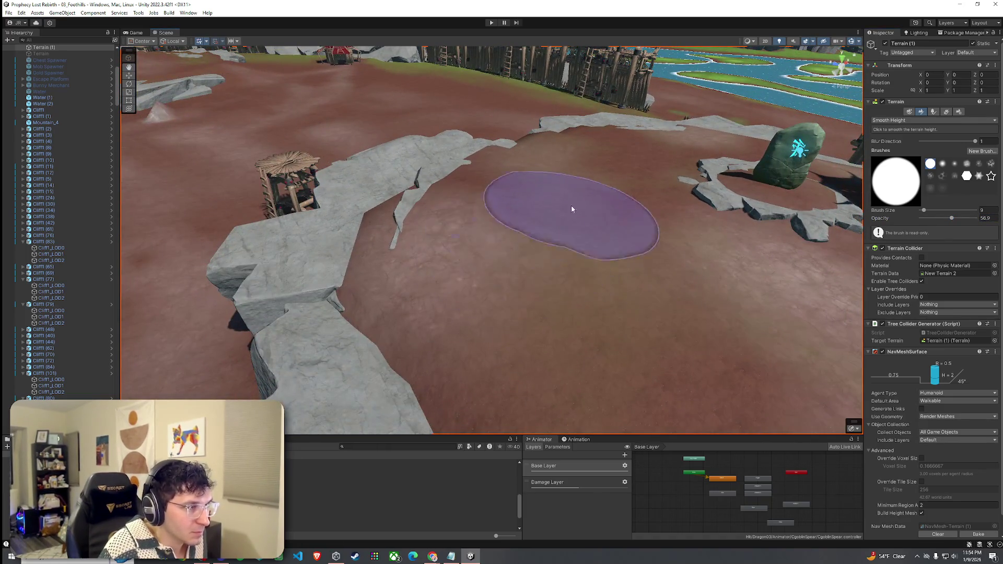
mouse_move(553, 186)
left_mouse_down()
mouse_move(551, 220)
mouse_move(618, 206)
mouse_move(605, 216)
left_mouse_up()
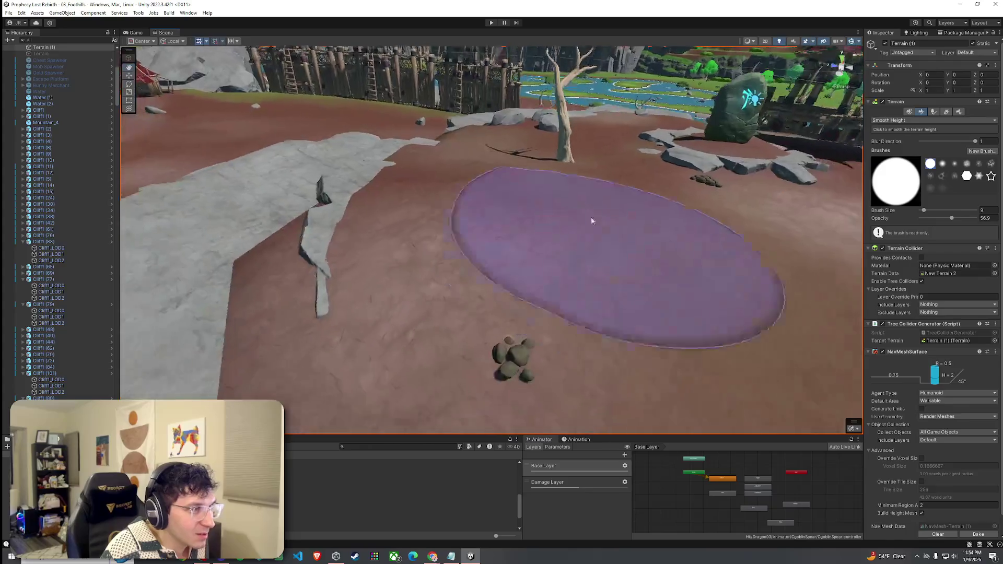
scroll(605, 217, "down", 5)
left_click_drag(622, 251, 728, 254)
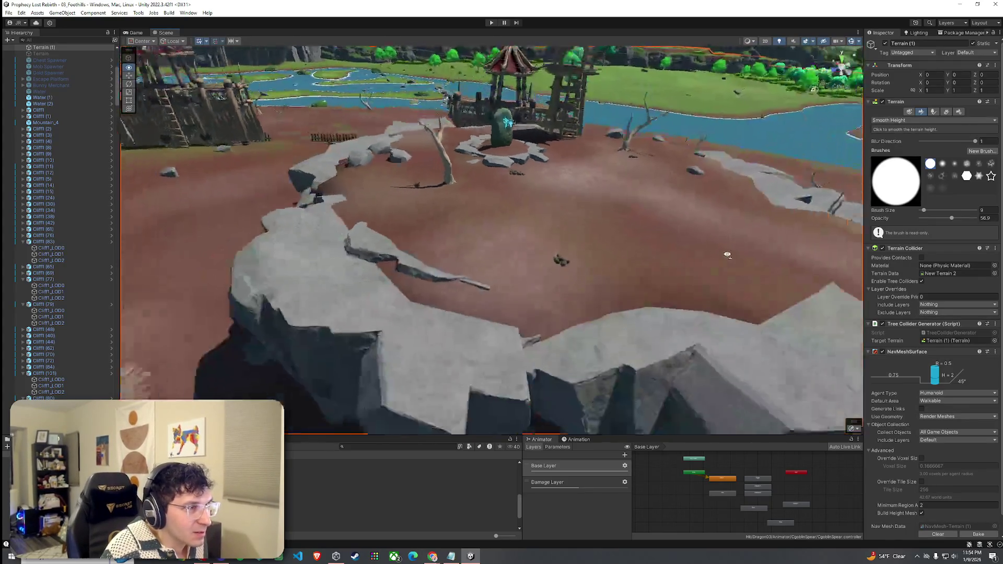
scroll(728, 255, "down", 3)
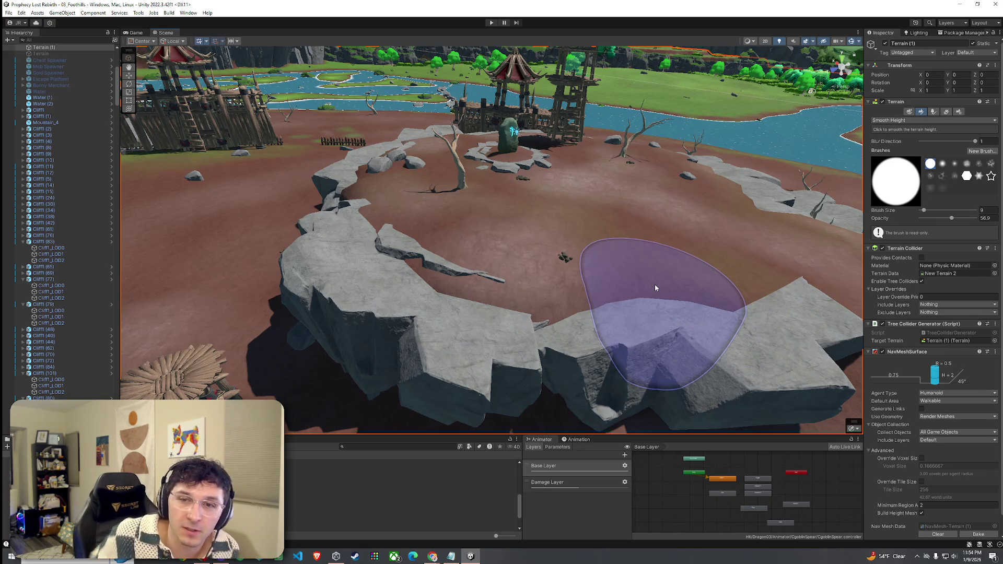
Step: Open the File menu and dismiss it without choosing a command
left_click(9, 13)
left_click(383, 197)
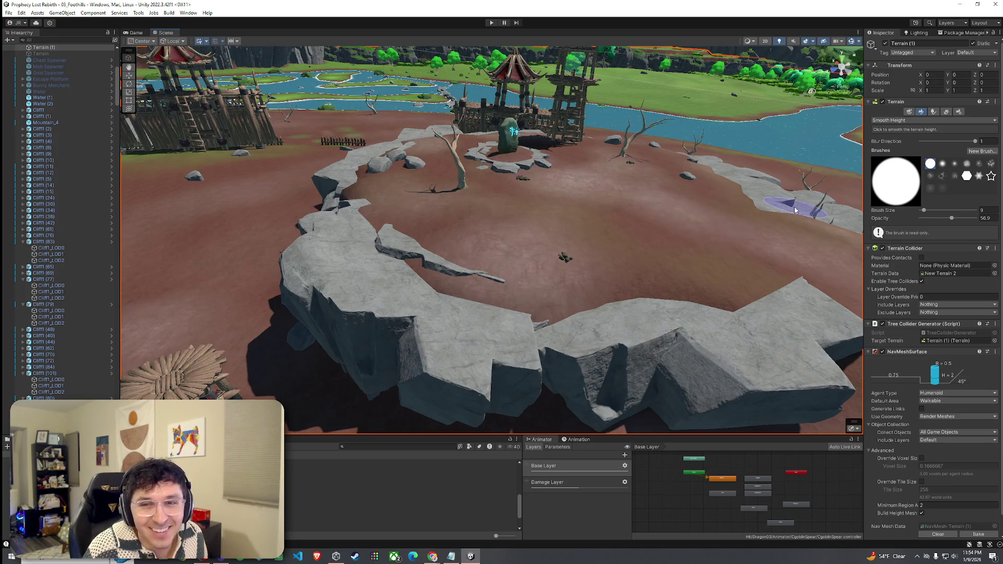
left_click(8, 13)
key("Escape")
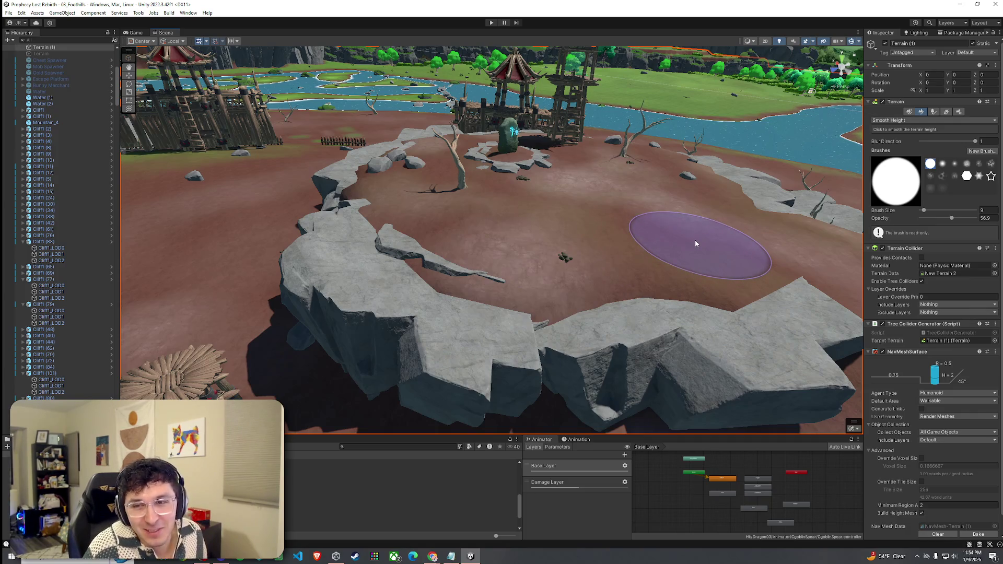
mouse_move(613, 246)
left_mouse_down()
mouse_move(641, 243)
mouse_move(703, 200)
mouse_move(324, 217)
mouse_move(337, 227)
mouse_move(330, 247)
mouse_move(611, 273)
mouse_move(650, 246)
left_mouse_up()
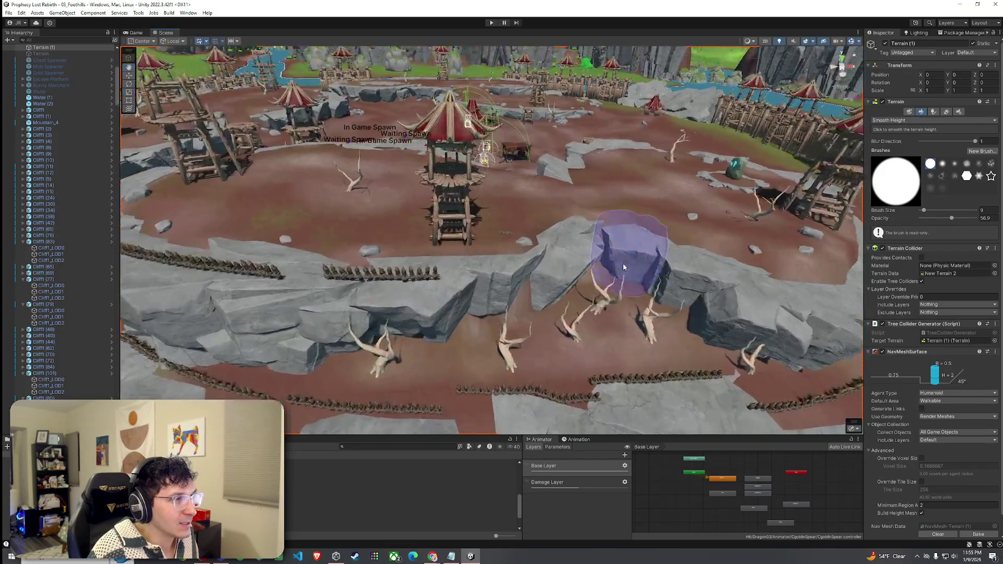
Step: Select two neighbouring spiked fence segments and move the row further into the scene
left_click(402, 515)
left_click(345, 272)
mouse_move(345, 271)
left_mouse_down()
mouse_move(392, 301)
mouse_move(378, 277)
mouse_move(313, 293)
mouse_move(439, 282)
left_mouse_up()
left_click(373, 266)
left_click_drag(386, 263, 418, 204)
mouse_move(355, 206)
left_mouse_down()
mouse_move(520, 180)
mouse_move(496, 206)
mouse_move(525, 192)
mouse_move(430, 229)
mouse_move(522, 199)
mouse_move(501, 211)
mouse_move(418, 217)
left_mouse_up()
key("e")
key("w")
Step: Slide the fence row along the rock ledge, then select a single fence piece
mouse_move(469, 166)
left_mouse_down()
mouse_move(475, 219)
mouse_move(398, 238)
left_mouse_up()
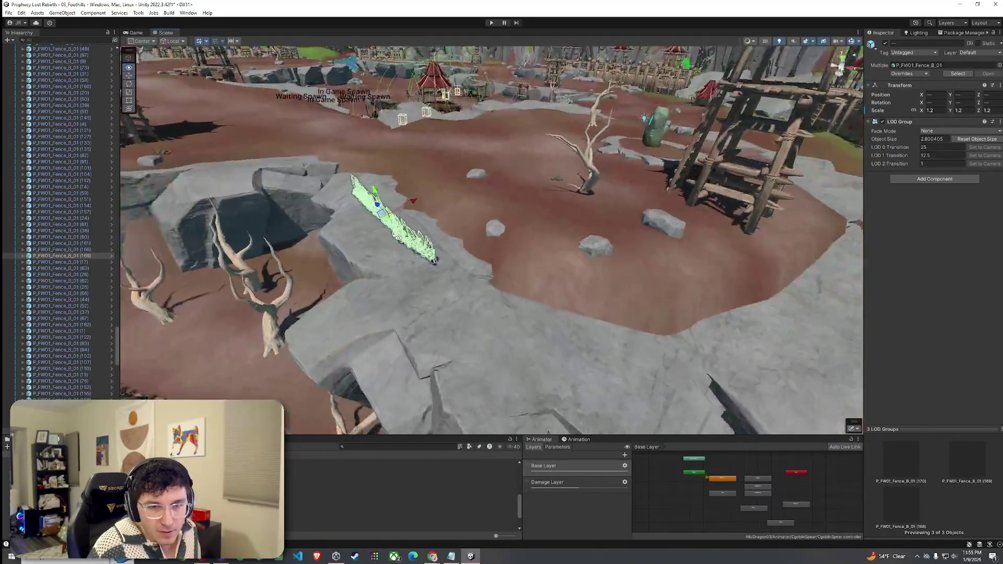
scroll(399, 238, "down", 10)
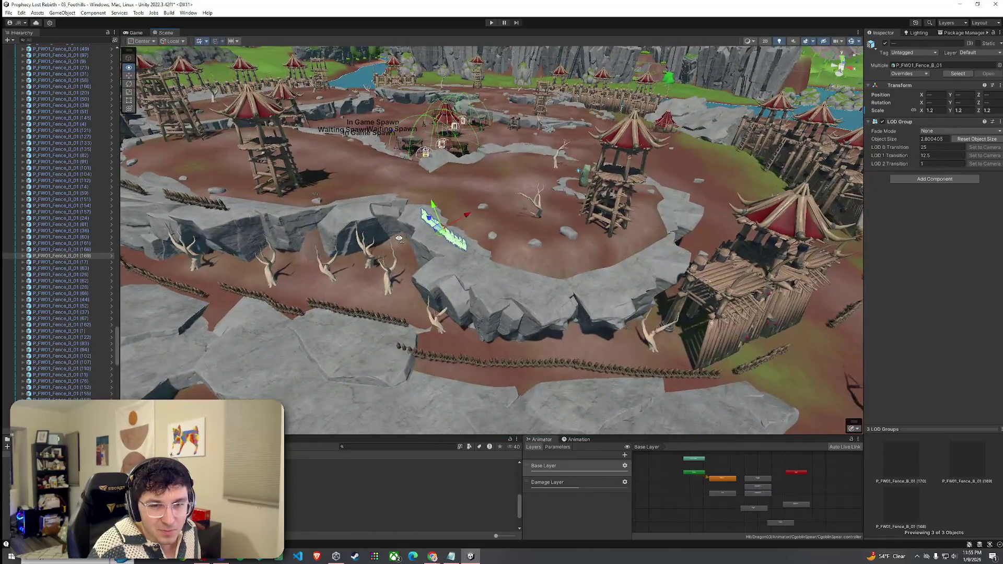
scroll(398, 238, "down", 5)
scroll(398, 239, "up", 2)
scroll(398, 238, "up", 8)
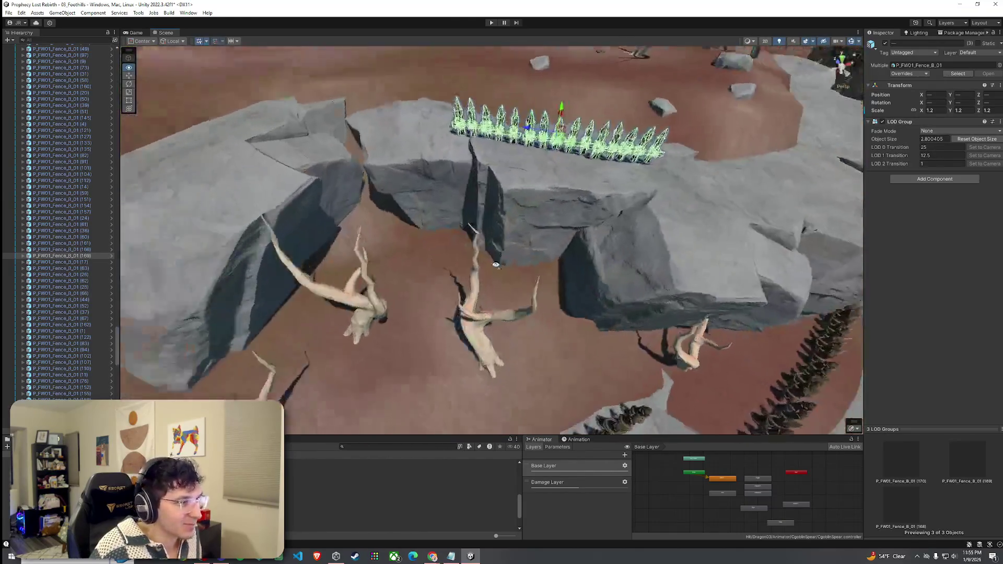
left_click_drag(496, 265, 505, 214)
left_click(550, 212)
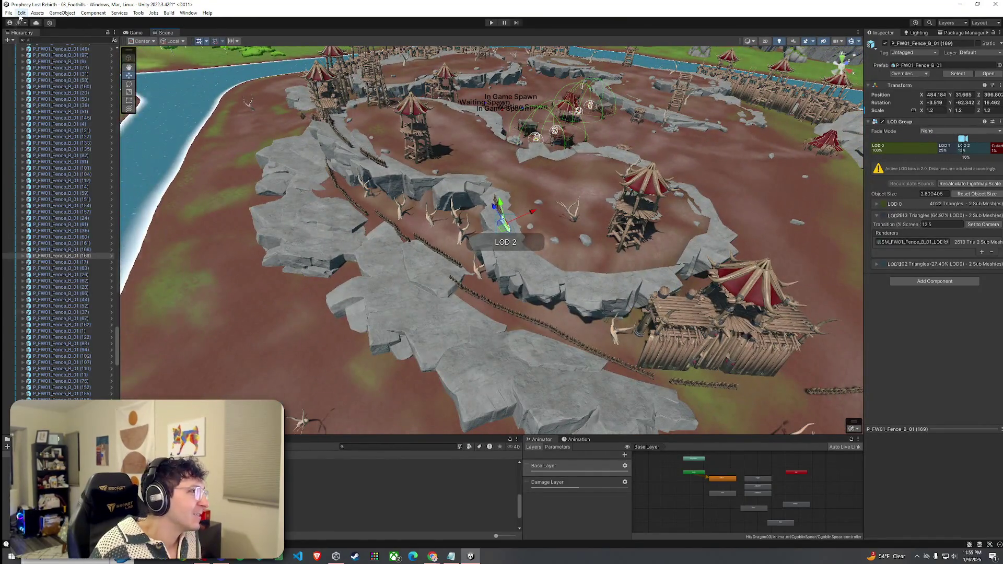
left_click(21, 12)
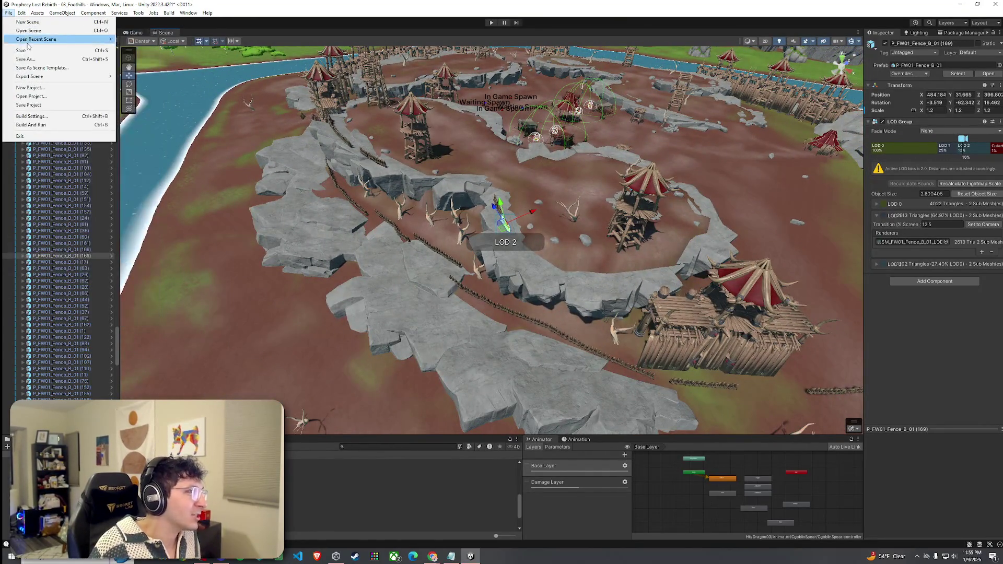
left_click(9, 13)
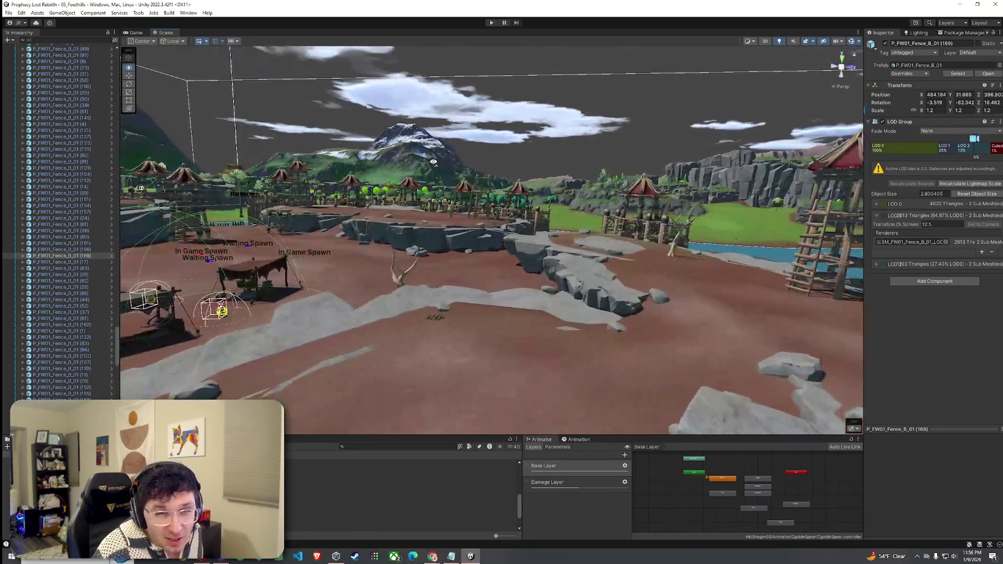
mouse_move(434, 162)
left_mouse_down()
mouse_move(496, 225)
mouse_move(366, 138)
left_mouse_up()
mouse_move(392, 178)
left_mouse_down()
mouse_move(510, 232)
mouse_move(523, 223)
left_mouse_up()
scroll(523, 223, "down", 10)
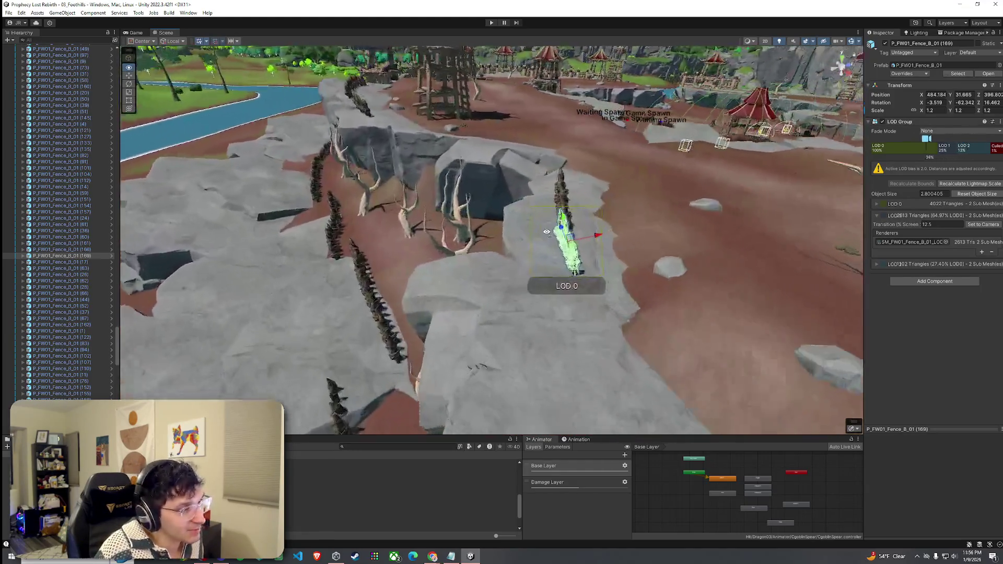
left_click_drag(546, 232, 545, 174)
scroll(545, 174, "up", 10)
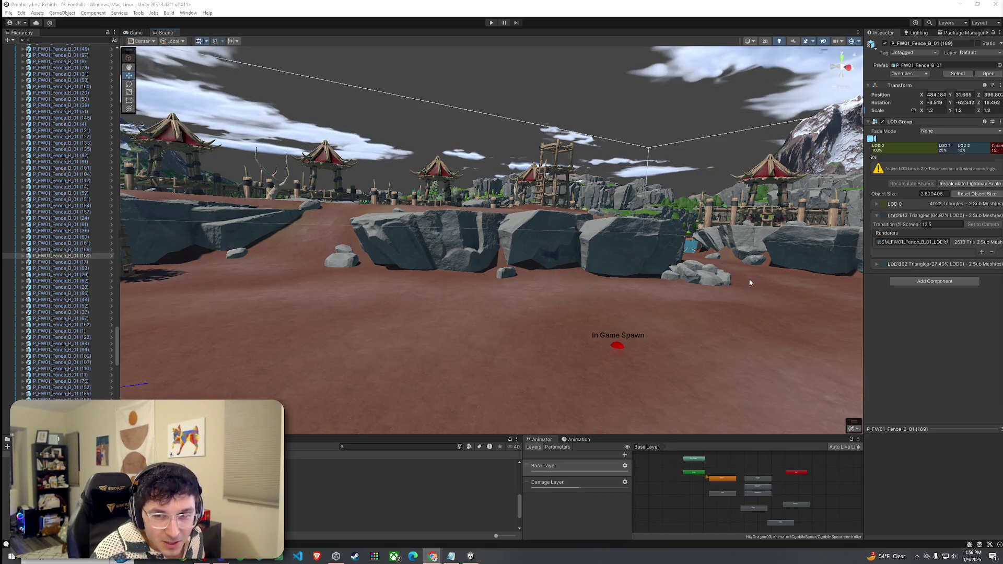
mouse_move(757, 285)
left_mouse_down()
mouse_move(660, 298)
mouse_move(529, 268)
mouse_move(557, 291)
mouse_move(776, 306)
left_mouse_up()
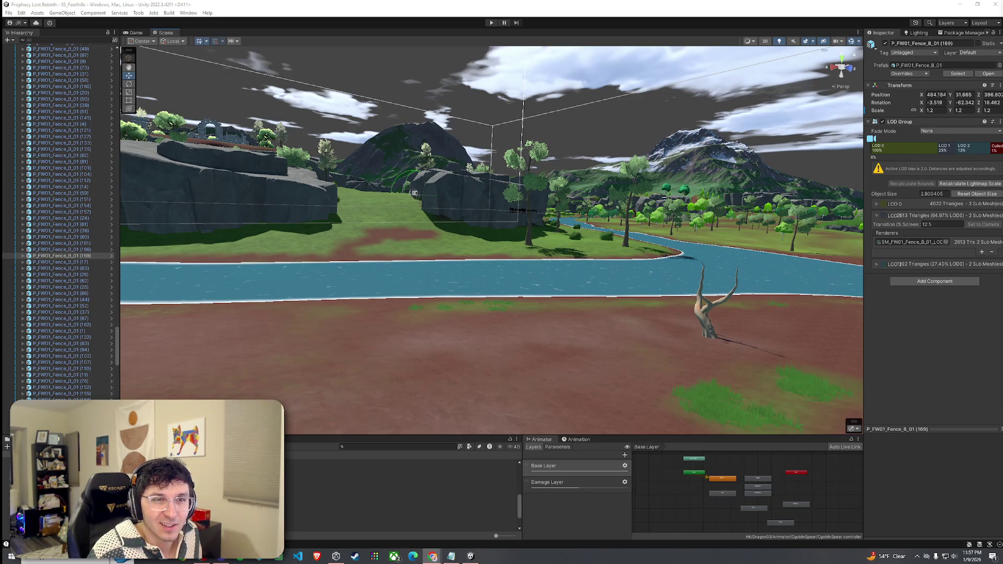
Step: Tilt the view toward the riverbank and save the scene via File > Save
mouse_move(1001, 5)
left_mouse_down()
mouse_move(610, 4)
mouse_move(1002, 15)
left_mouse_up()
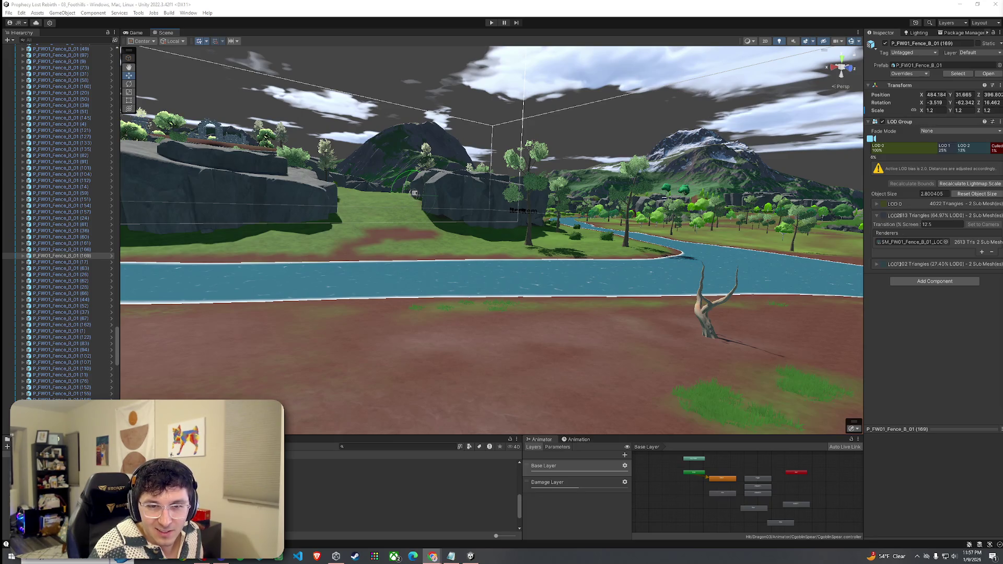
mouse_move(627, 173)
left_mouse_down()
mouse_move(667, 235)
mouse_move(809, 240)
left_mouse_up()
left_click(8, 13)
left_click(22, 50)
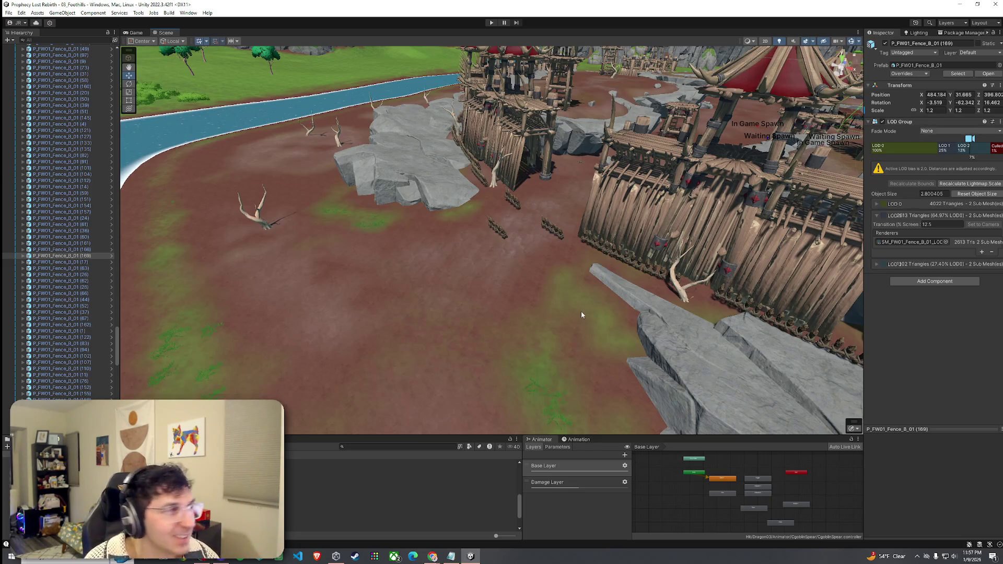
left_click(20, 13)
left_click(36, 59)
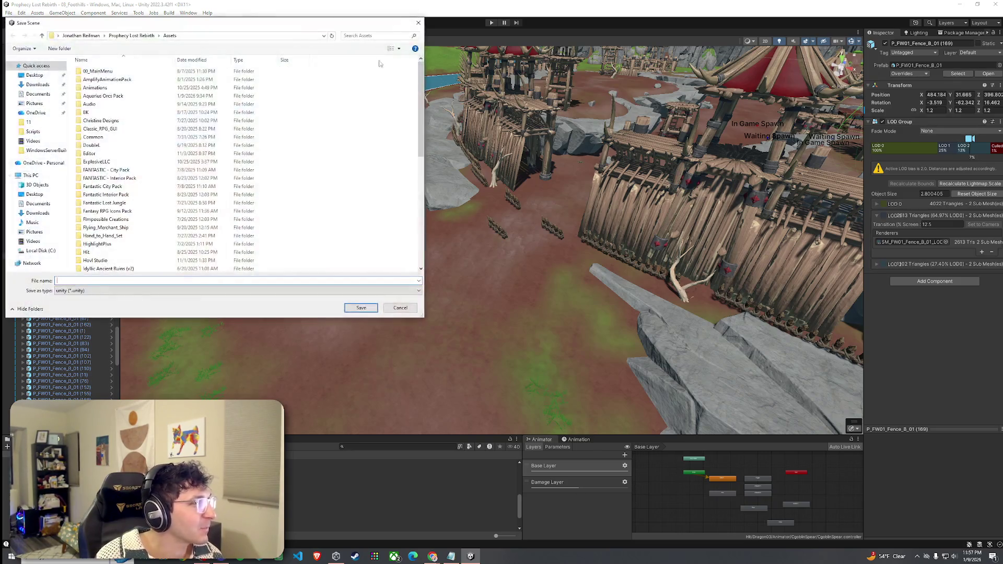
left_click(423, 22)
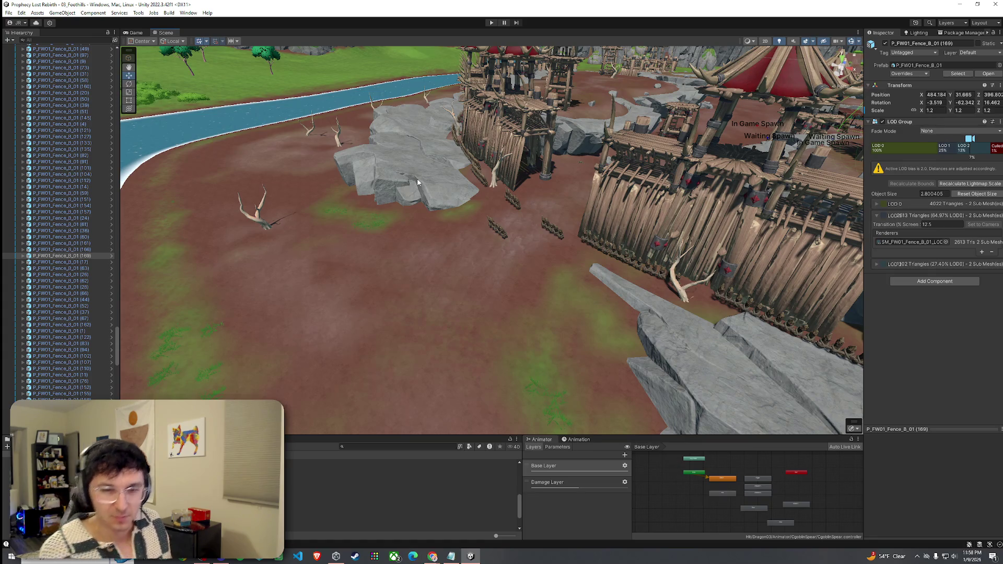
left_click(8, 12)
Step: Save the scene and zoom out to show the land around the fort
left_click(31, 50)
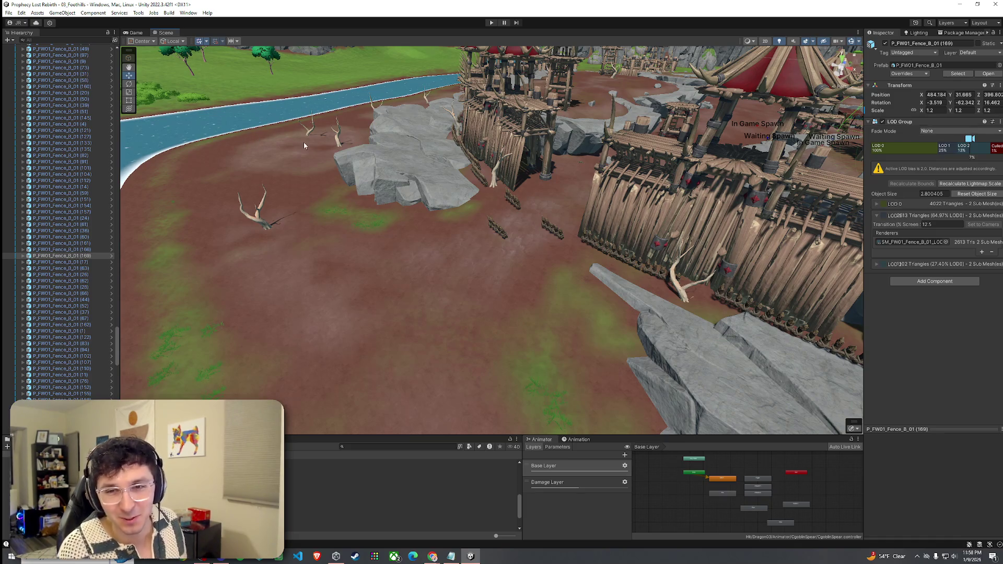
left_click_drag(370, 158, 372, 203)
scroll(373, 204, "down", 10)
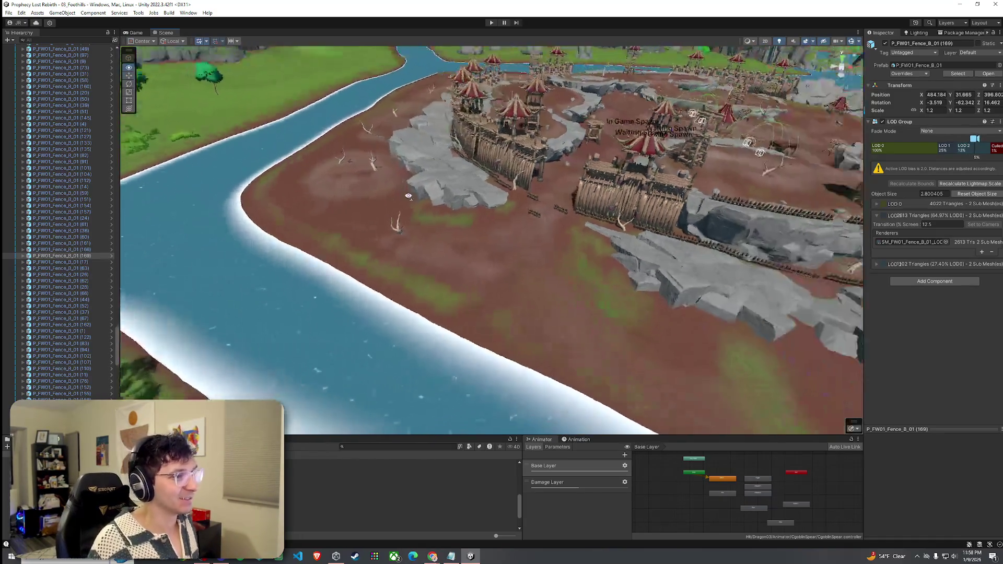
scroll(505, 203, "down", 5)
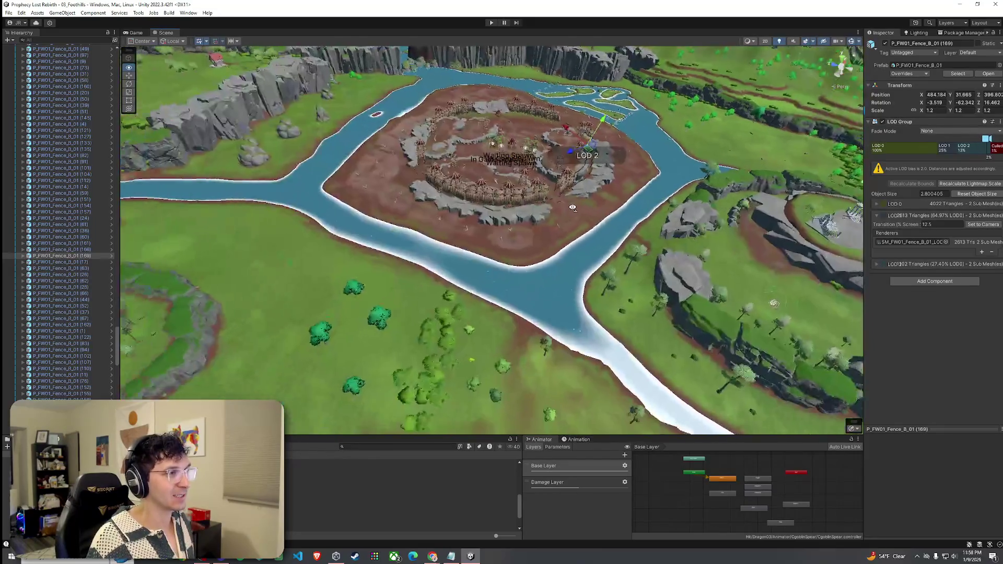
scroll(574, 210, "down", 5)
left_click_drag(573, 211, 669, 222)
scroll(669, 223, "up", 5)
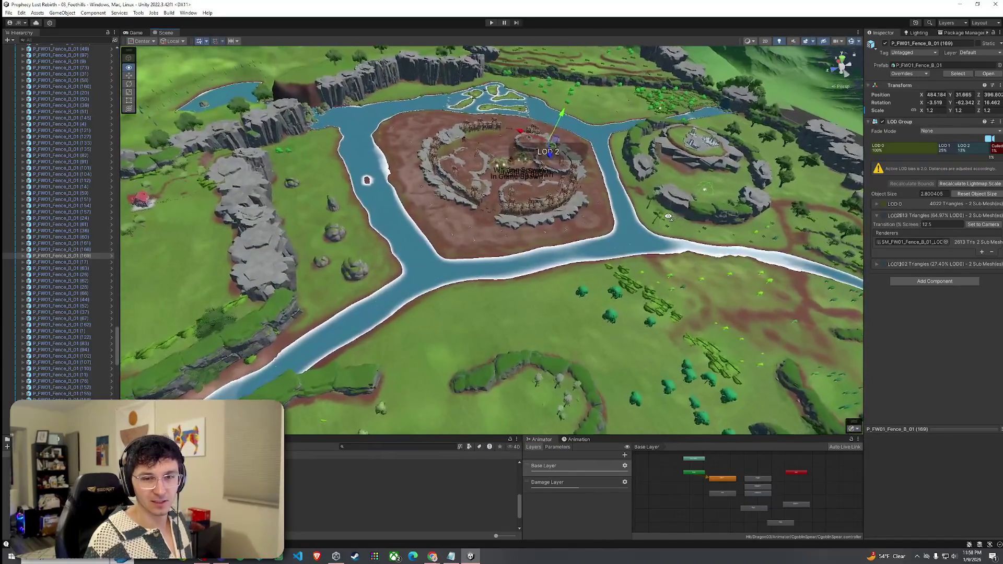
scroll(668, 216, "up", 6)
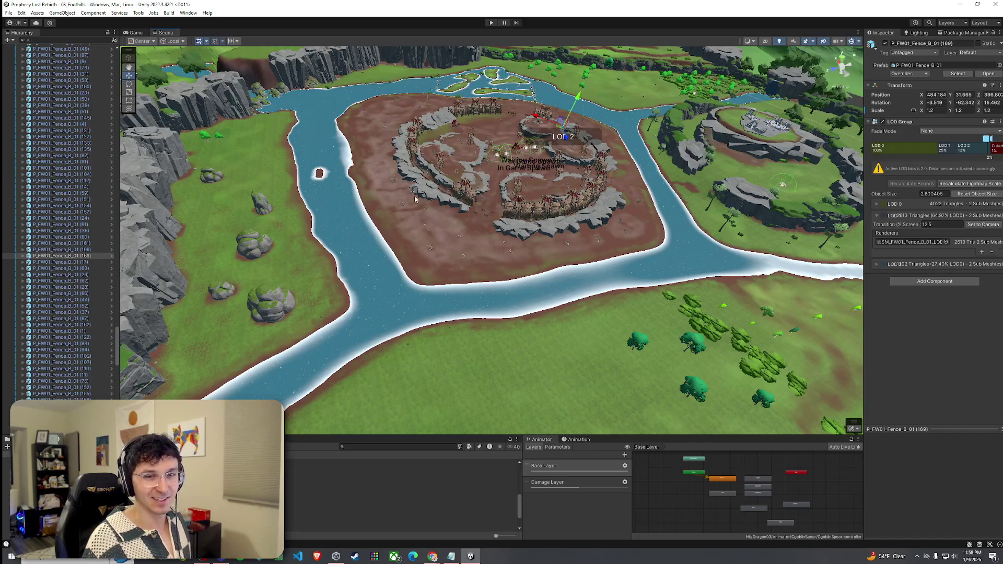
Step: Fly down into the fort and select the arena terrain
left_click(8, 12)
key("Escape")
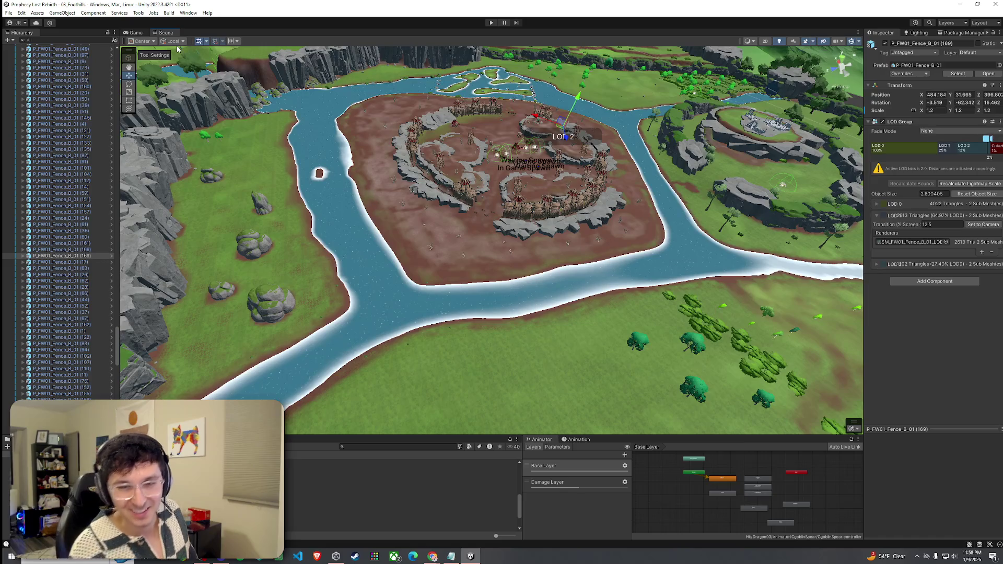
scroll(535, 217, "up", 5)
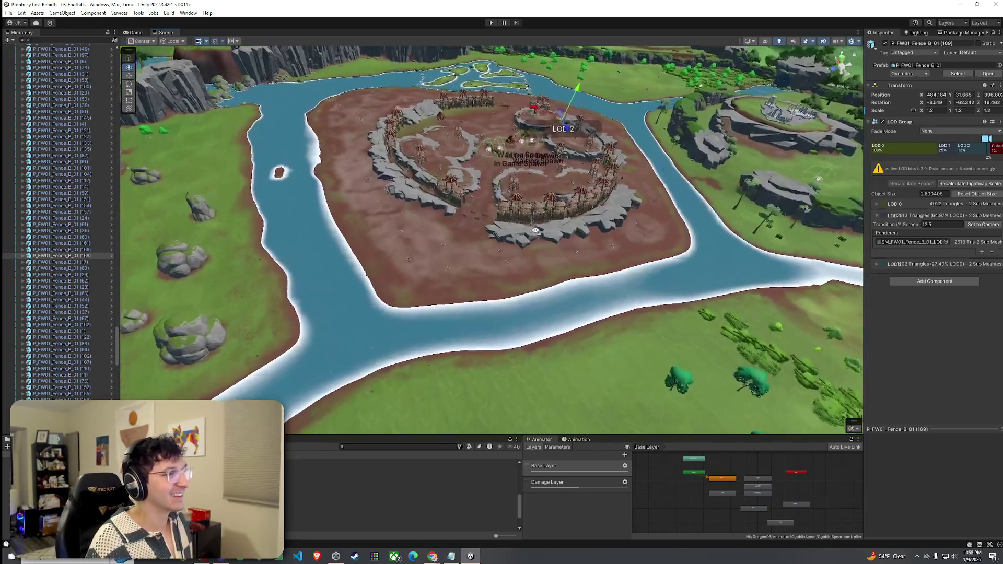
scroll(536, 218, "up", 8)
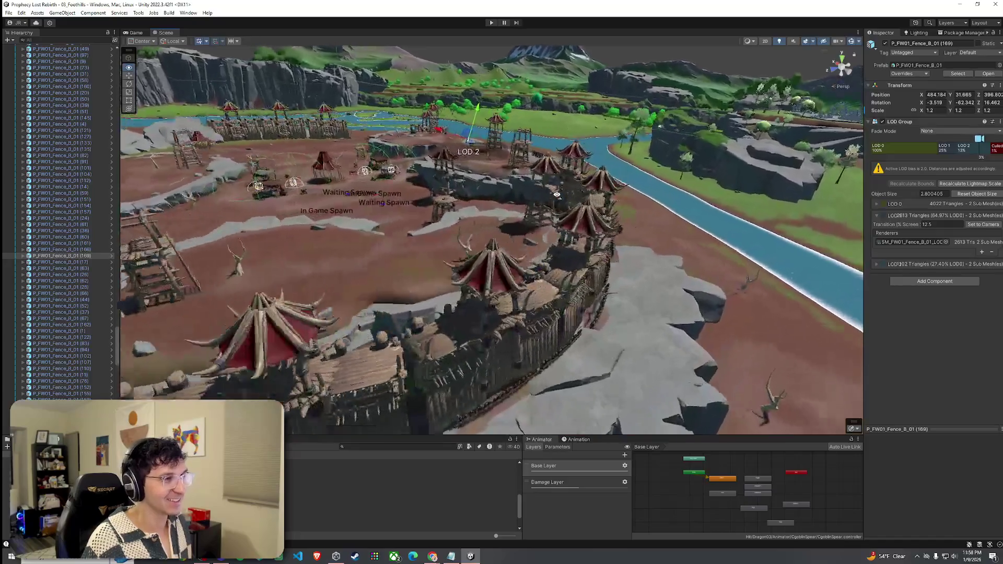
mouse_move(557, 195)
left_mouse_down()
mouse_move(371, 168)
mouse_move(741, 233)
left_mouse_up()
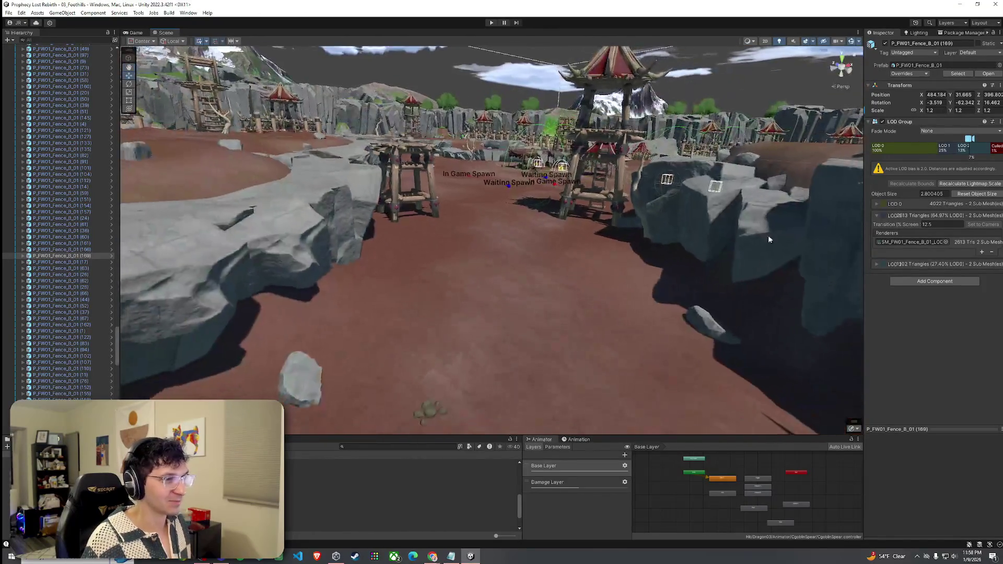
left_click(613, 279)
mouse_move(764, 284)
left_mouse_down()
mouse_move(574, 162)
mouse_move(716, 283)
mouse_move(653, 250)
left_mouse_up()
left_click(397, 482)
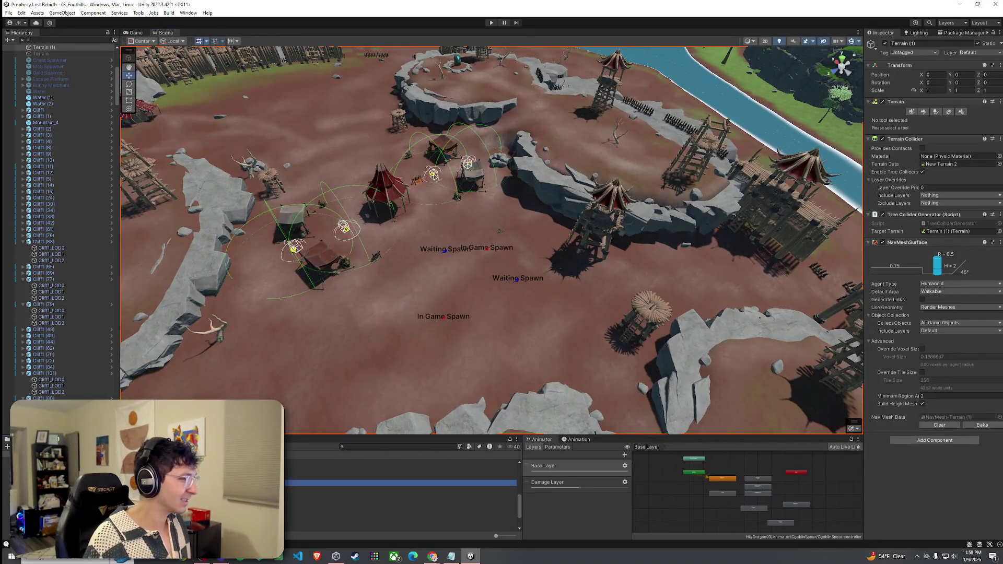
Step: Filter the Hierarchy by 'pear' and select Spear Goblin (5) through (8)
scroll(63, 209, "down", 10)
left_click(55, 40)
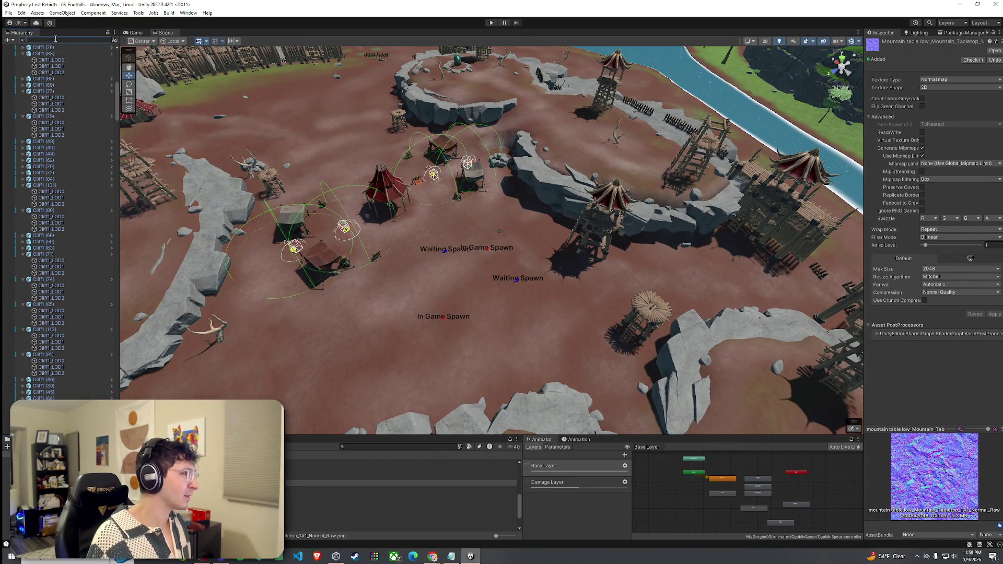
type("spear")
left_click(41, 53)
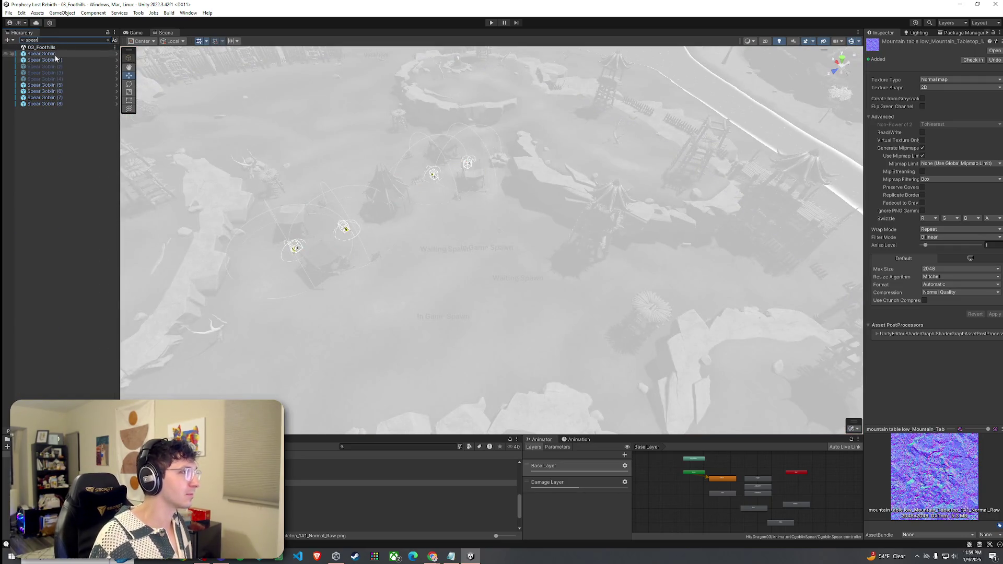
left_click(60, 98)
left_click(59, 103)
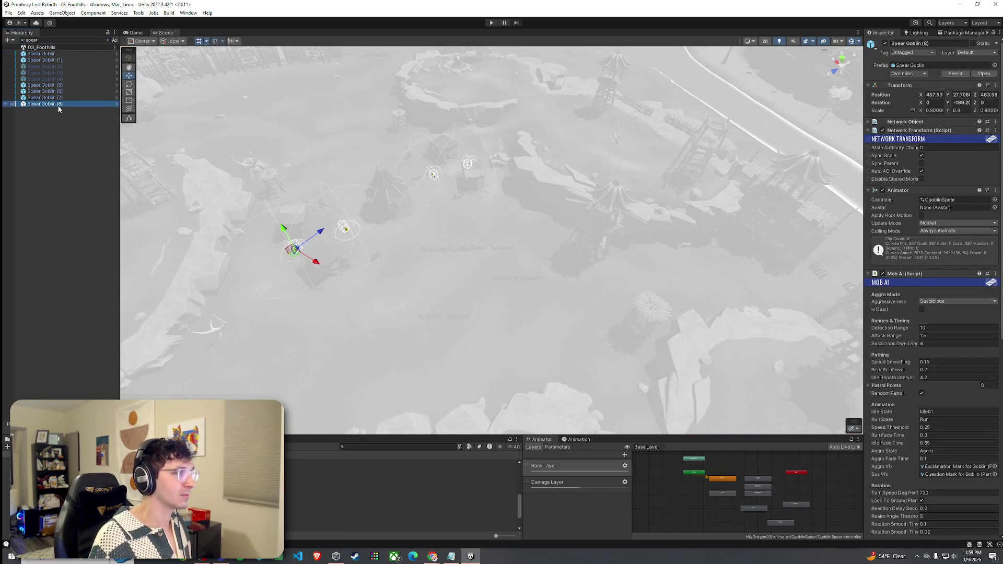
left_click(44, 85, "shift")
left_click_drag(239, 181, 394, 243)
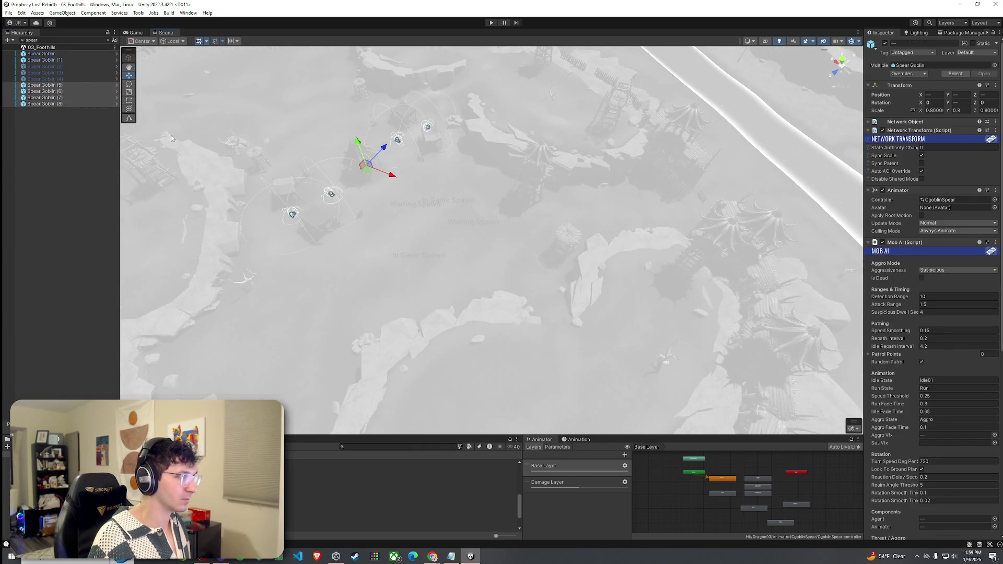
left_click(73, 103)
Step: Duplicate the four goblins, then raise Spear Goblin (12) slightly and turn it to a new facing
key("ctrl+d")
key("f")
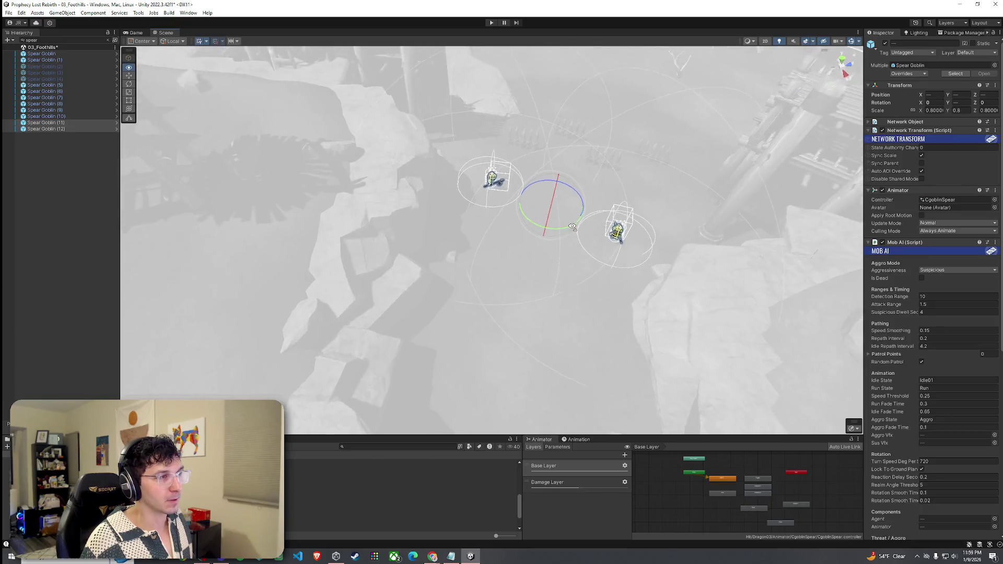
mouse_move(575, 228)
left_mouse_down()
mouse_move(493, 196)
mouse_move(482, 228)
left_mouse_up()
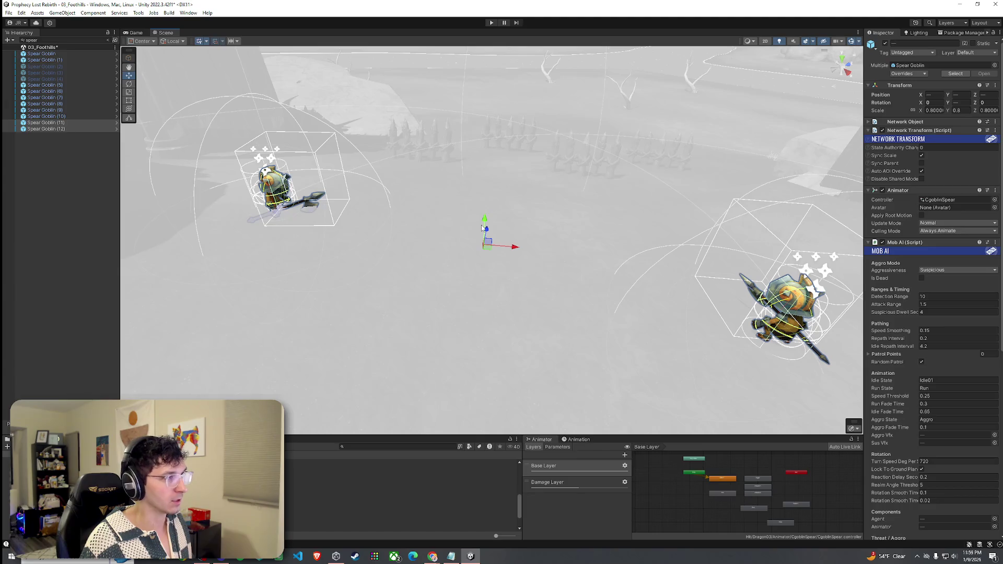
left_click(295, 189)
left_click(82, 129)
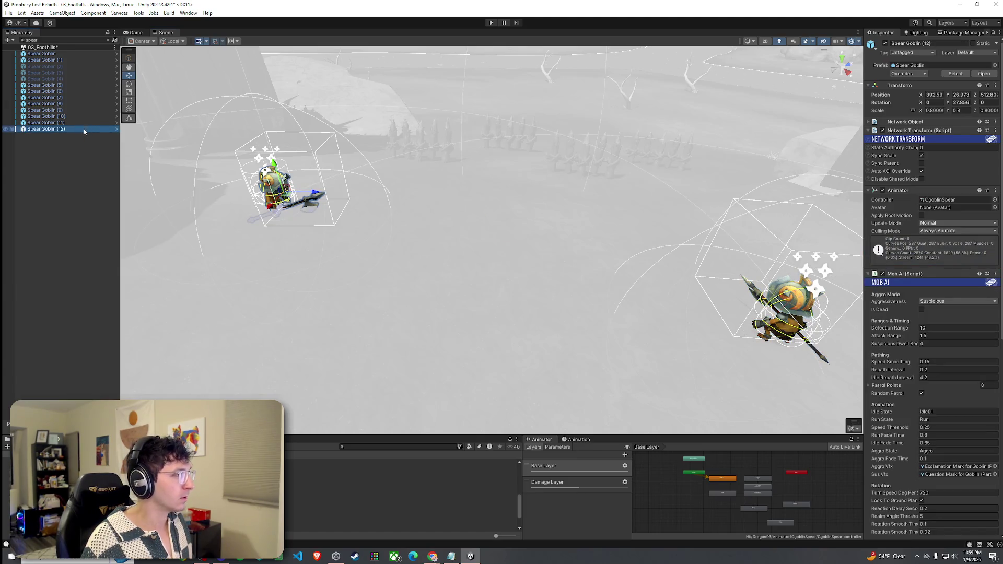
mouse_move(276, 167)
left_mouse_down()
mouse_move(276, 158)
mouse_move(343, 198)
mouse_move(398, 207)
left_mouse_up()
key("e")
mouse_move(476, 205)
left_mouse_down()
mouse_move(262, 197)
mouse_move(137, 172)
mouse_move(87, 151)
mouse_move(66, 122)
mouse_move(49, 130)
mouse_move(87, 176)
mouse_move(277, 239)
left_mouse_up()
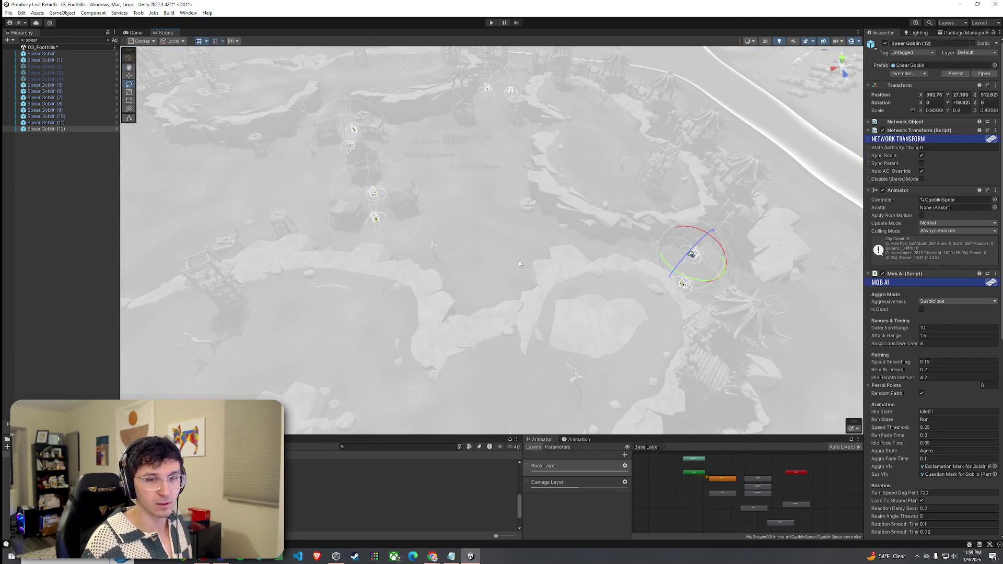
Step: Save the scene and clear the Hierarchy name search
left_click(8, 13)
left_click(23, 50)
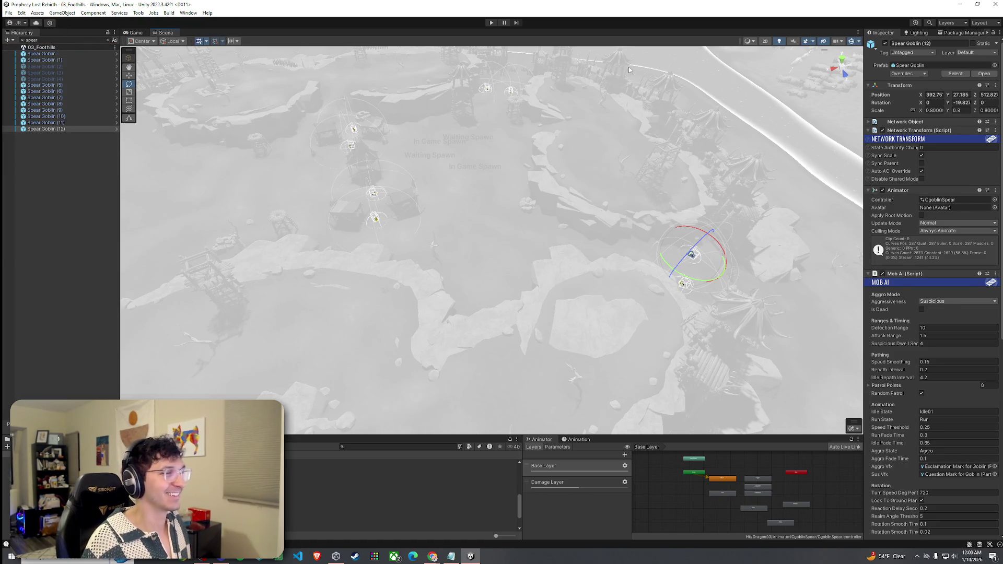
left_click(108, 40)
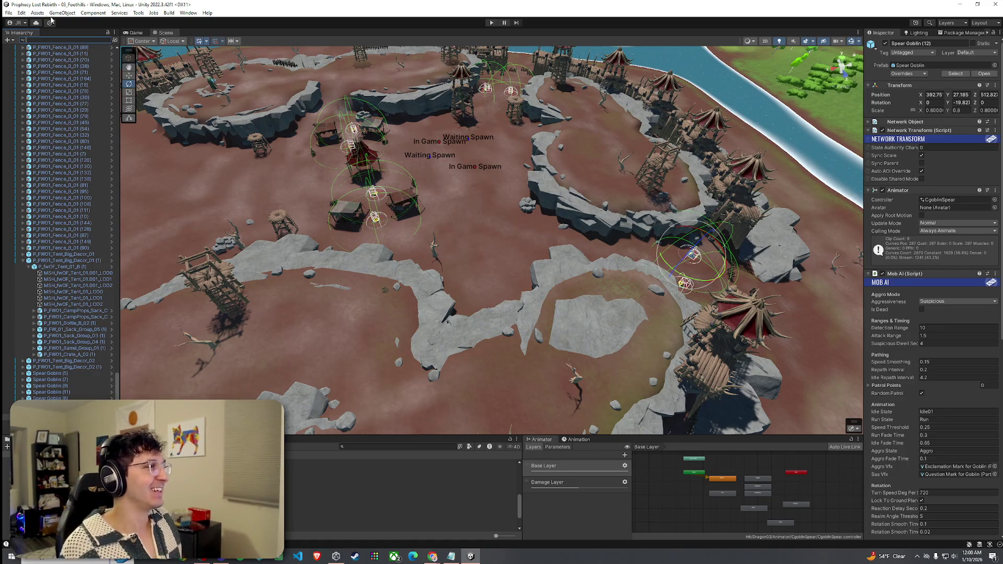
left_click(8, 13)
left_click(24, 50)
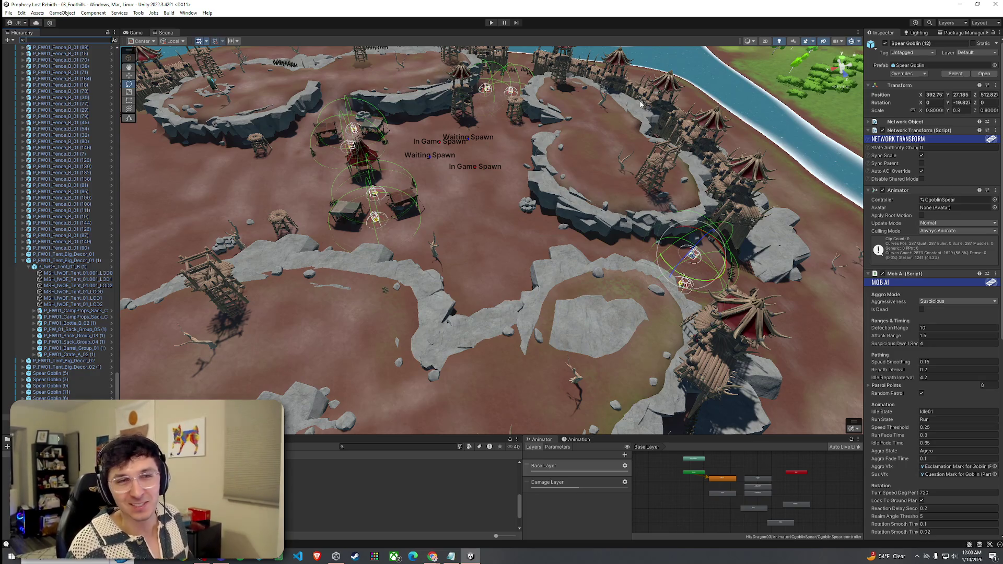
left_click(8, 13)
left_click(23, 50)
mouse_move(470, 230)
left_mouse_down()
mouse_move(445, 211)
mouse_move(572, 178)
mouse_move(593, 118)
mouse_move(514, 129)
mouse_move(260, 104)
mouse_move(260, 87)
mouse_move(325, 91)
mouse_move(13, 106)
mouse_move(302, 89)
mouse_move(361, 158)
left_mouse_up()
Step: Nudge the wooden tower up slightly
left_click(510, 112)
key("f")
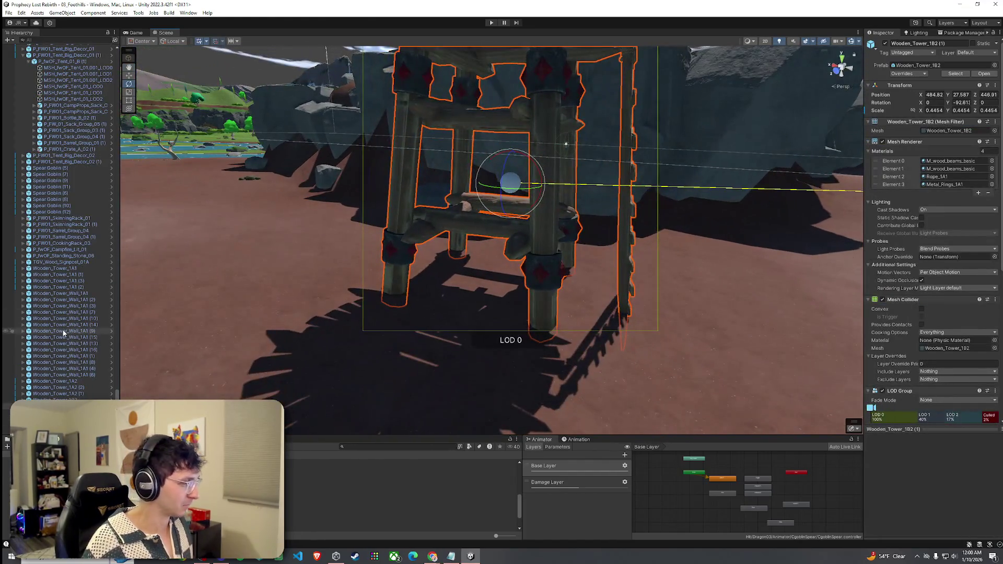
key("w")
left_click_drag(512, 161, 485, 204)
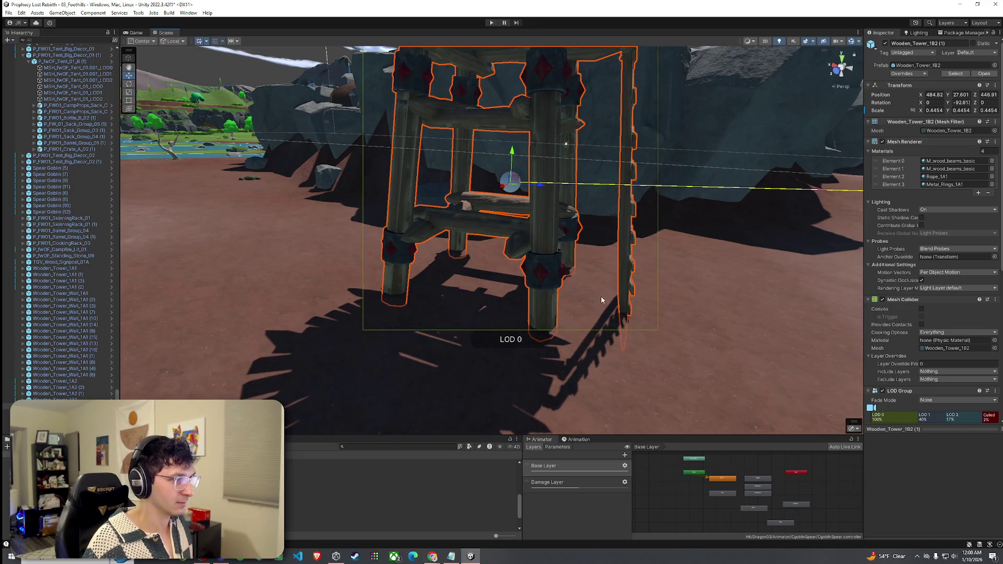
Step: Put Terrain (1) in Paint Texture mode with brush size 7 and the Dirt layer
left_click(647, 296)
left_click(923, 112)
left_click(925, 121)
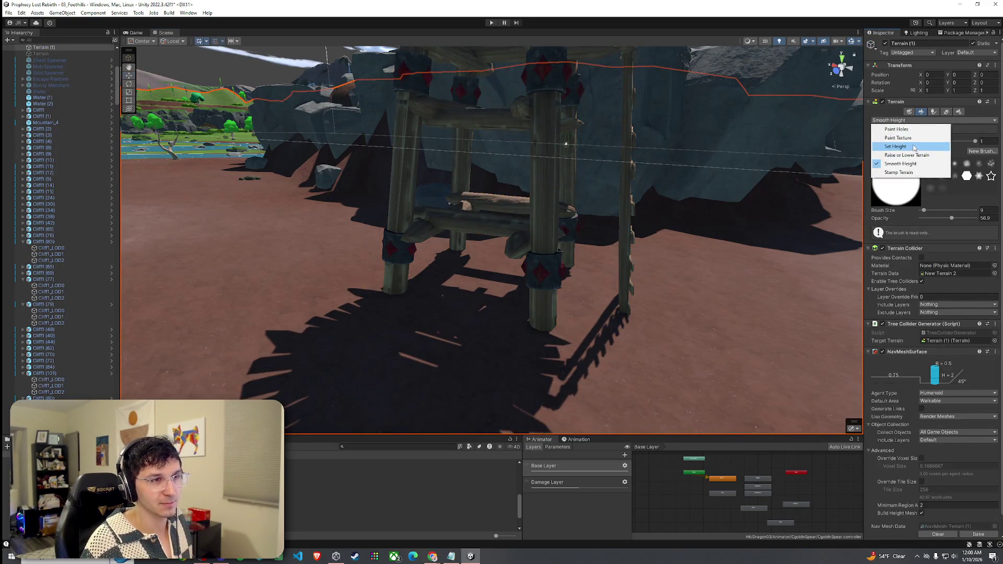
left_click(903, 138)
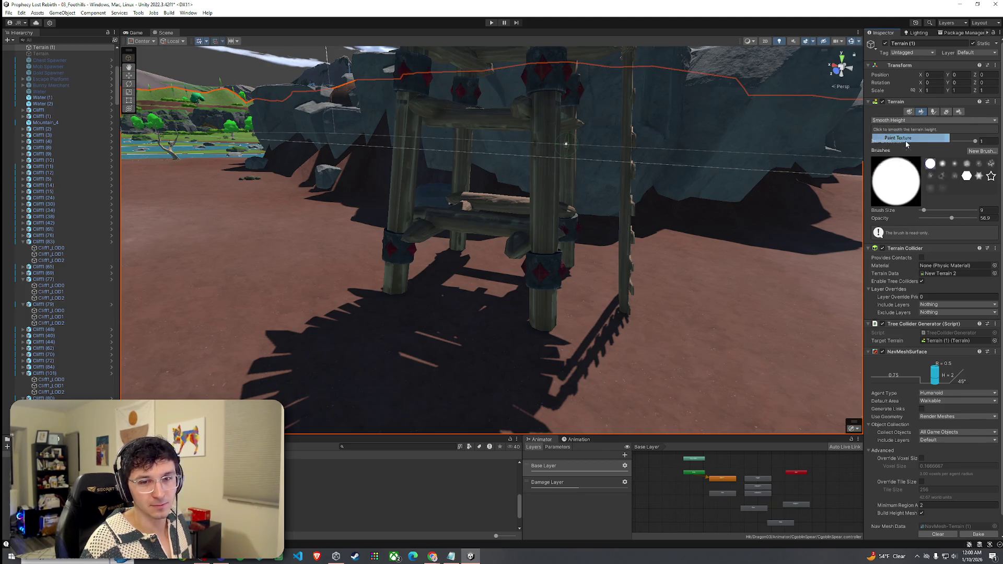
left_click_drag(682, 237, 686, 243)
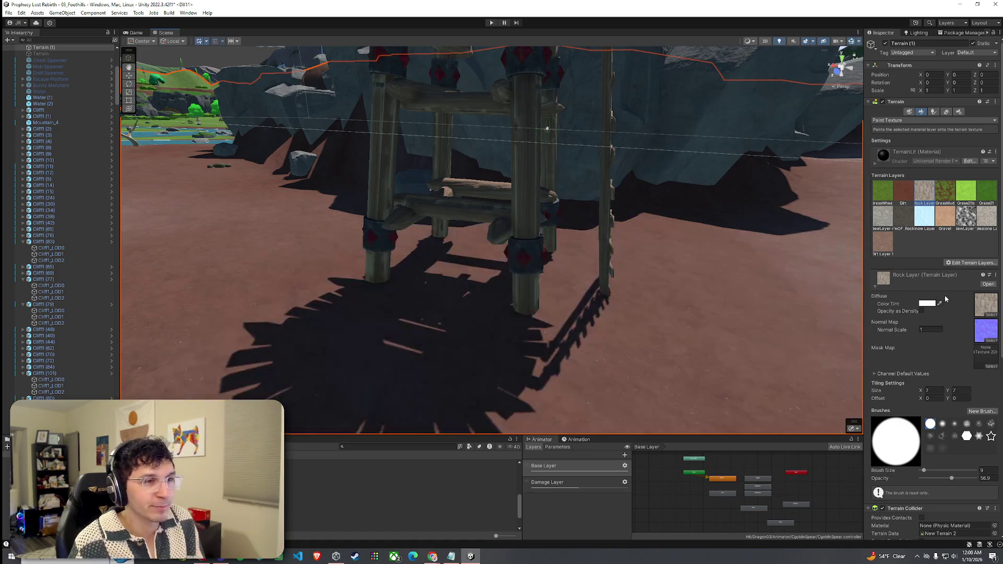
mouse_move(924, 472)
left_mouse_down()
mouse_move(948, 478)
mouse_move(928, 480)
left_mouse_up()
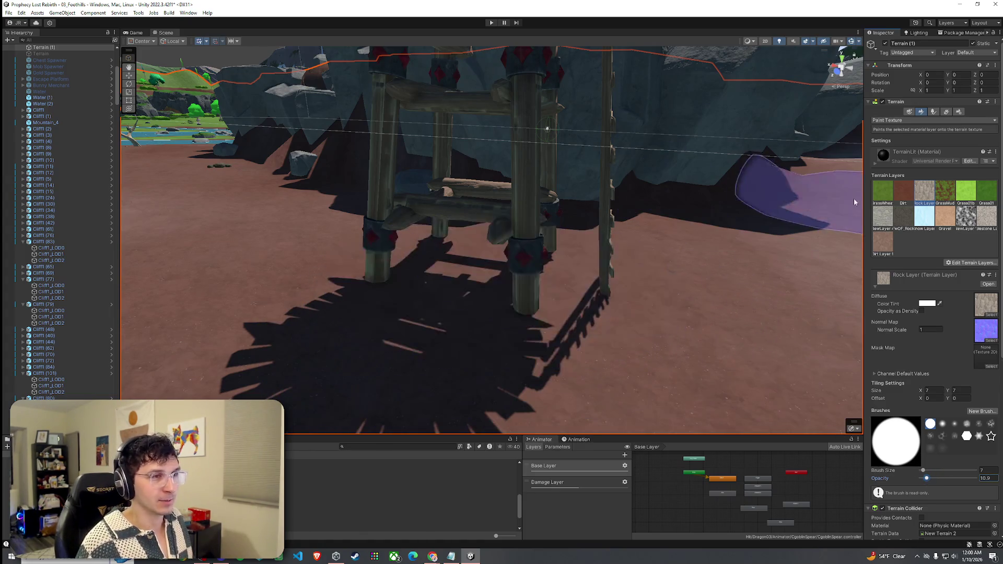
left_click(903, 192)
mouse_move(477, 250)
left_mouse_down()
mouse_move(918, 236)
mouse_move(904, 247)
left_mouse_up()
mouse_move(783, 245)
left_mouse_down()
mouse_move(631, 271)
mouse_move(739, 277)
mouse_move(710, 217)
mouse_move(430, 219)
mouse_move(532, 245)
left_mouse_up()
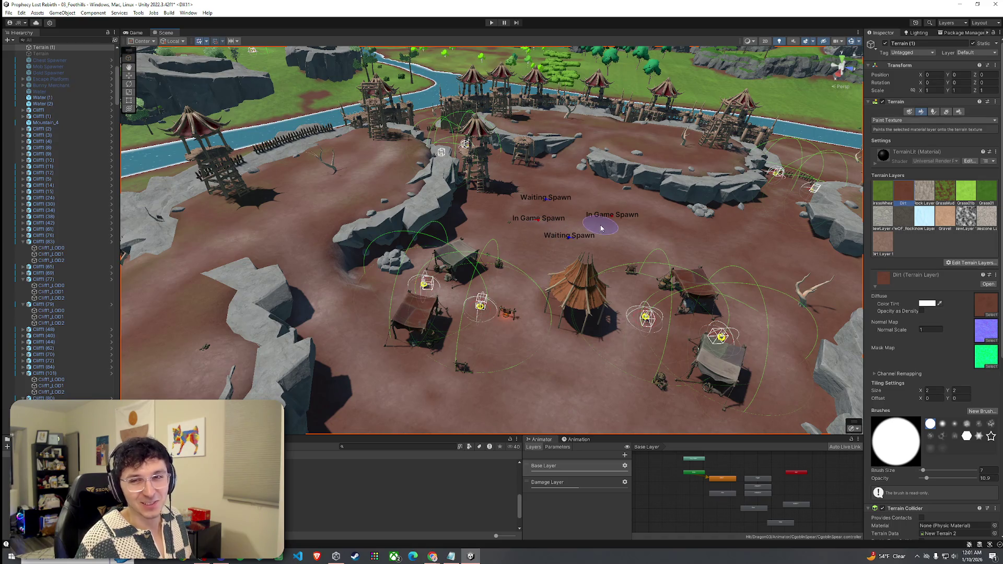
Step: Save the scene
left_click(9, 12)
left_click(22, 50)
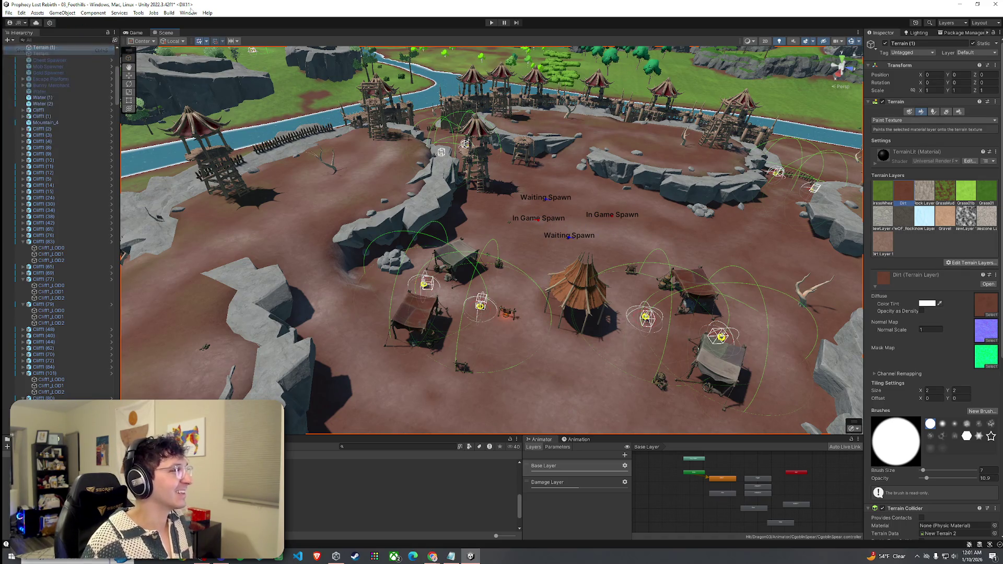
mouse_move(501, 173)
left_mouse_down()
mouse_move(520, 179)
mouse_move(546, 142)
mouse_move(628, 138)
mouse_move(298, 114)
mouse_move(34, 36)
left_mouse_up()
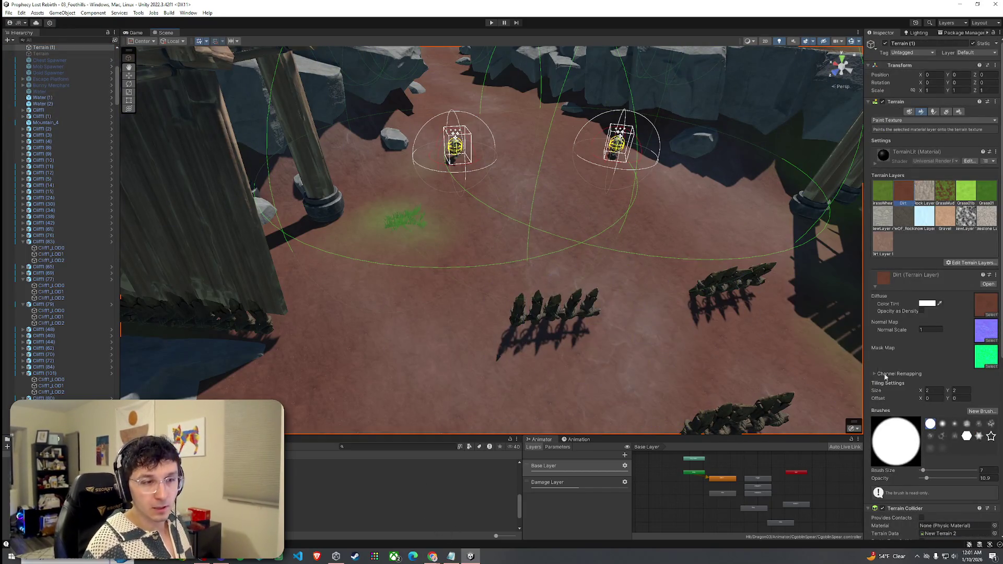
Step: Bake the terrain's NavMeshSurface from the Inspector
scroll(925, 419, "down", 5)
scroll(902, 368, "down", 2)
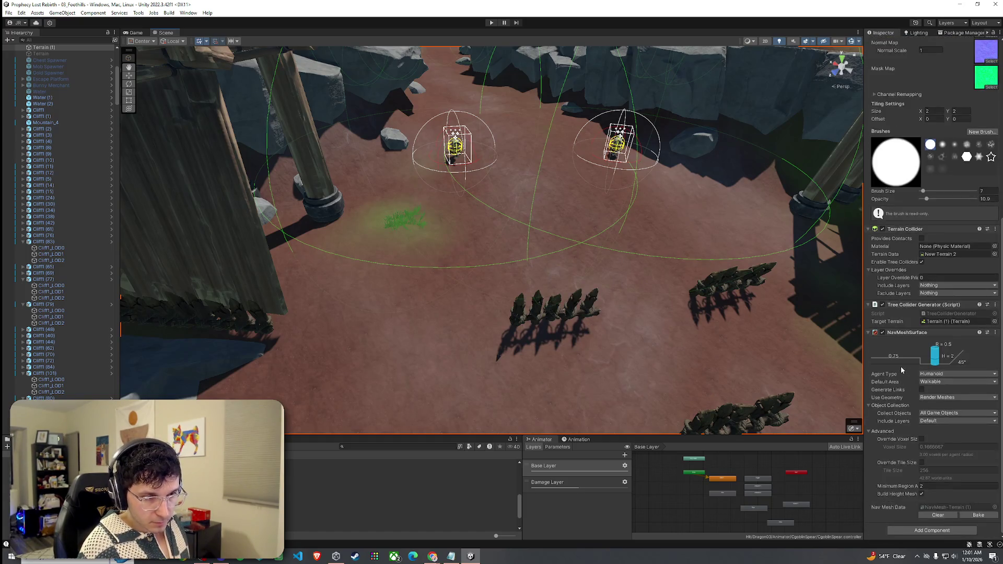
left_click(978, 515)
mouse_move(562, 312)
left_mouse_down()
mouse_move(542, 235)
mouse_move(585, 239)
mouse_move(595, 196)
mouse_move(663, 234)
left_mouse_up()
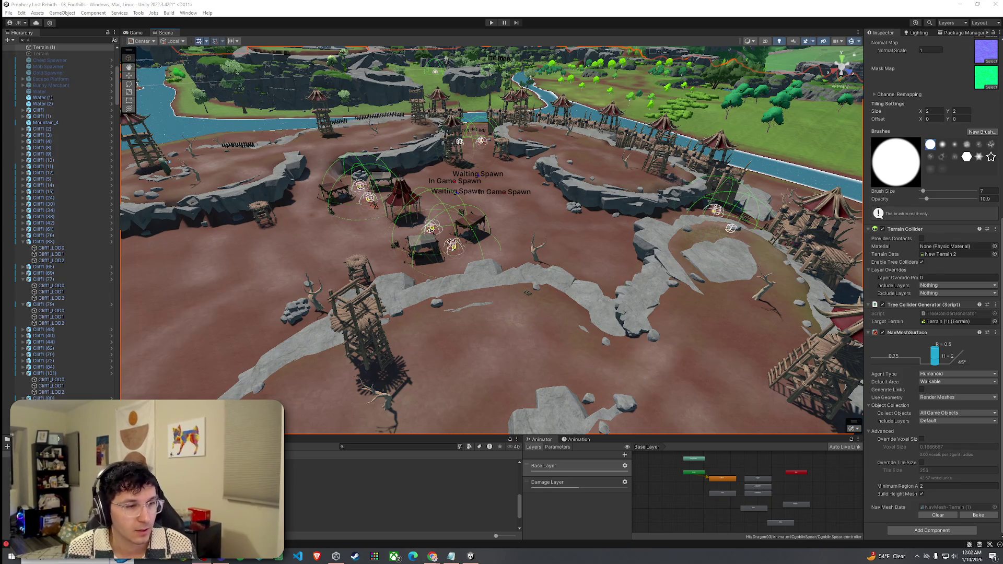
Step: Save the scene
left_click(8, 13)
left_click(37, 52)
mouse_move(390, 186)
left_mouse_down()
mouse_move(472, 203)
mouse_move(428, 205)
mouse_move(539, 165)
mouse_move(573, 179)
mouse_move(353, 429)
left_mouse_up()
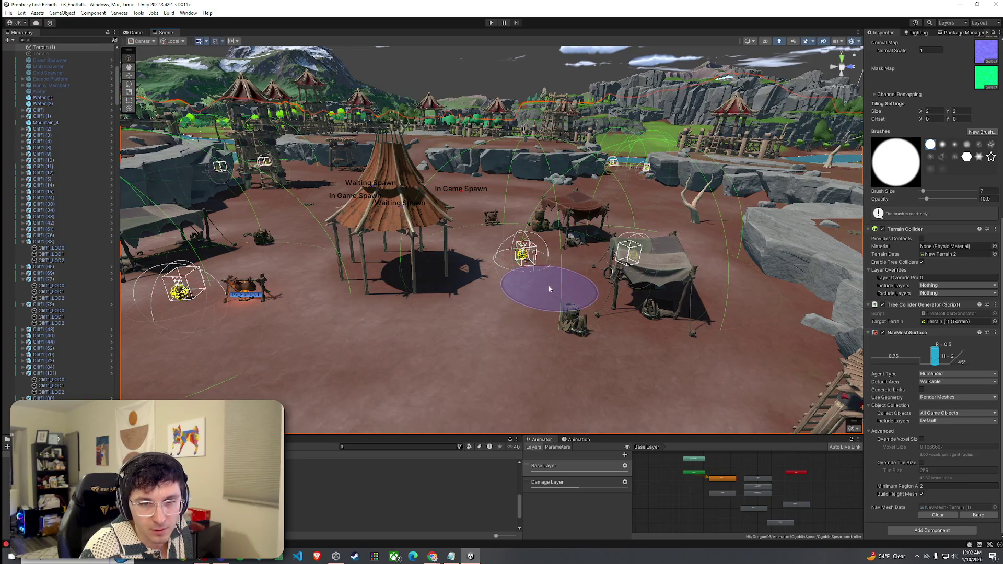
mouse_move(549, 289)
left_mouse_down()
mouse_move(540, 292)
mouse_move(723, 293)
mouse_move(742, 313)
left_mouse_up()
Step: Select the Tent_Big_Decor_01 and Tent_Big_Decor_02 tents in the Hierarchy
left_click(404, 326)
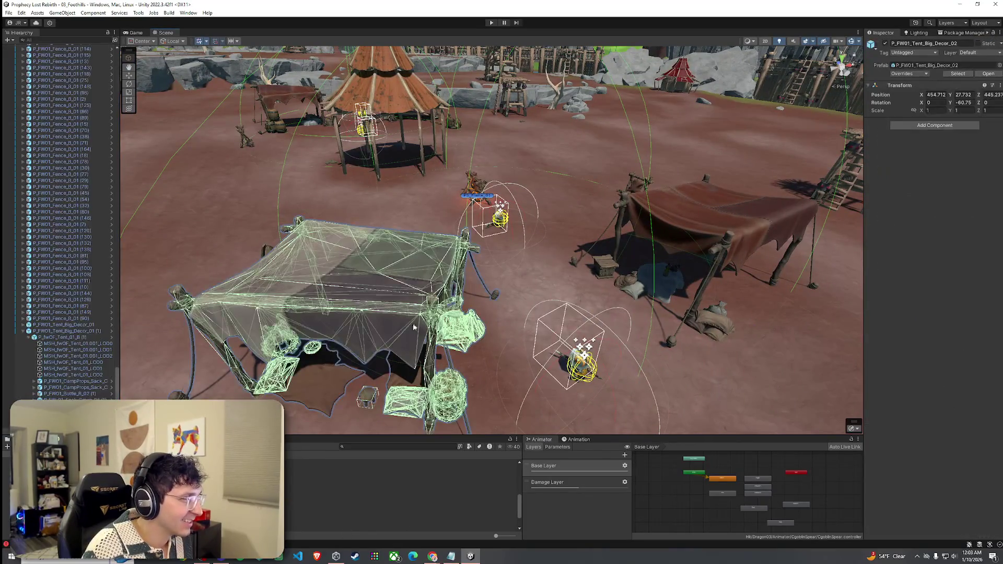
scroll(98, 380, "down", 5)
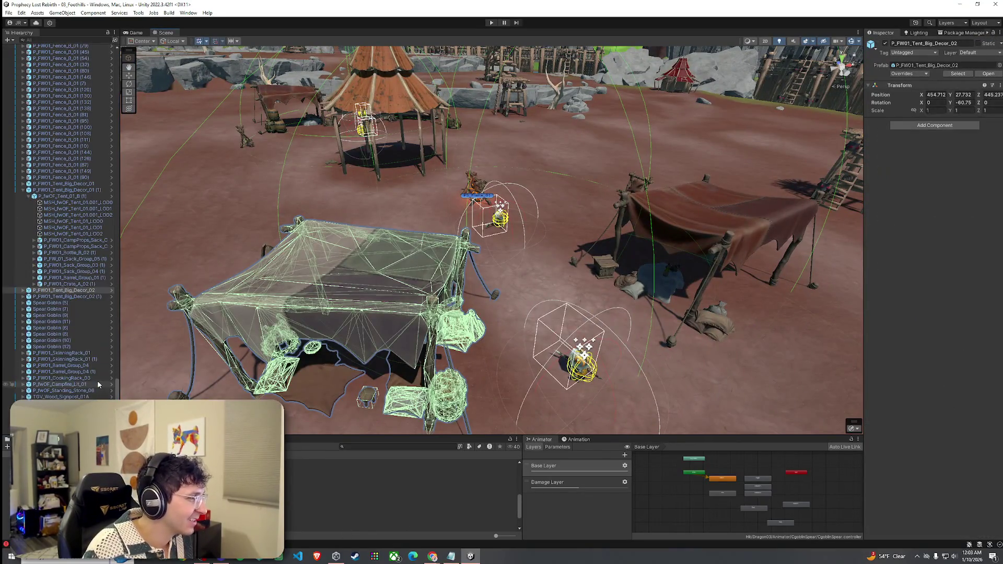
left_click(73, 296, "ctrl")
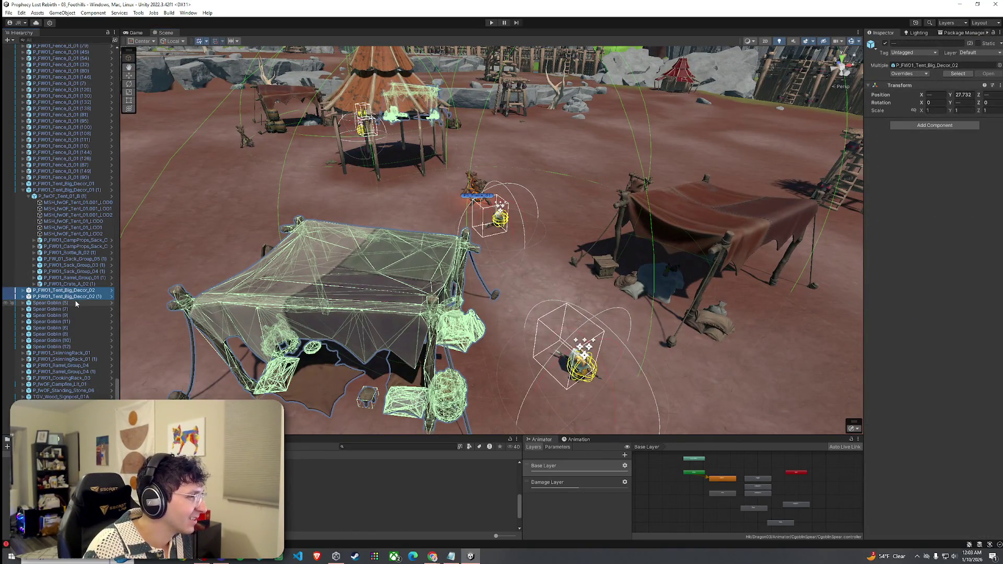
left_click(22, 190)
left_click(60, 189, "ctrl")
left_click(60, 183, "ctrl")
mouse_move(271, 246)
left_mouse_down()
mouse_move(233, 254)
mouse_move(330, 246)
mouse_move(353, 281)
left_mouse_up()
left_click(78, 183)
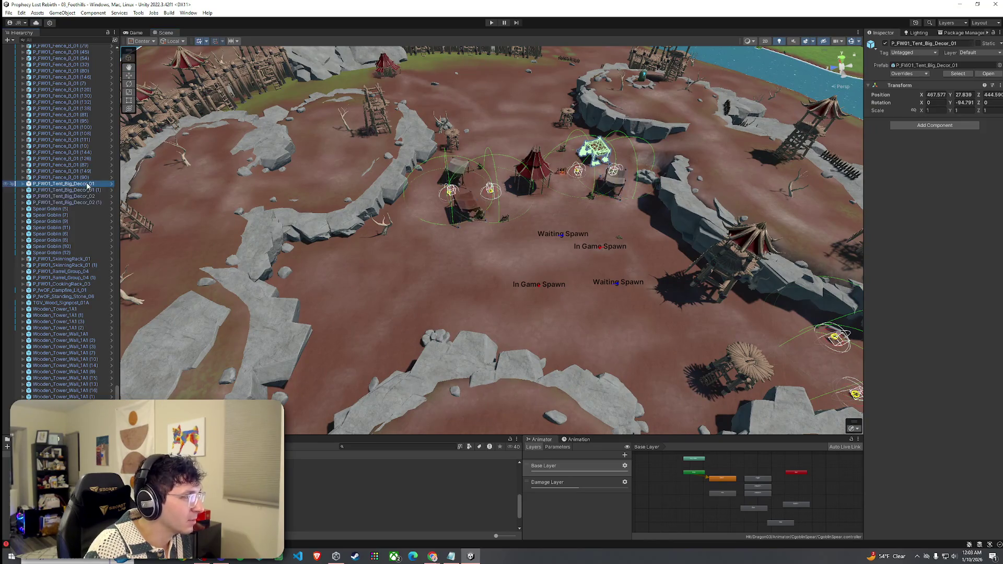
left_click(90, 190, "shift")
left_click(90, 187)
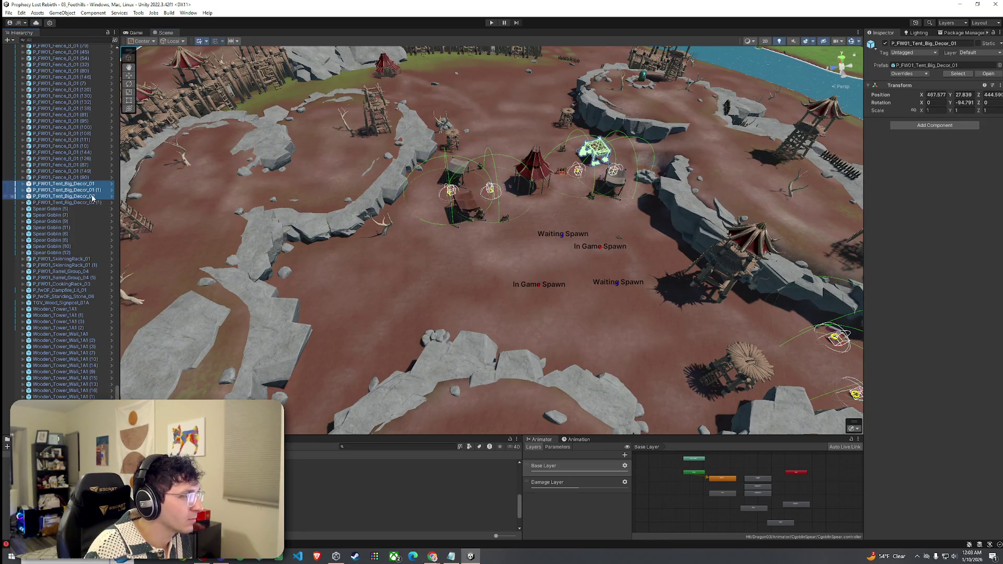
left_click(90, 189, "shift")
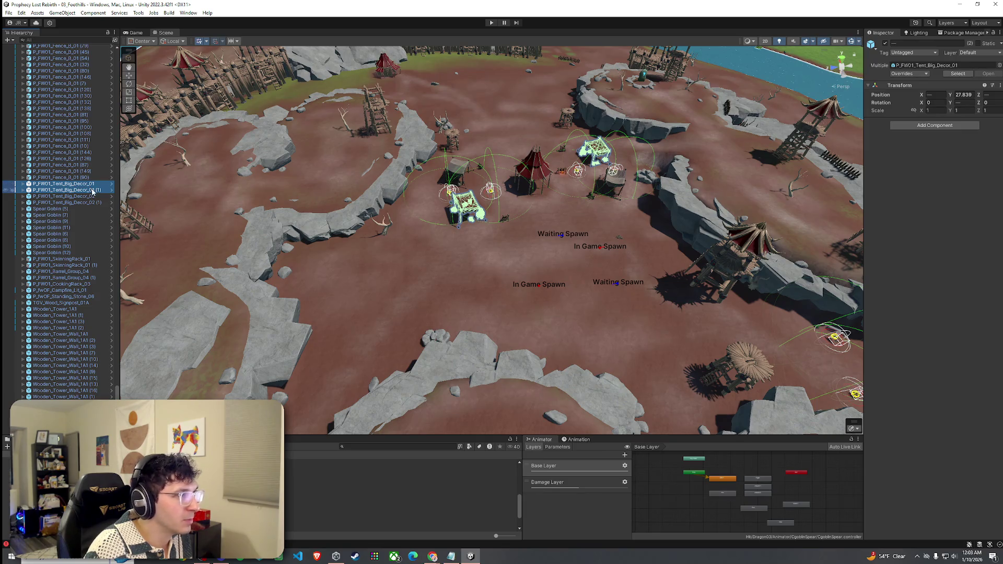
left_click(93, 190, "ctrl")
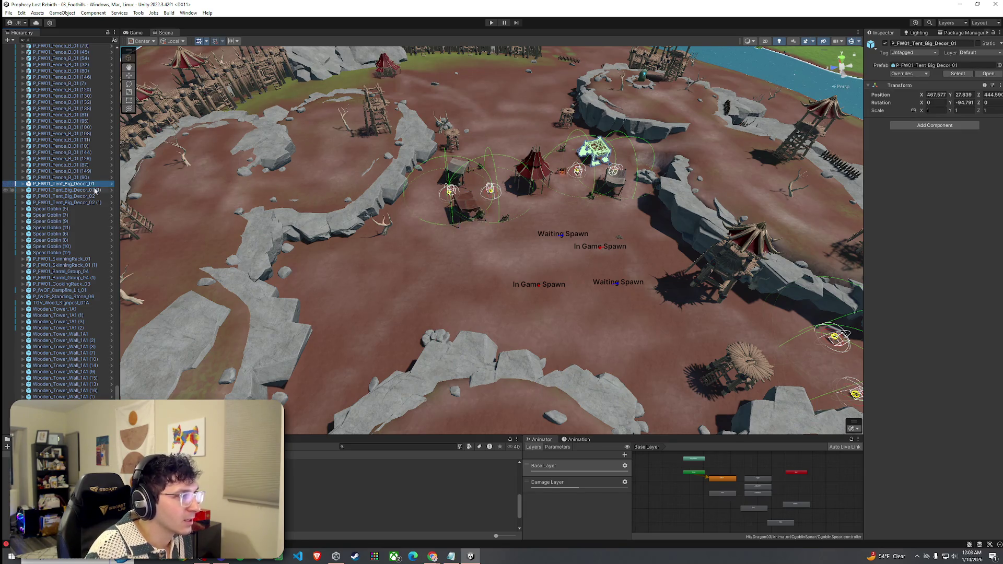
left_click(96, 197, "ctrl")
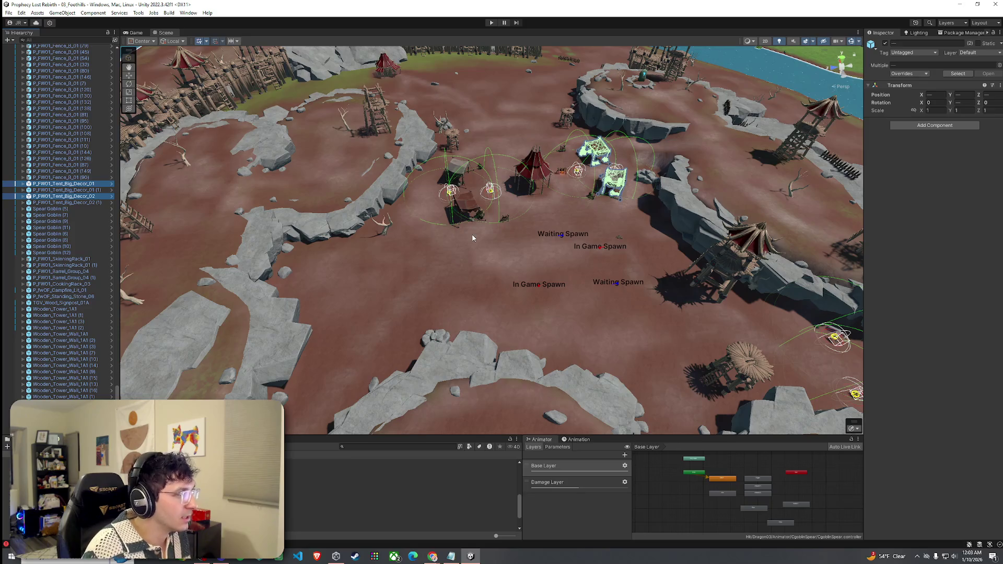
Step: Duplicate the two tents, move the copies to a new spot, and rotate them
key("ctrl+d")
mouse_move(600, 168)
left_mouse_down()
mouse_move(407, 273)
mouse_move(338, 275)
mouse_move(541, 246)
mouse_move(392, 266)
mouse_move(459, 175)
mouse_move(298, 240)
mouse_move(187, 219)
mouse_move(471, 267)
mouse_move(541, 220)
mouse_move(447, 298)
mouse_move(500, 303)
left_mouse_up()
key("w")
scroll(344, 272, "up", 3)
scroll(472, 268, "up", 5)
left_click(474, 272)
Step: Select the terrain and switch it back to Paint Texture mode
left_click(500, 303)
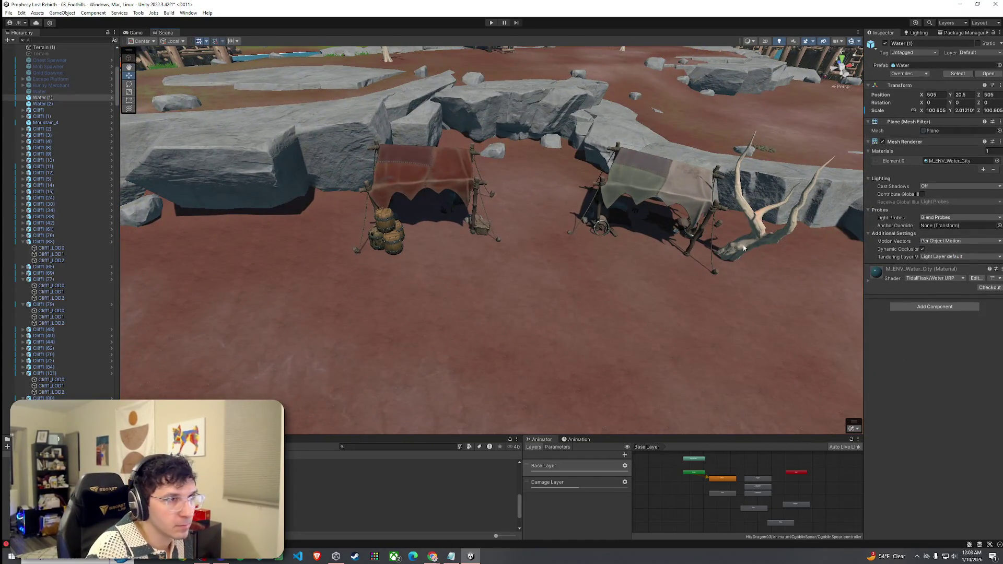
left_click(588, 310)
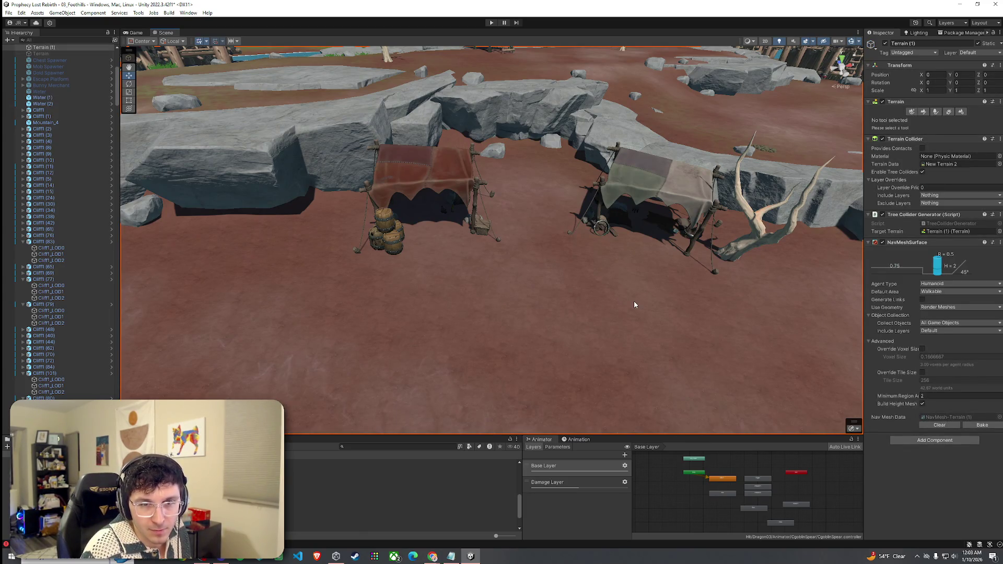
left_click_drag(657, 302, 661, 289)
left_click(924, 112)
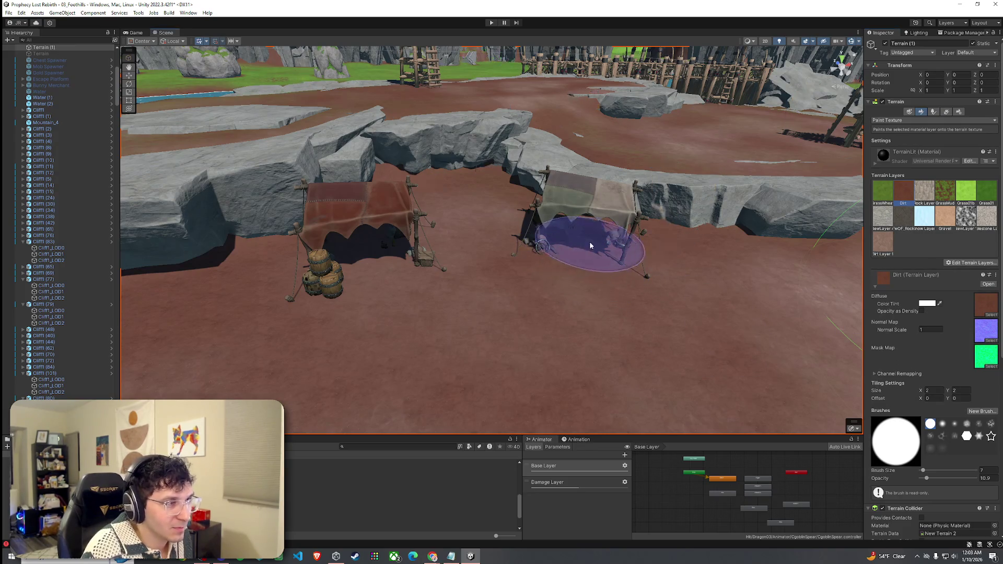
scroll(405, 259, "up", 10)
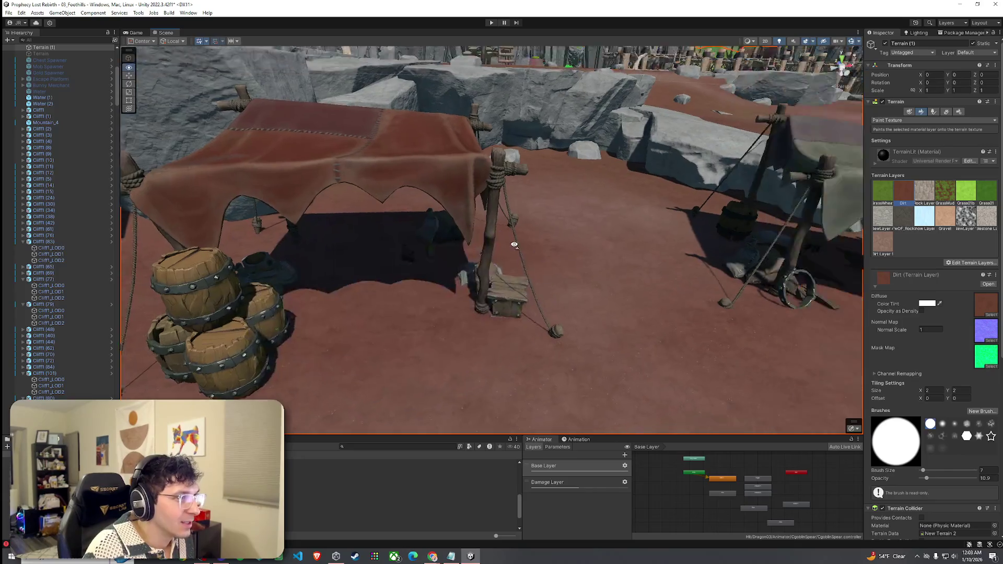
Step: Inspect the grey-cloth and red tents from several angles, then open the Chests Prefabs folder
mouse_move(514, 245)
left_mouse_down()
mouse_move(643, 264)
mouse_move(627, 266)
left_mouse_up()
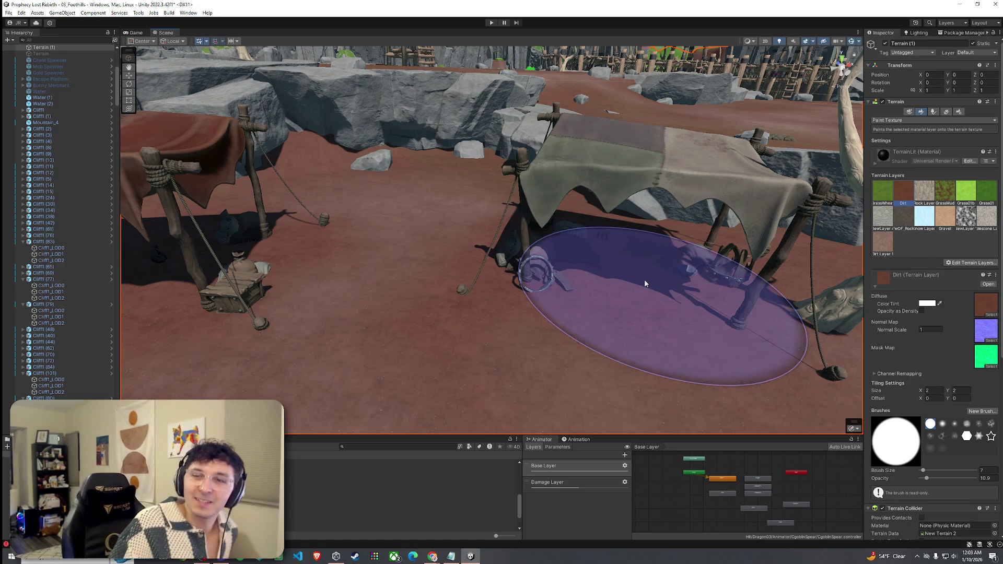
left_click_drag(622, 261, 471, 246)
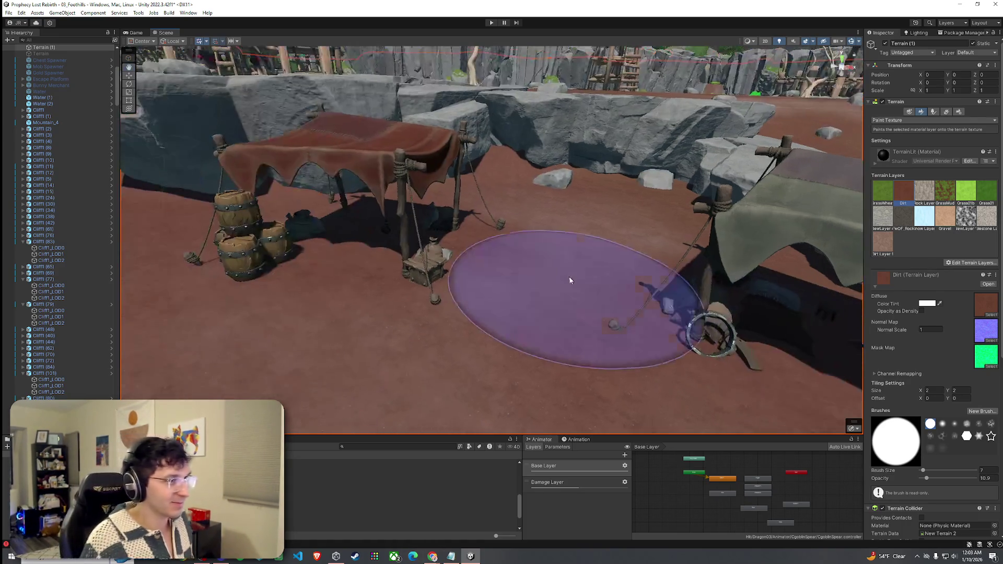
mouse_move(392, 239)
left_mouse_down()
mouse_move(449, 225)
mouse_move(615, 245)
left_mouse_up()
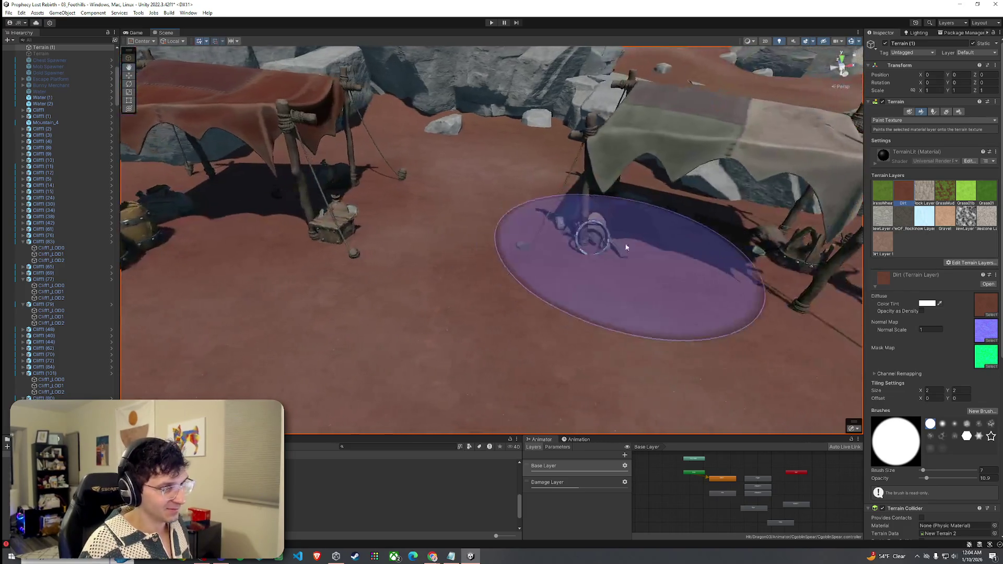
mouse_move(694, 240)
left_mouse_down()
mouse_move(726, 252)
mouse_move(718, 250)
left_mouse_up()
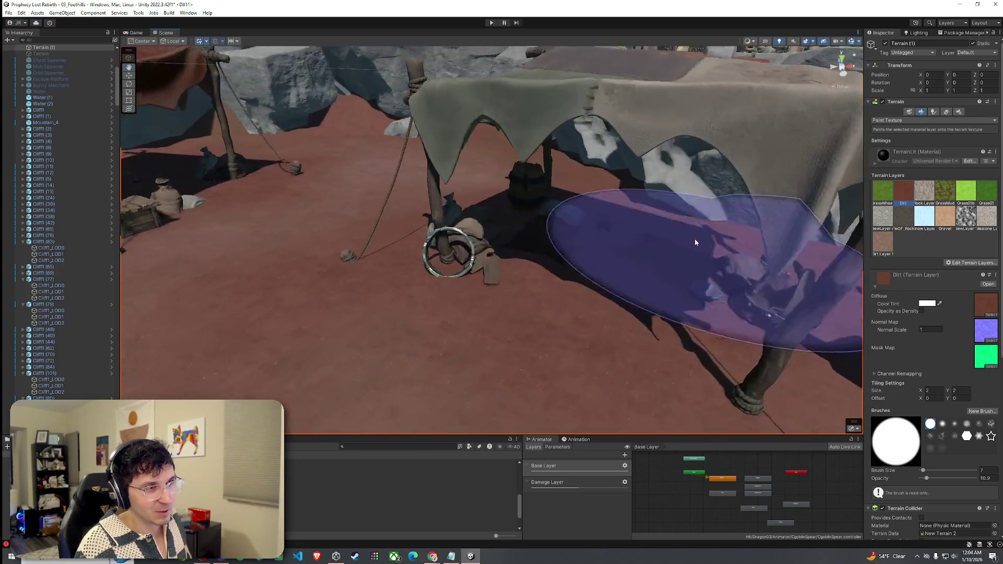
mouse_move(588, 250)
left_mouse_down()
mouse_move(481, 275)
mouse_move(610, 231)
mouse_move(615, 269)
left_mouse_up()
mouse_move(614, 270)
left_mouse_down()
mouse_move(594, 291)
mouse_move(634, 300)
mouse_move(635, 309)
mouse_move(669, 282)
mouse_move(661, 287)
mouse_move(672, 313)
left_mouse_up()
scroll(672, 313, "down", 5)
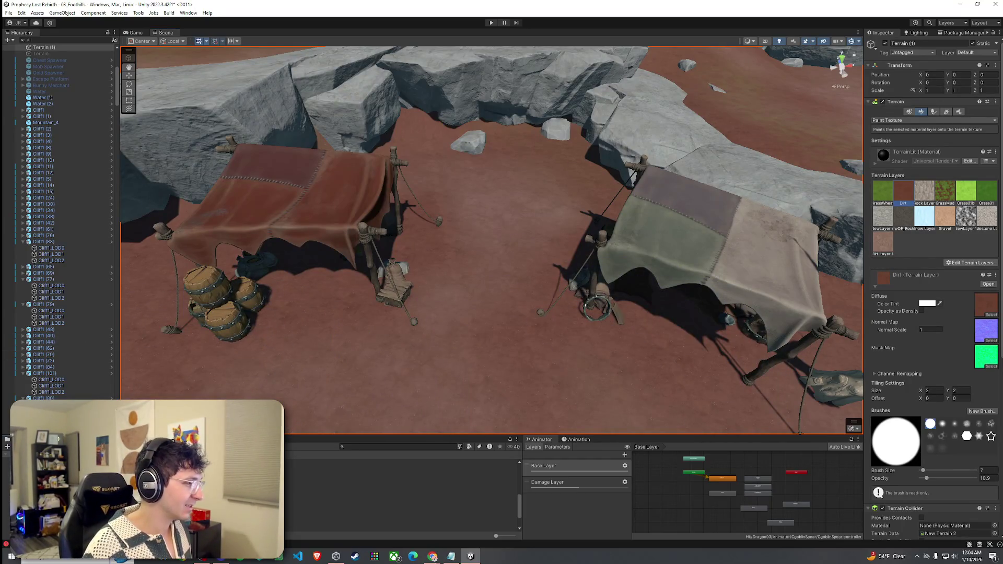
left_click(365, 481)
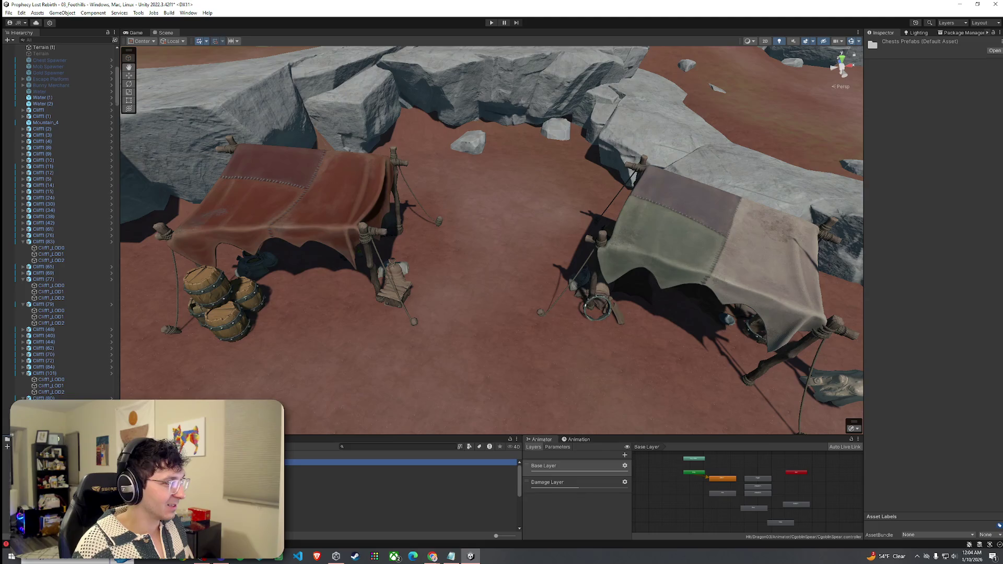
Step: Preview the Wood Chest prefab, save the level, and inspect beneath the right tent
key("Down")
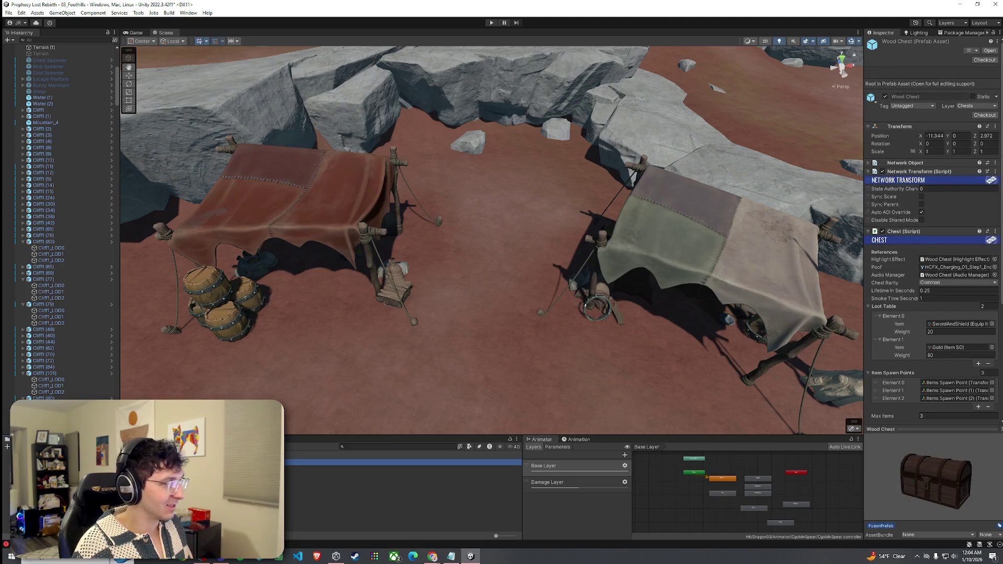
key("Up")
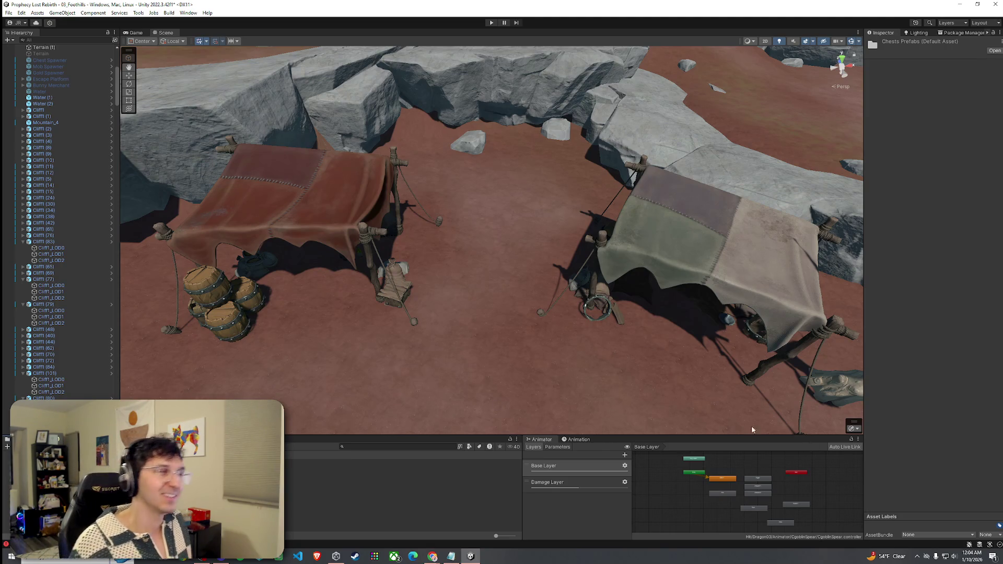
left_click(9, 13)
left_click(24, 50)
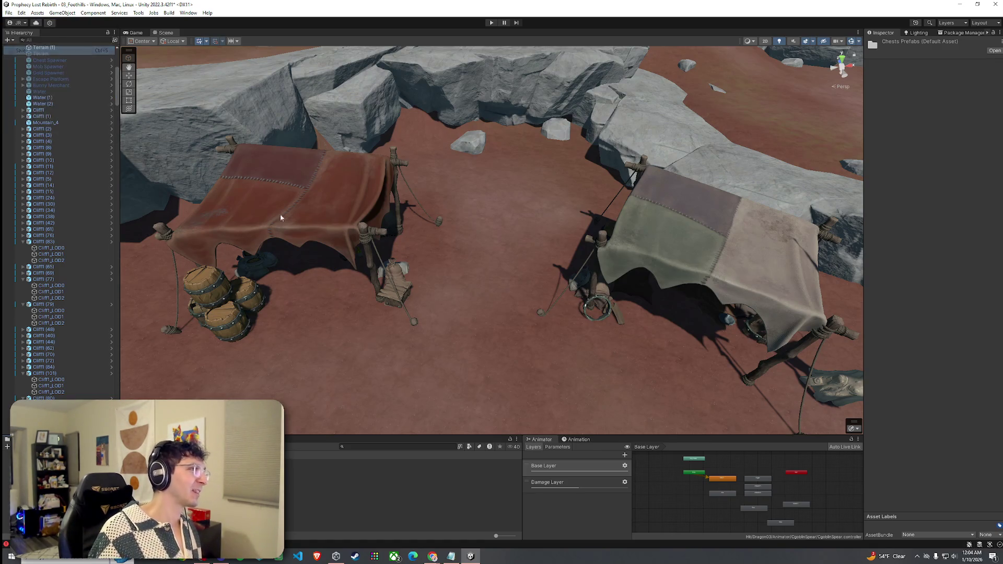
mouse_move(413, 327)
left_mouse_down()
mouse_move(448, 291)
mouse_move(472, 336)
mouse_move(543, 293)
mouse_move(370, 244)
mouse_move(526, 251)
mouse_move(495, 285)
mouse_move(414, 269)
mouse_move(399, 284)
mouse_move(479, 419)
left_mouse_up()
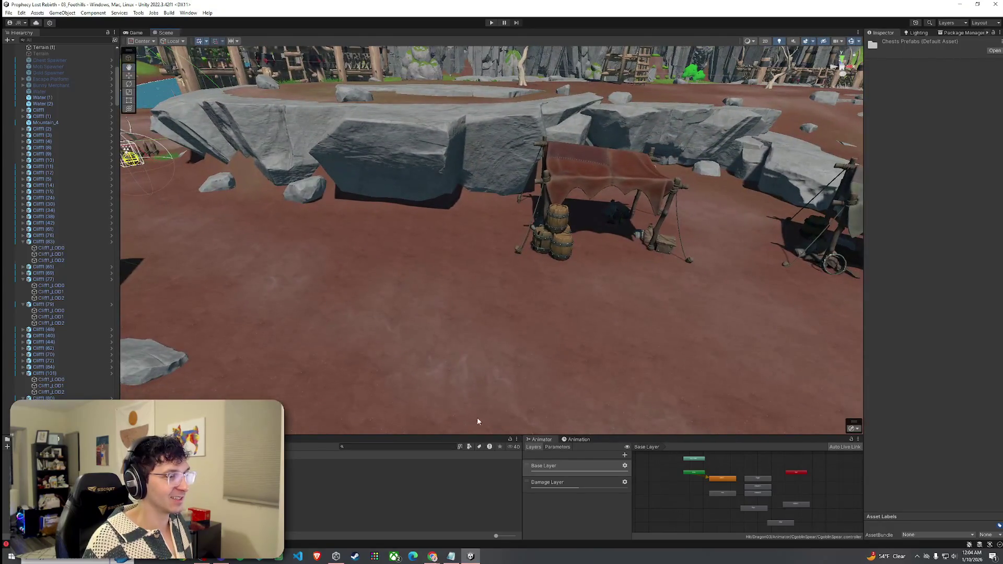
Step: Set Terrain (1) to Paint Trees with the Stone2b prototype selected
left_click(553, 302)
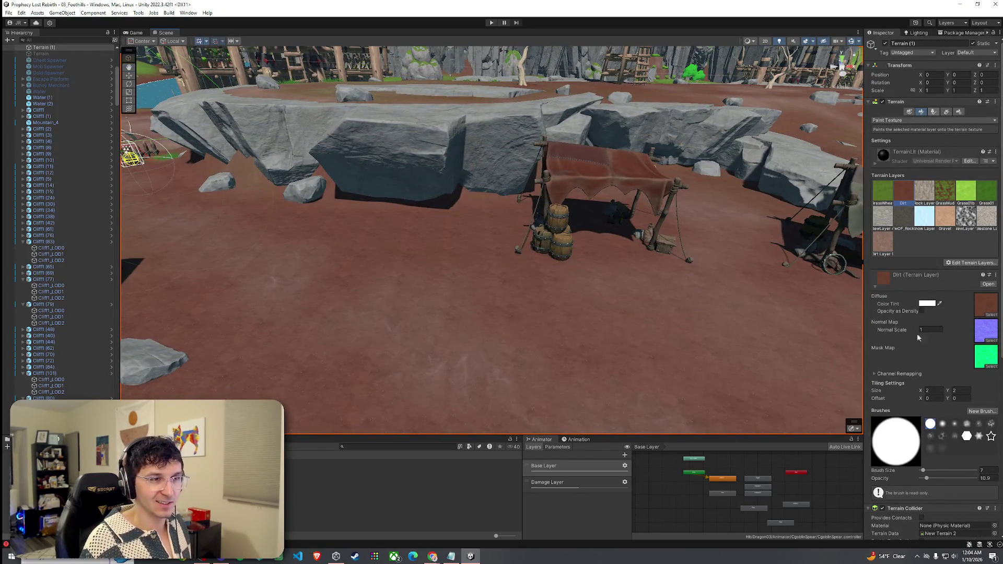
left_click(934, 111)
left_click(924, 358)
mouse_move(467, 209)
left_mouse_down()
mouse_move(349, 221)
mouse_move(504, 238)
left_mouse_up()
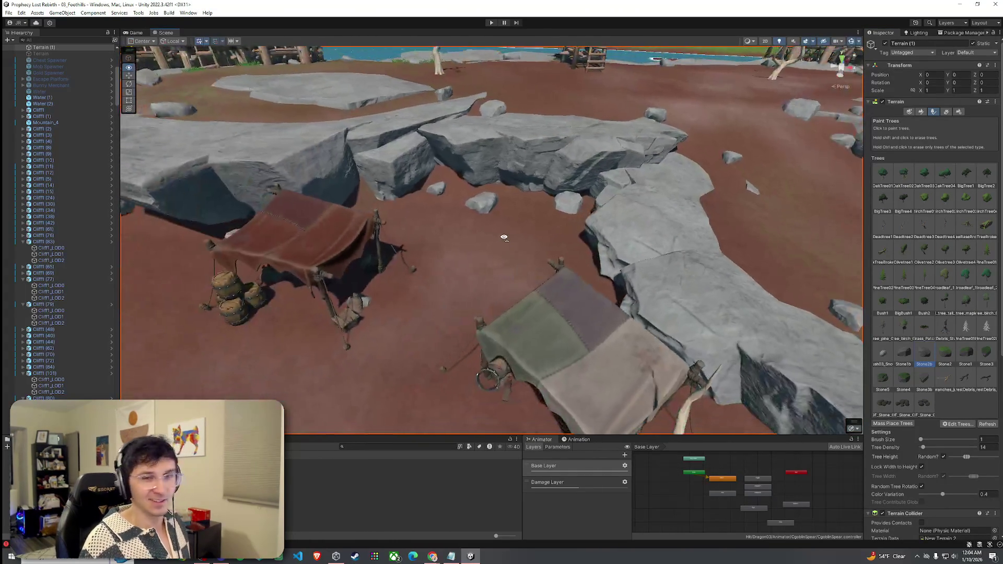
scroll(904, 282, "down", 3)
scroll(914, 288, "up", 3)
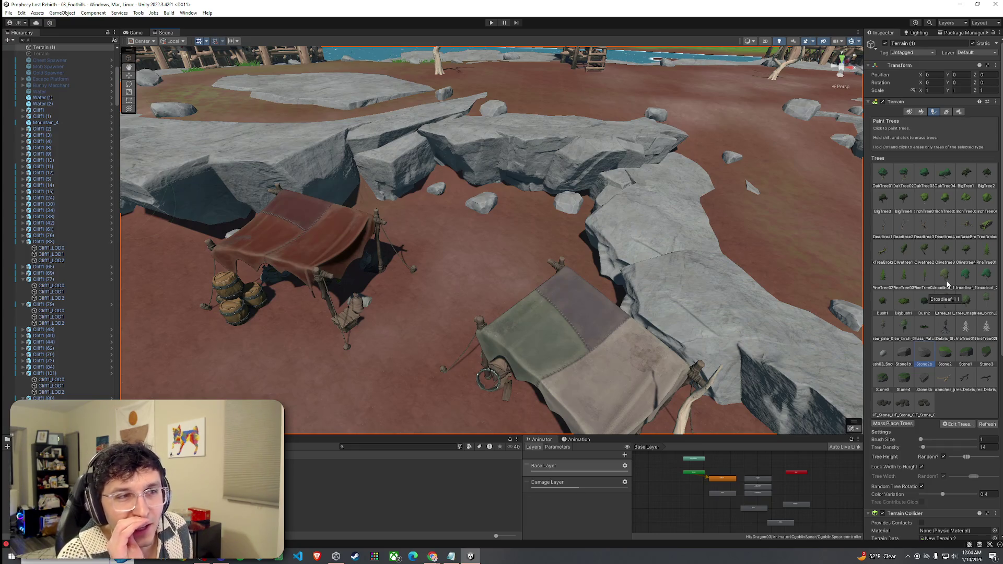
Step: Fly over the rock plateau and through the canyon to the tents and spawn markers
mouse_move(711, 288)
left_mouse_down()
mouse_move(732, 288)
mouse_move(587, 324)
mouse_move(699, 336)
mouse_move(564, 308)
mouse_move(620, 286)
mouse_move(622, 297)
left_mouse_up()
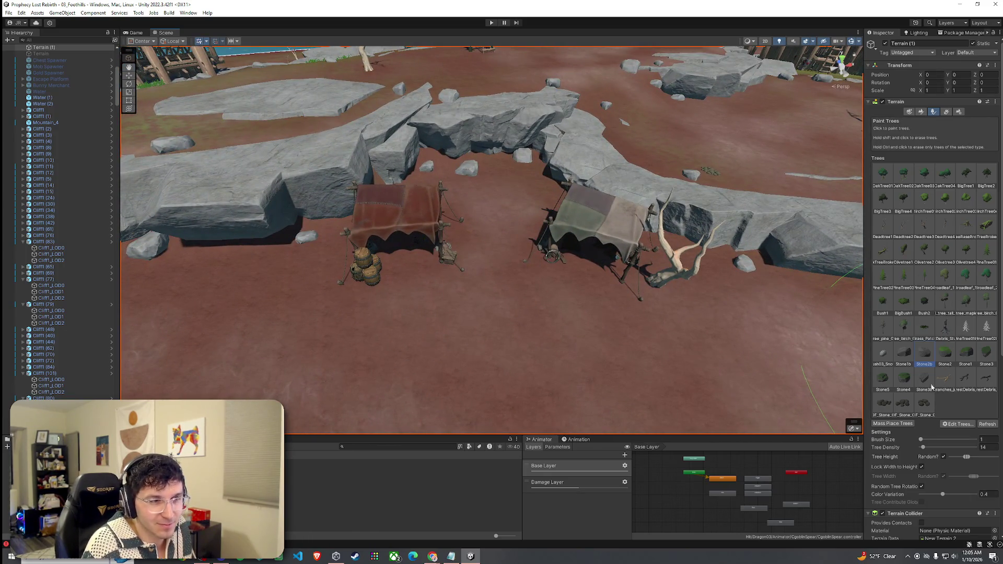
mouse_move(758, 240)
left_mouse_down()
mouse_move(478, 259)
mouse_move(500, 258)
mouse_move(520, 277)
mouse_move(486, 287)
mouse_move(489, 295)
mouse_move(473, 284)
mouse_move(371, 356)
left_mouse_up()
left_click_drag(477, 318, 492, 279)
left_click_drag(603, 316, 642, 320)
left_click_drag(500, 289, 625, 289)
left_click_drag(406, 222, 325, 203)
mouse_move(277, 232)
left_mouse_down()
mouse_move(268, 223)
mouse_move(258, 261)
mouse_move(349, 276)
mouse_move(352, 295)
mouse_move(528, 331)
mouse_move(537, 352)
mouse_move(556, 350)
left_mouse_up()
left_click_drag(639, 362, 396, 326)
Step: Save the level and clear the terrain selection
left_click(8, 12)
key("Escape")
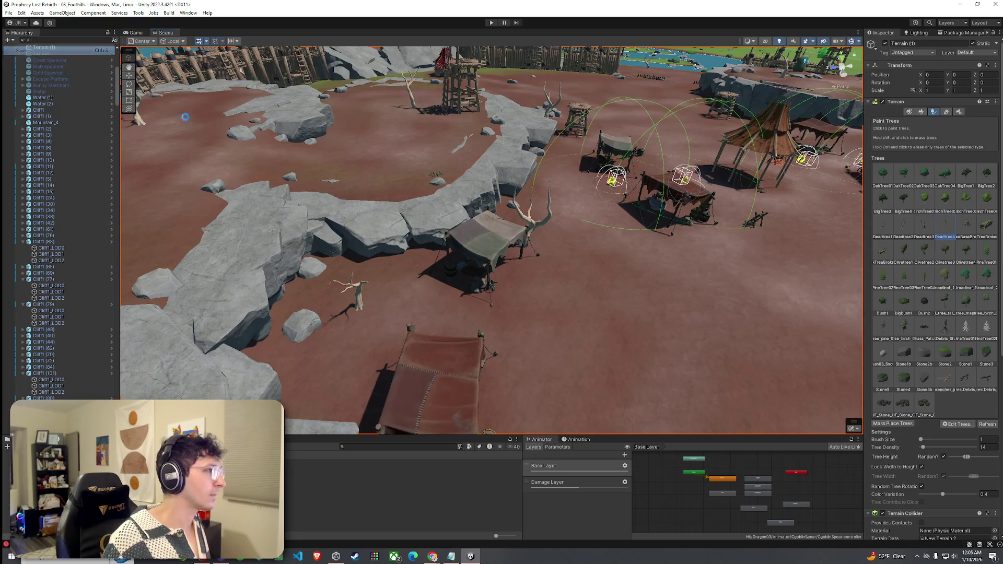
key("shift+d")
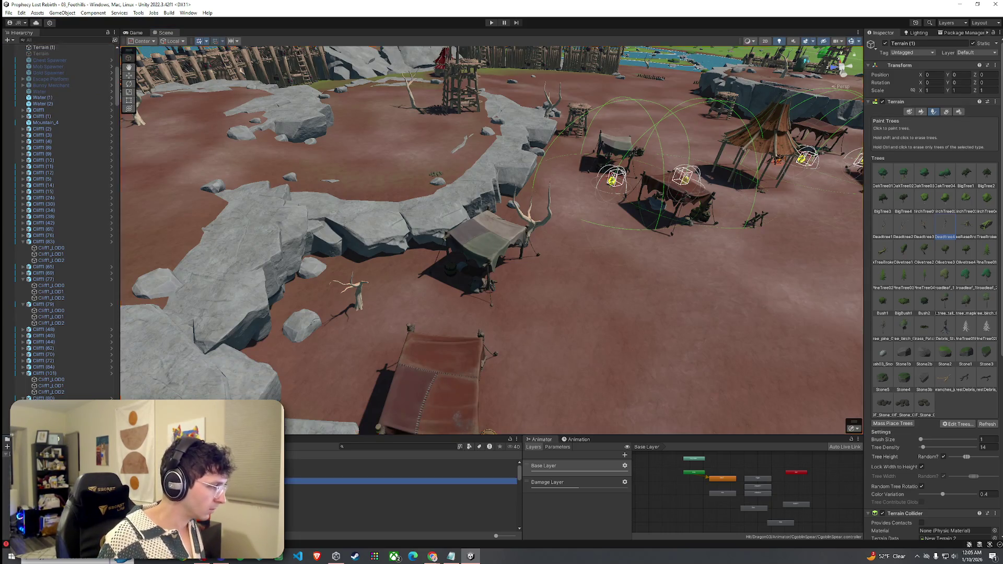
Step: Step through the Environment folders Special and Cloth Poles into the Meat folder
left_click(313, 462)
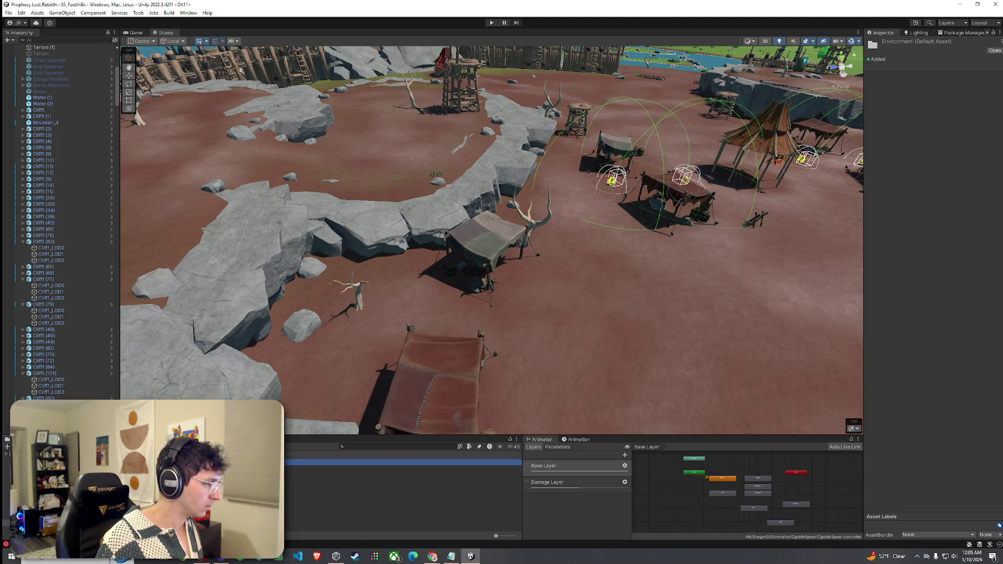
key("Return")
key("Down")
key("Down")
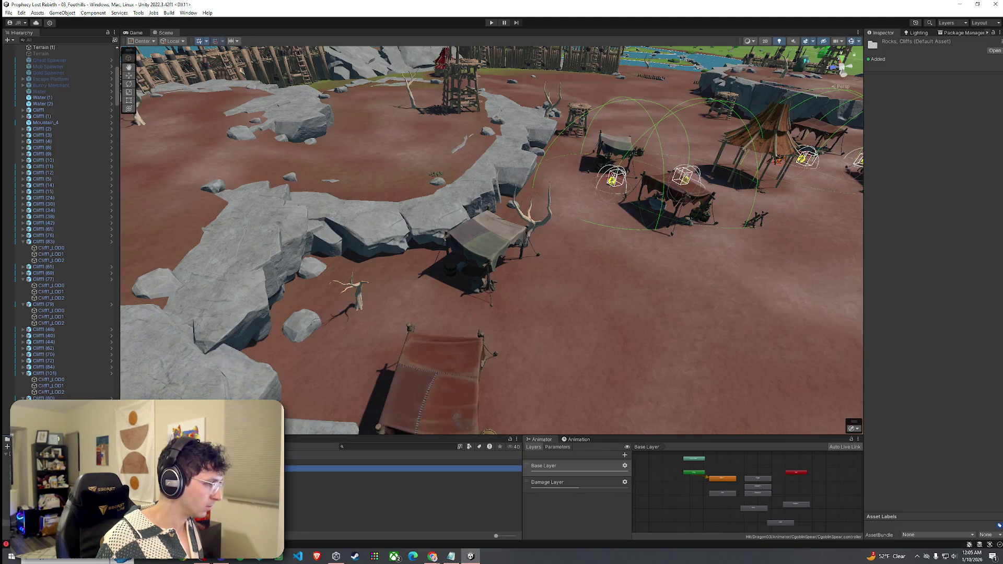
key("Return")
key("Down")
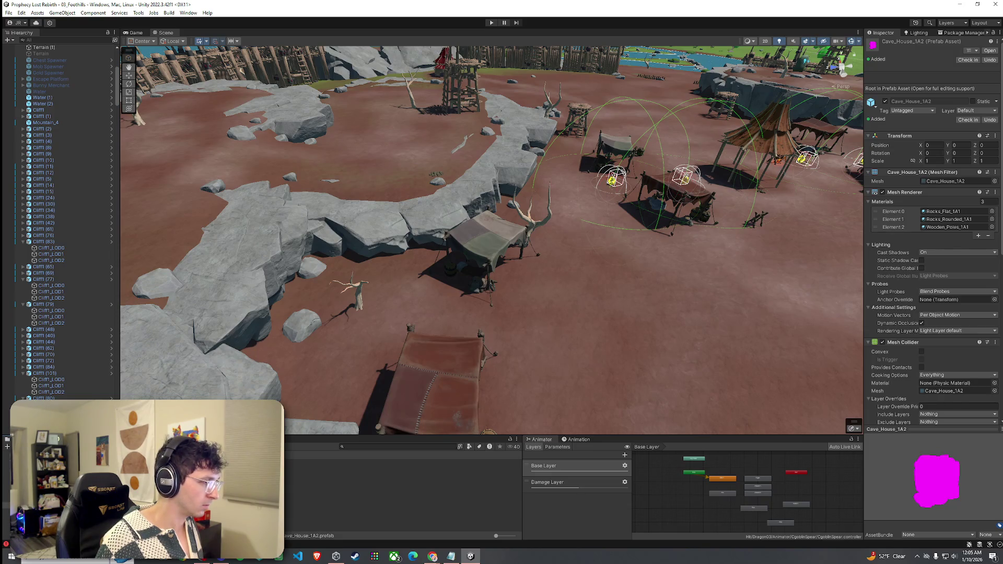
key("Up")
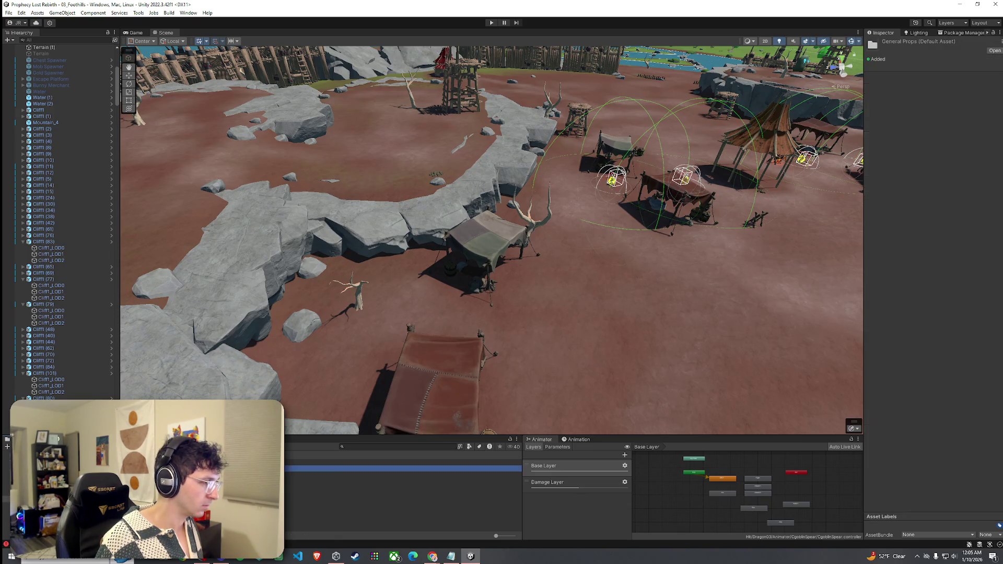
key("Return")
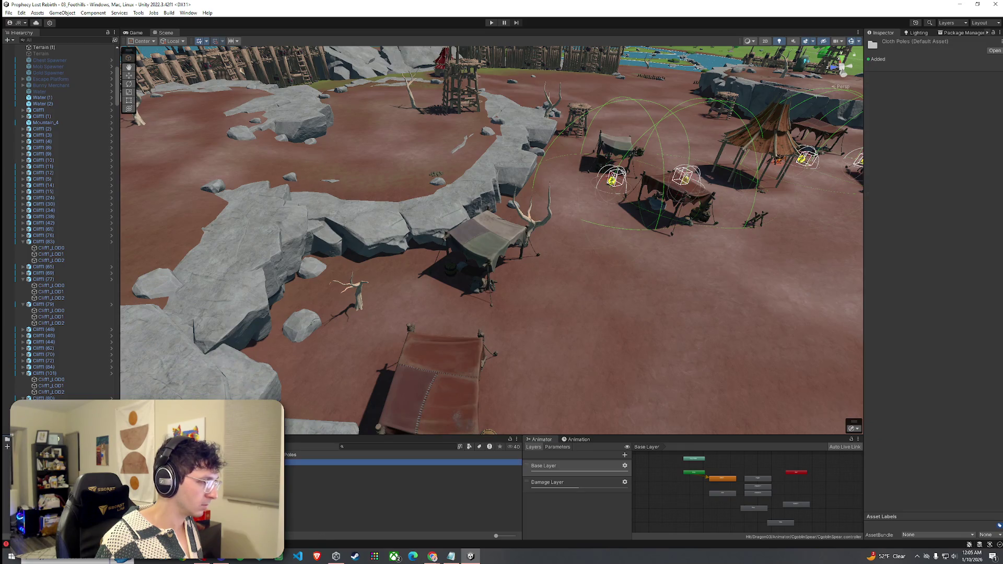
key("Down")
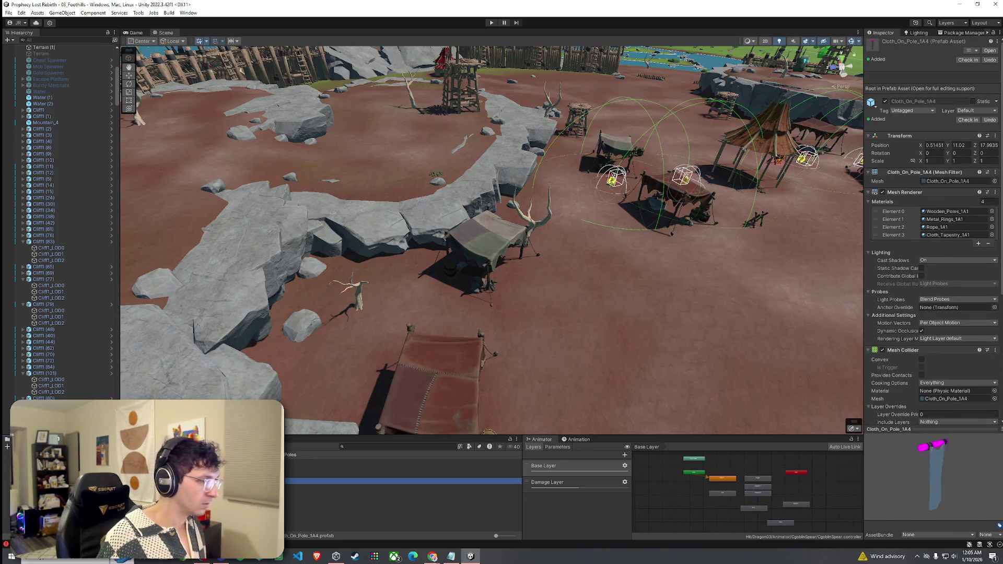
key("Down")
key("Down")
key("Down")
key("Return")
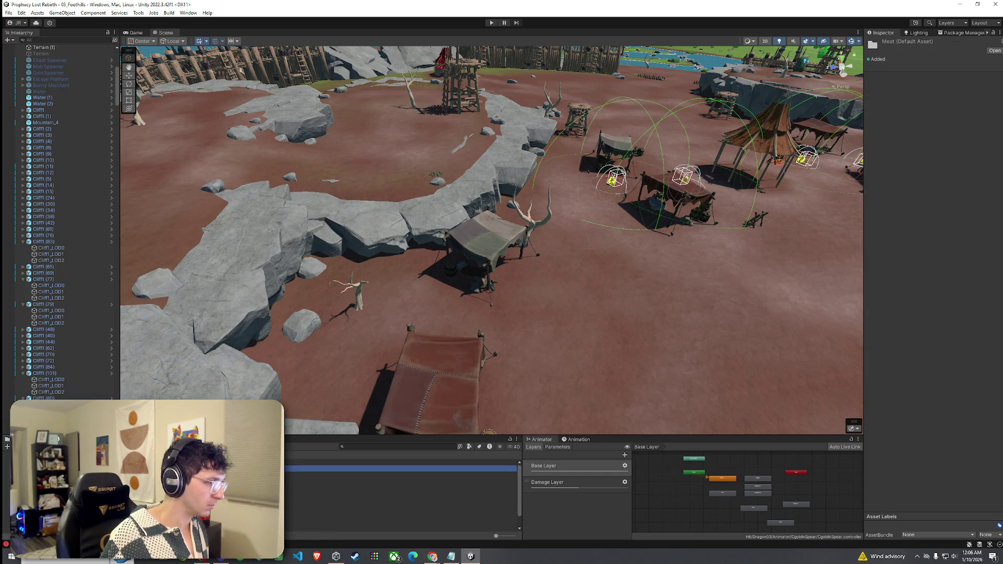
Step: Drag the Meat_Bones_1A2 prefab onto the ground right of the campfire
key("Down")
key("Down")
key("Down")
key("Down")
key("Down")
key("Up")
key("Up")
key("Up")
key("Down")
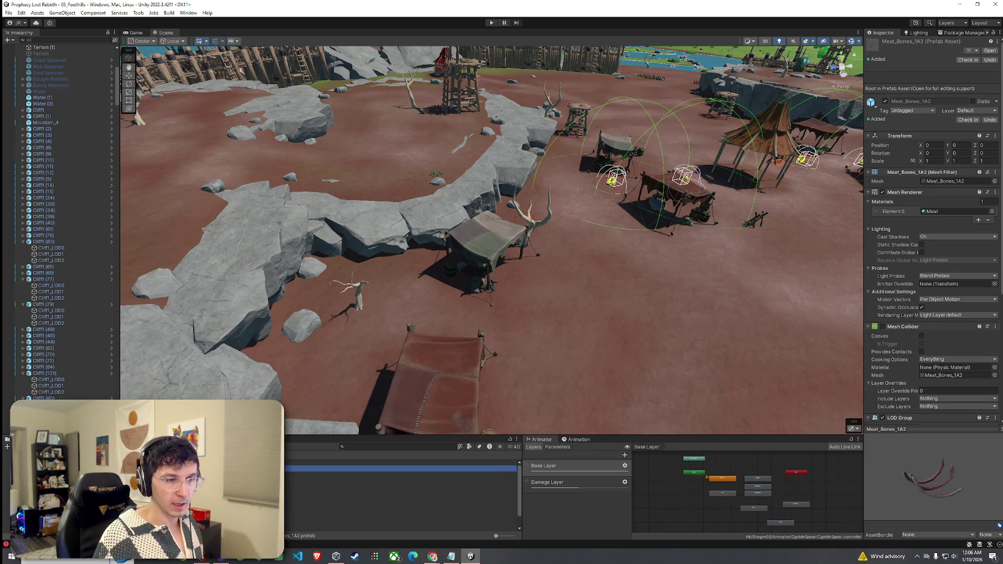
key("w")
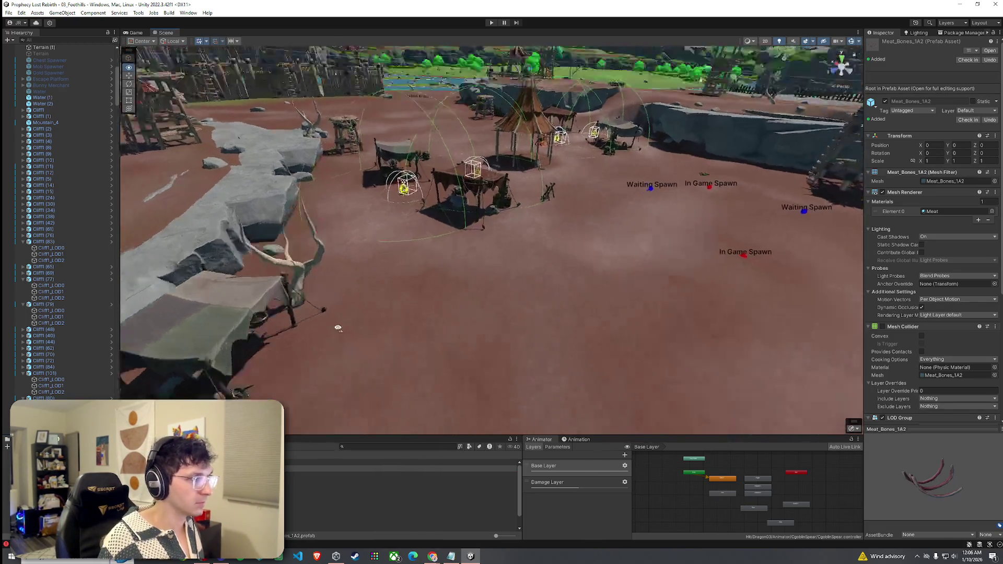
key("w")
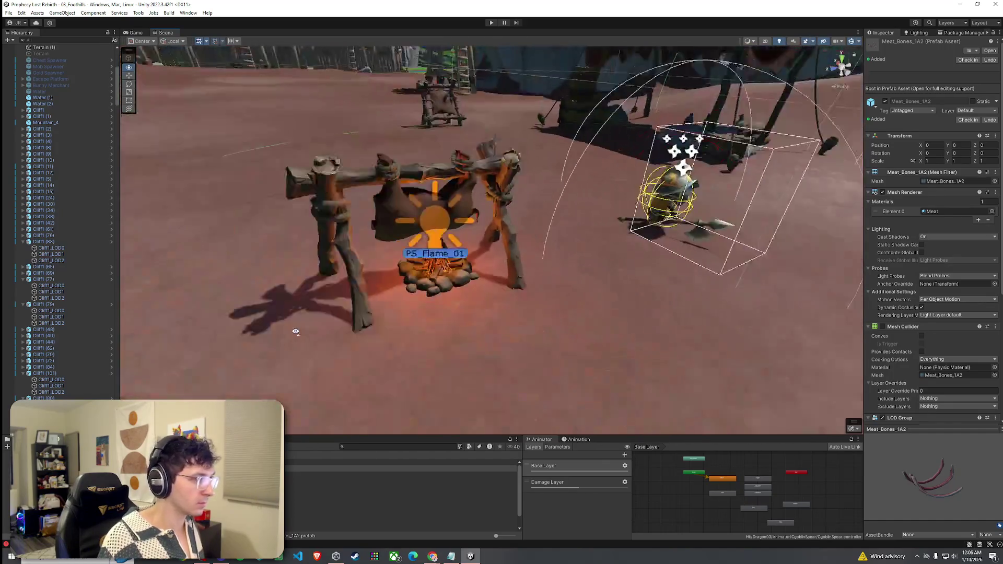
scroll(295, 331, "down", 2)
mouse_move(431, 338)
left_mouse_down()
mouse_move(484, 320)
mouse_move(526, 245)
left_mouse_up()
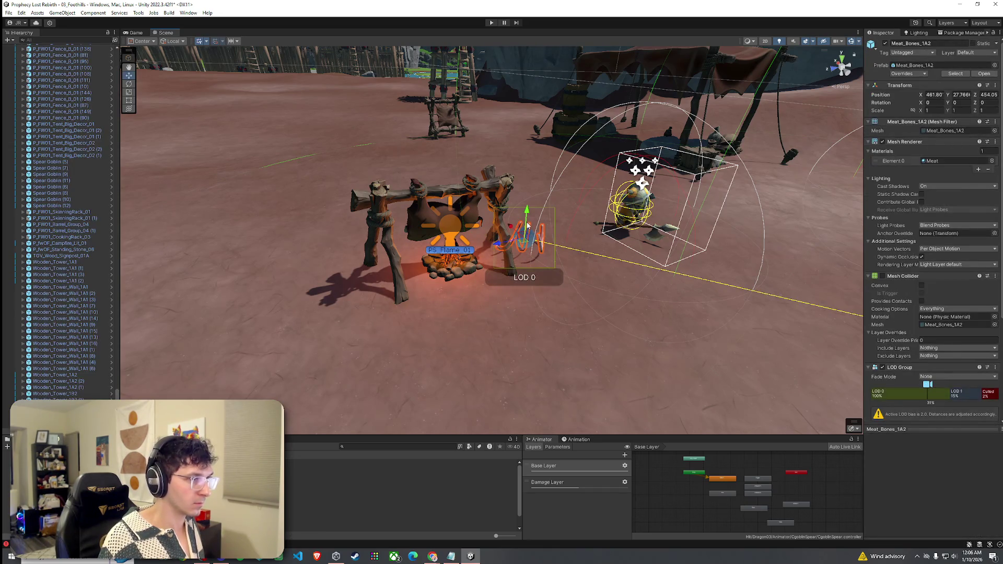
Step: Check the placed meat bones prop, then reselect the terrain for editing
left_click(548, 278)
left_click_drag(549, 277, 524, 268)
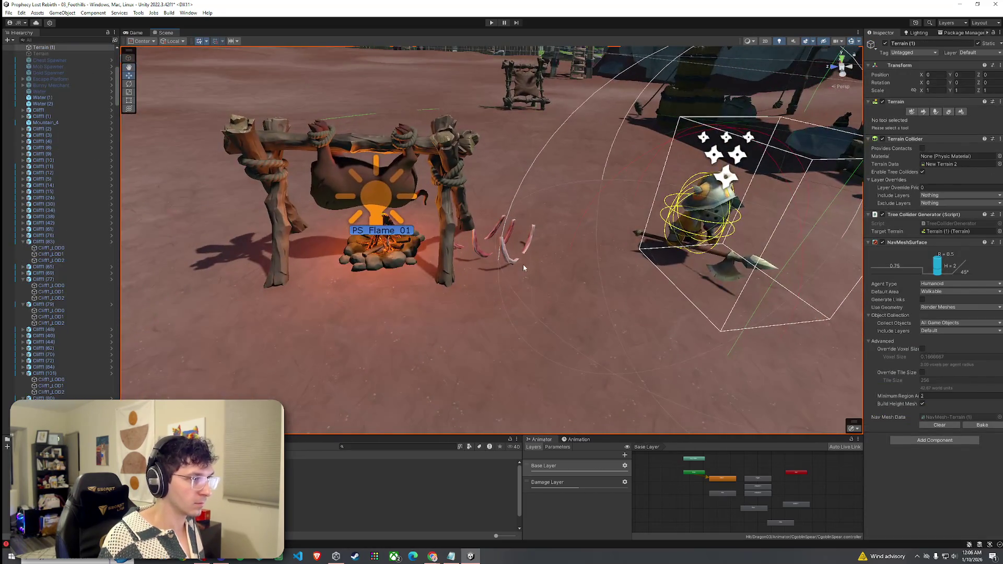
left_click(510, 267)
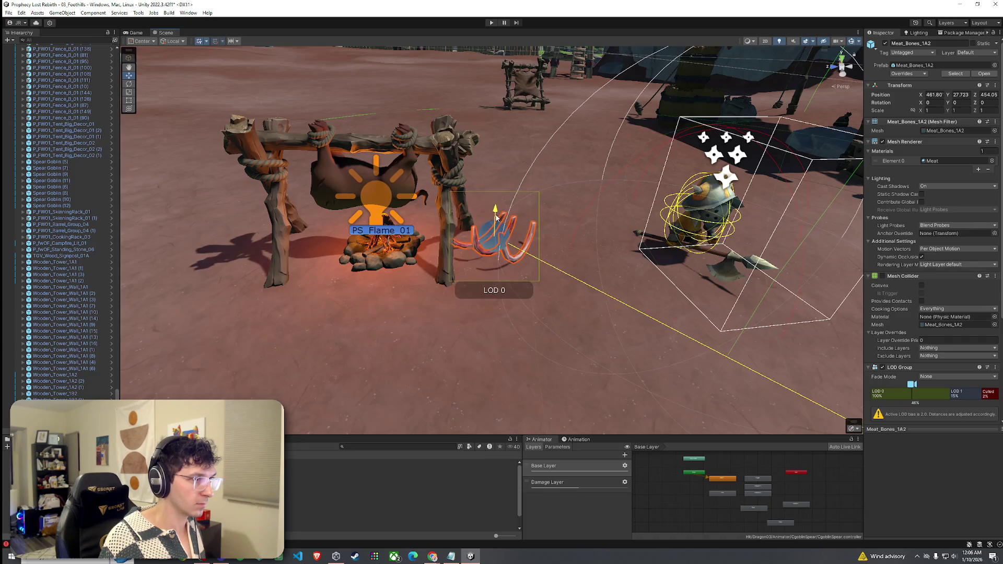
scroll(486, 261, "down", 3)
left_click(477, 303)
left_click(911, 112)
Step: Place two Stone2b rocks beside the campfire using Paint Trees
left_click(924, 112)
left_click(934, 112)
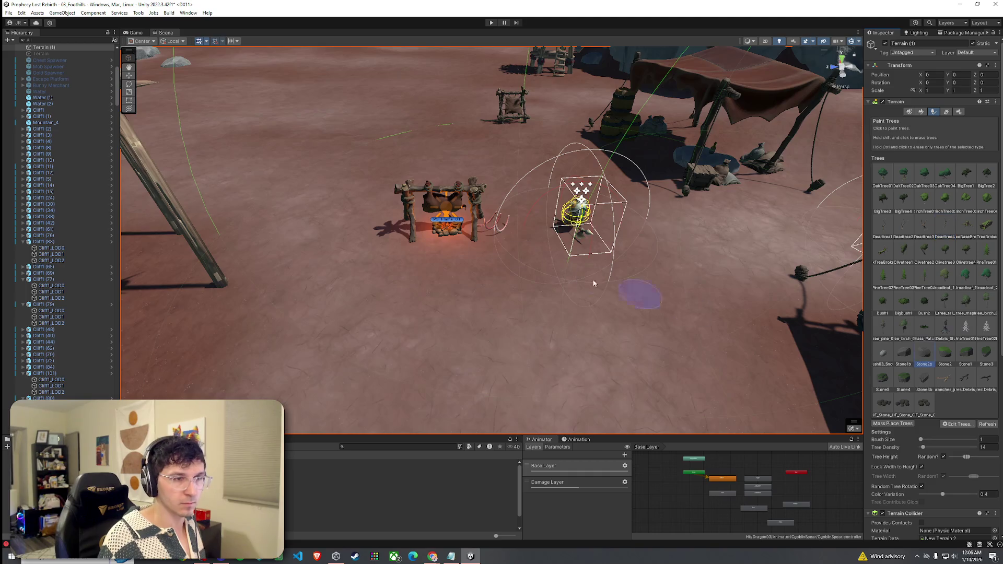
left_click(514, 285)
left_click(368, 294)
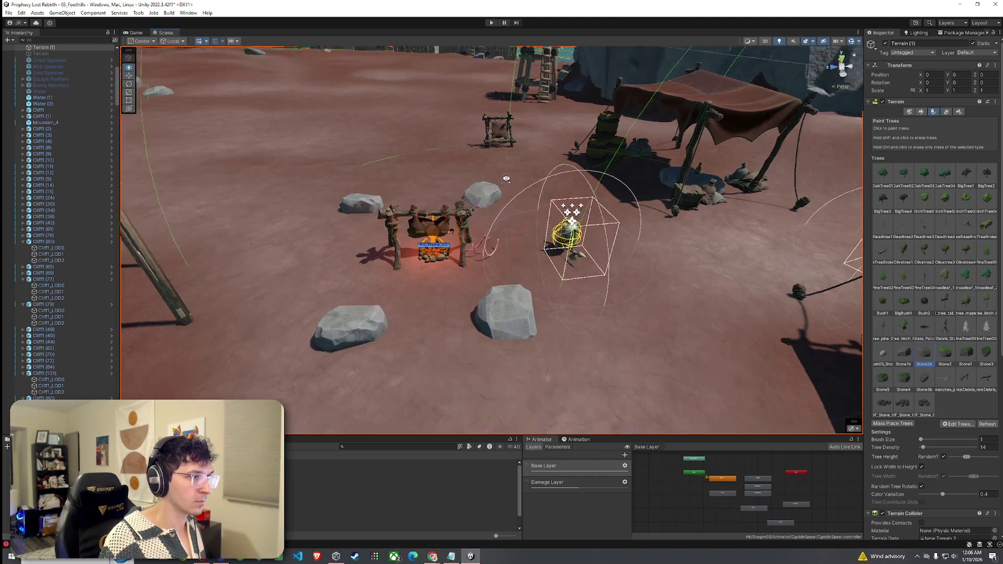
scroll(458, 182, "up", 5)
scroll(522, 209, "down", 5)
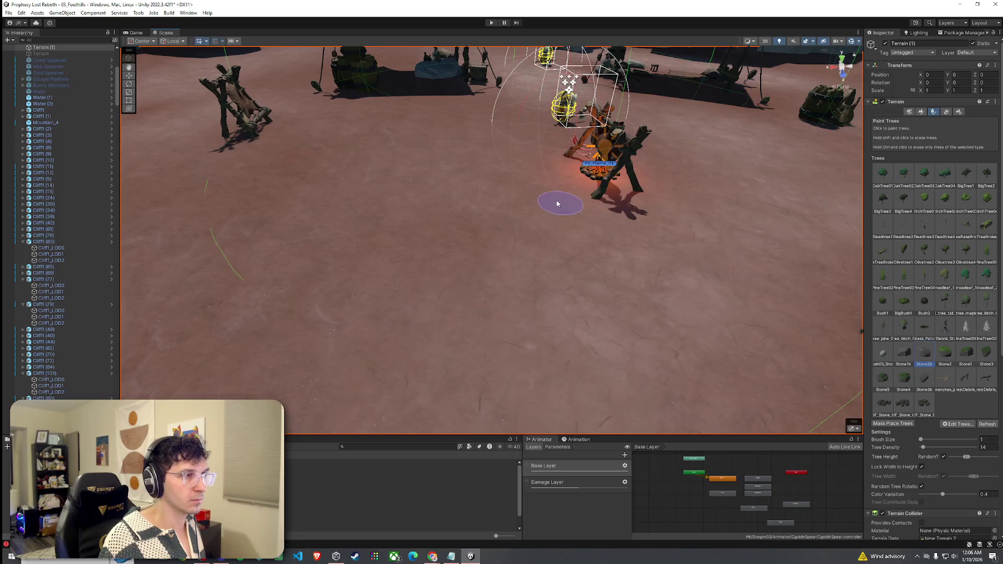
Step: Add rocks in front of and right of the campfire, then return to Dirt Layer 1 painting
left_click(506, 170)
left_click(711, 185)
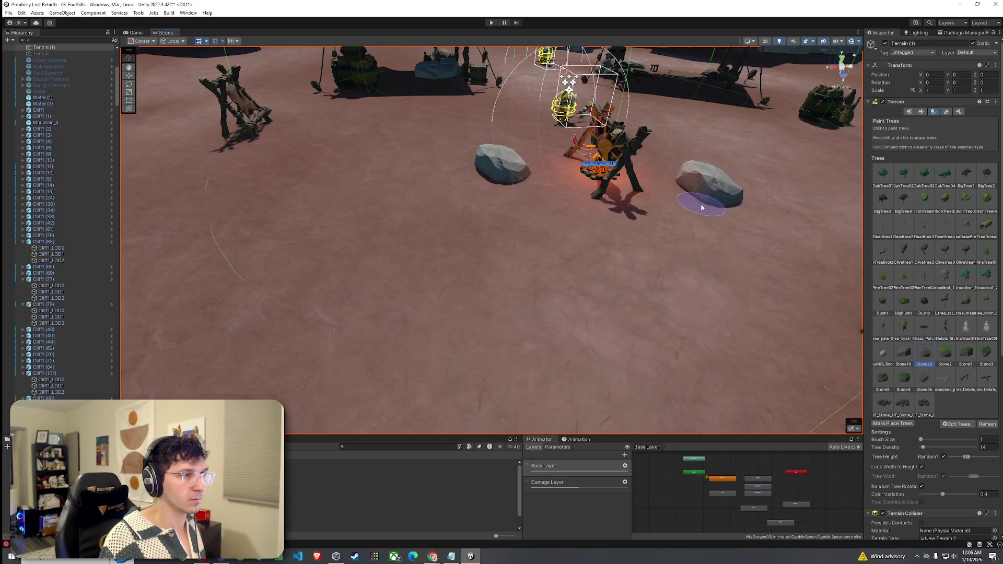
scroll(731, 186, "up", 5)
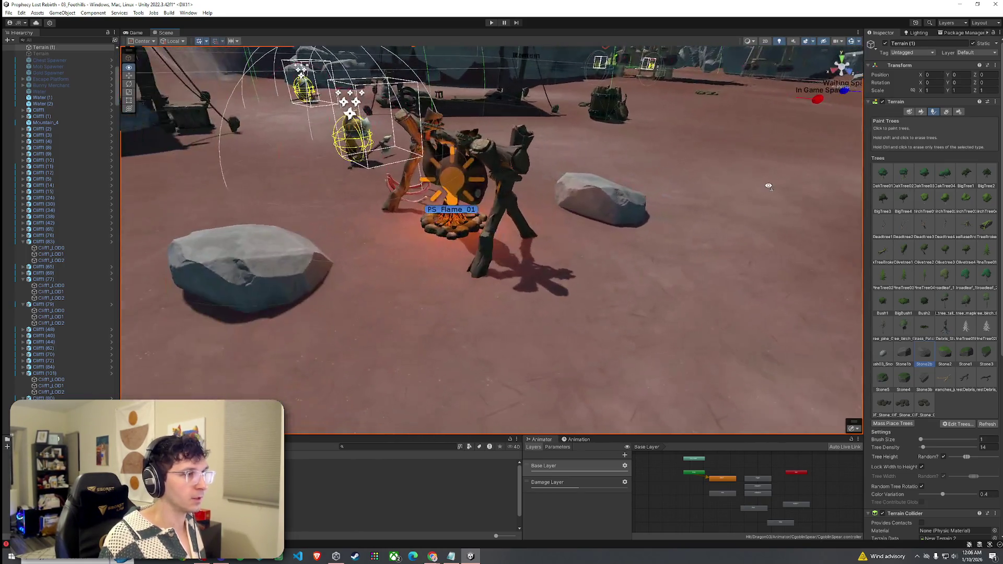
scroll(768, 185, "down", 5)
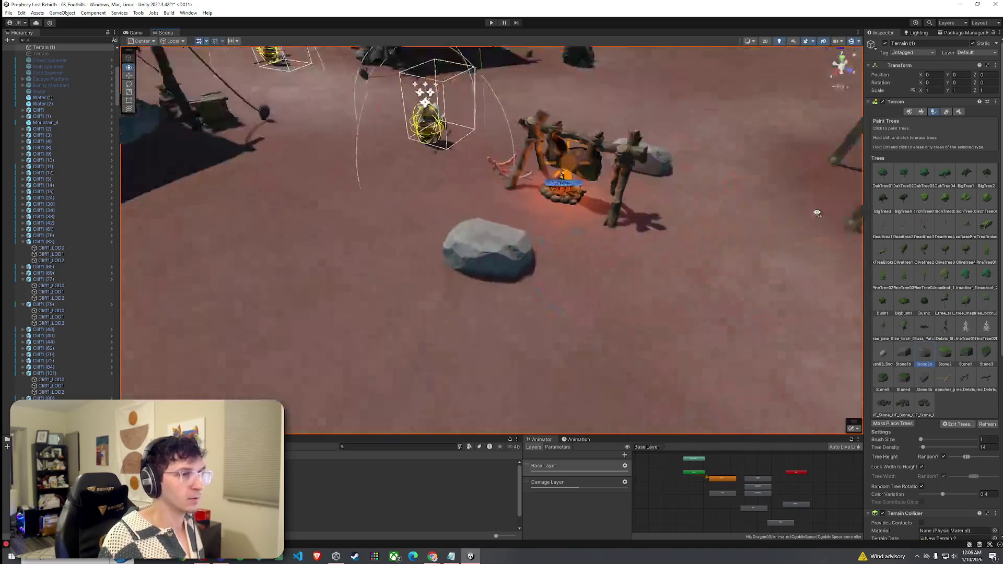
scroll(817, 213, "down", 3)
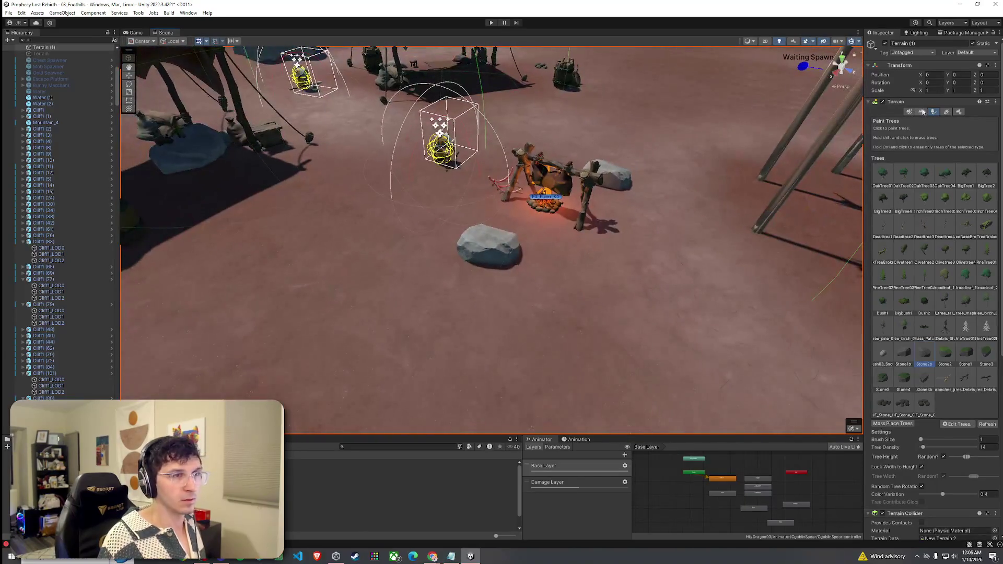
left_click(921, 111)
left_click(882, 243)
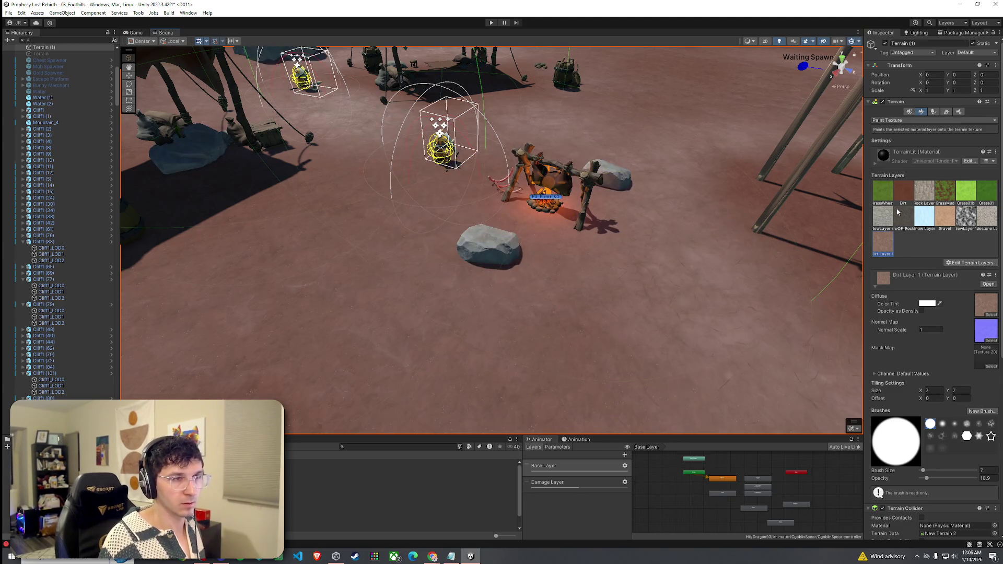
Step: Select the Dirt terrain layer and save the level
left_click(903, 201)
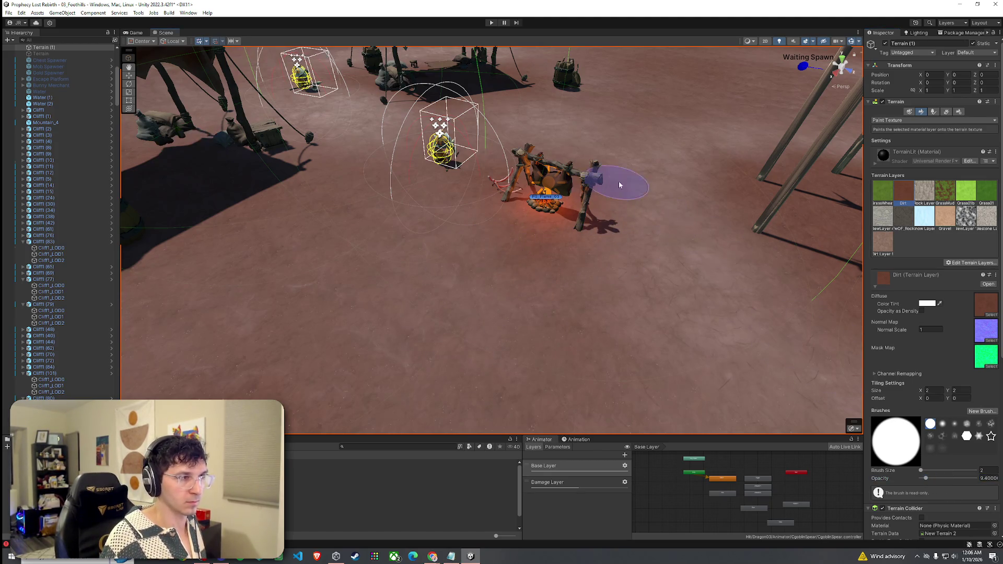
left_click_drag(629, 261, 395, 261)
mouse_move(468, 282)
left_mouse_down()
mouse_move(582, 277)
mouse_move(646, 287)
left_mouse_up()
scroll(578, 302, "down", 10)
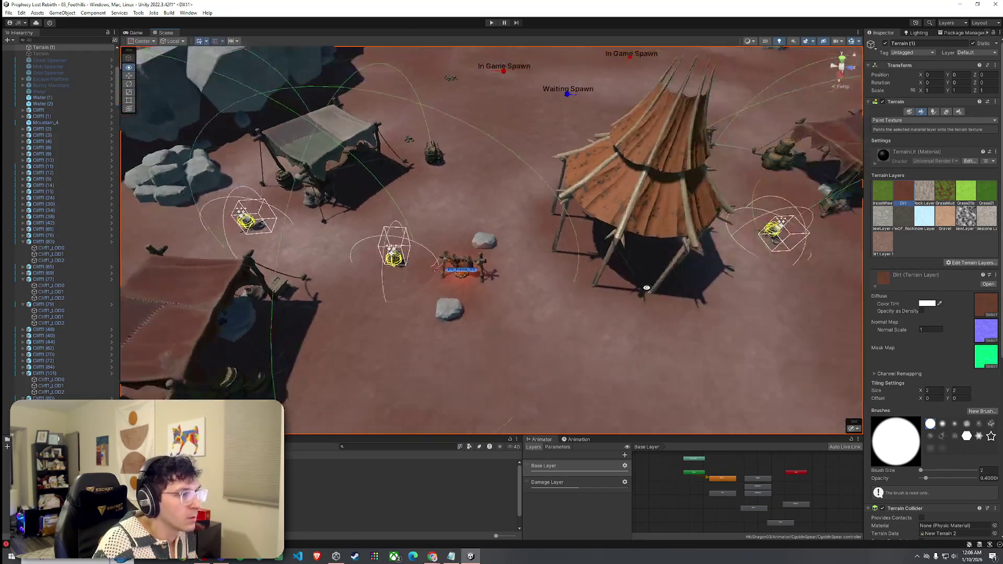
scroll(647, 288, "down", 3)
left_click(9, 12)
left_click(21, 50)
Step: Select the Meat_Slab_1A1 prefab in the meat props folder
mouse_move(471, 226)
left_mouse_down()
mouse_move(624, 181)
mouse_move(355, 403)
left_mouse_up()
left_click(261, 487)
key("Down")
key("Down")
key("Down")
key("Down")
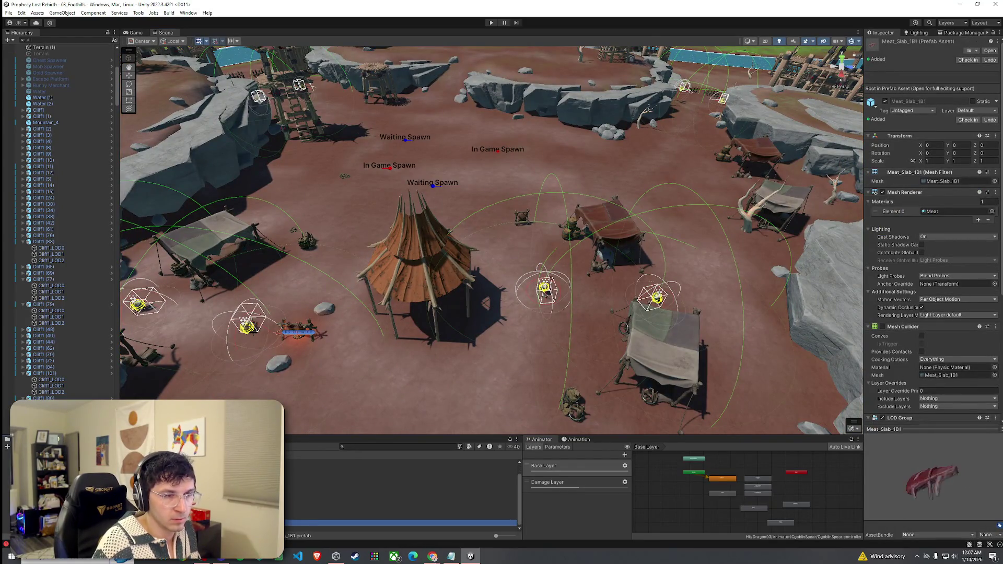
Step: Preview the Spiked_Barrier, Spiked_Logs_Pile and Spiked_Defenses prefabs, then open Spiked_Barrier_1A2 in Prefab Mode
scroll(403, 502, "up", 2)
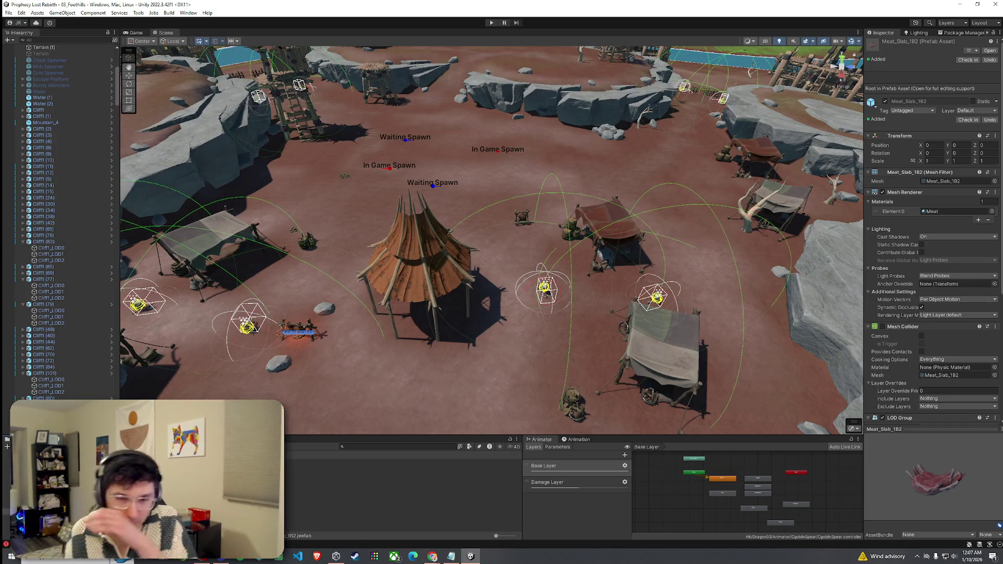
key("Down")
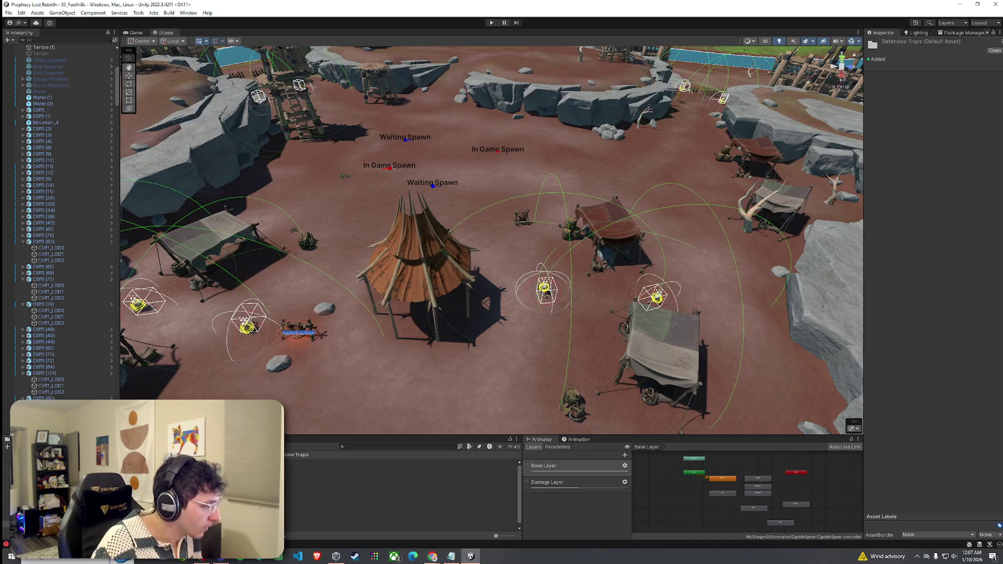
key("Down")
key("Down")
key("Down")
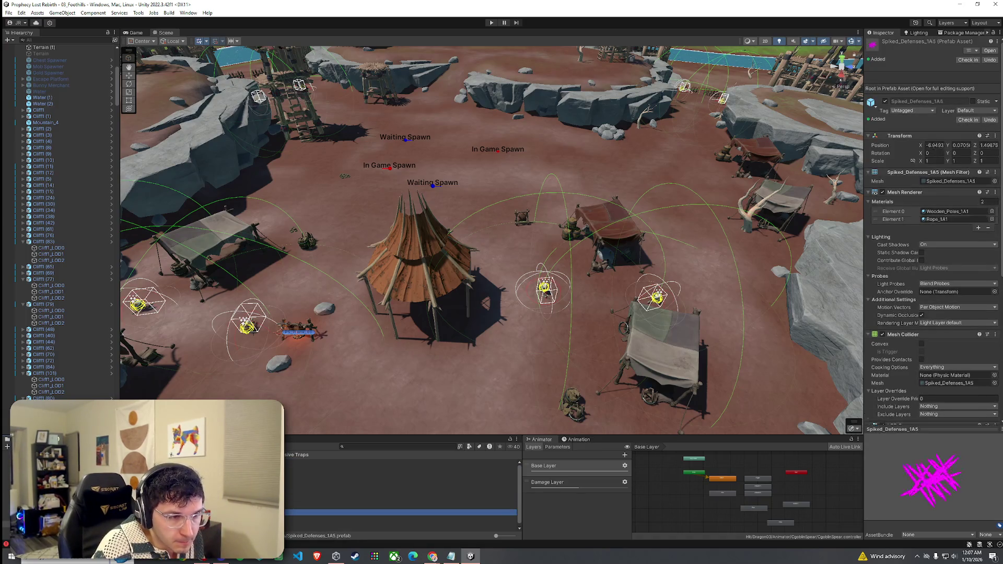
key("Up")
key("Up")
key("Up")
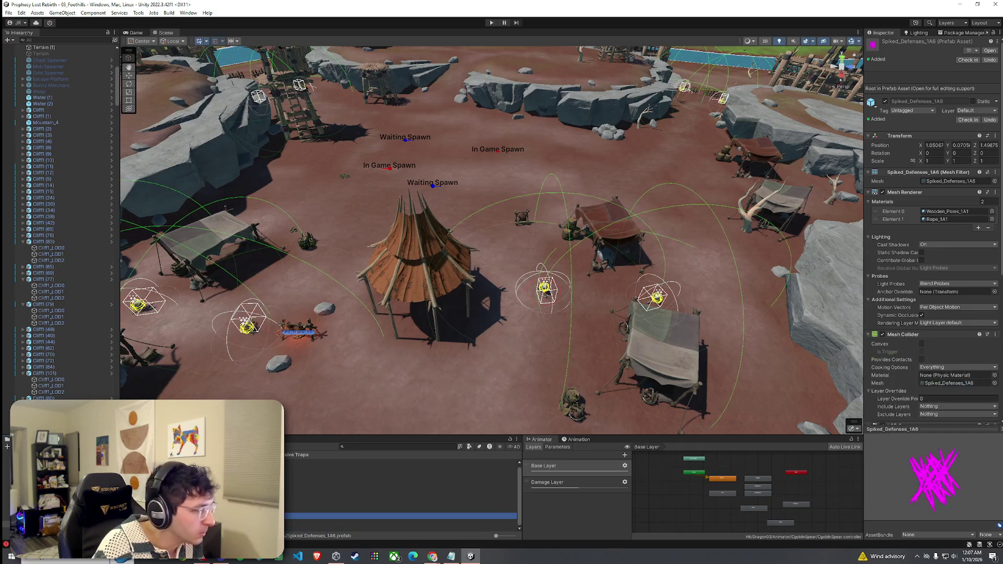
key("Down")
key("Down")
key("Down")
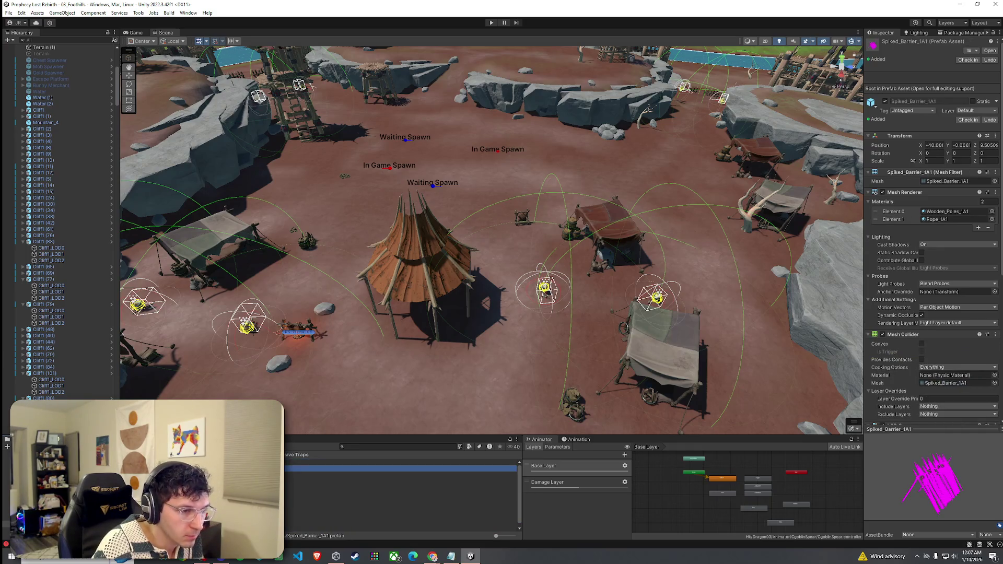
key("Down")
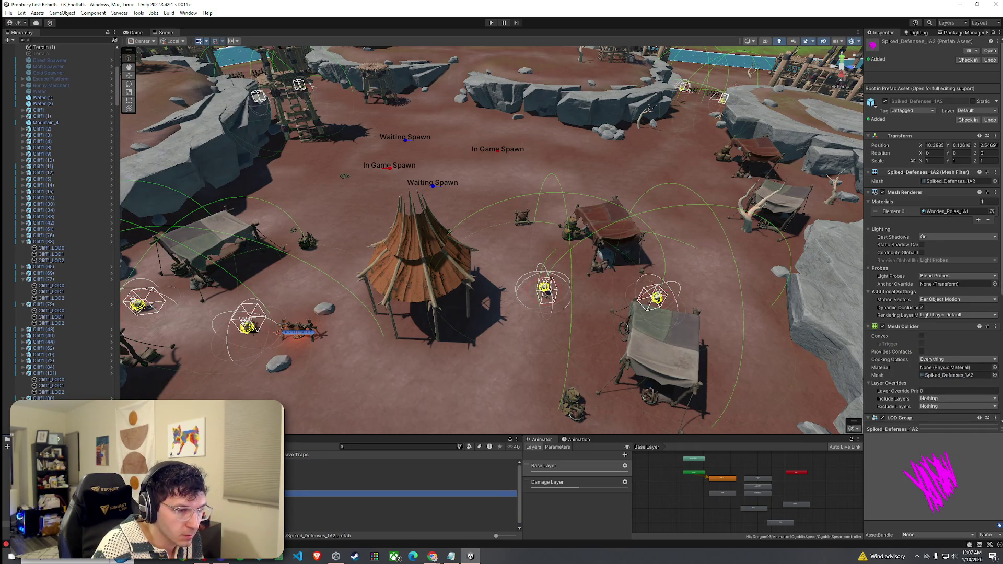
key("Up")
key("Up")
key("Up")
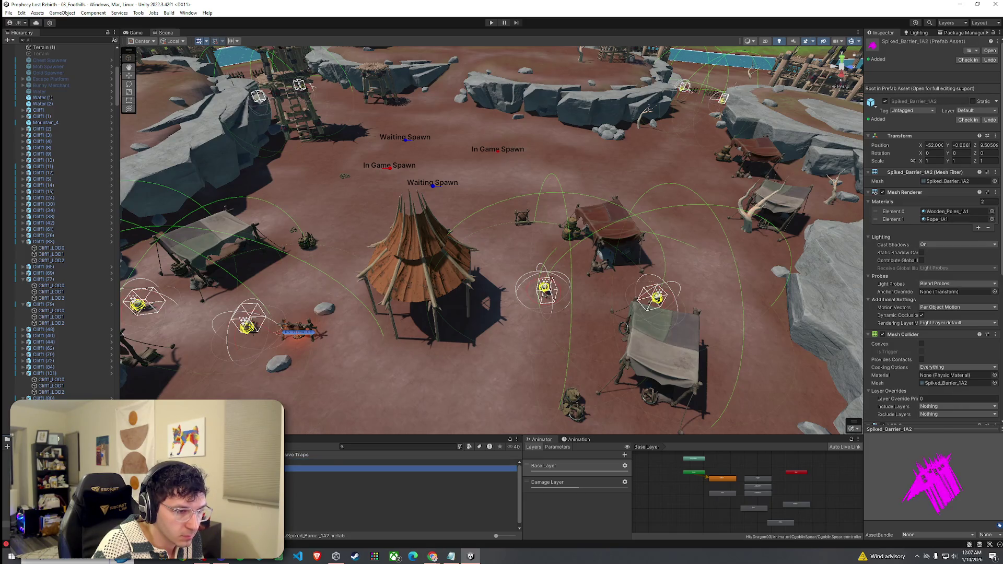
left_click_drag(879, 488, 943, 477)
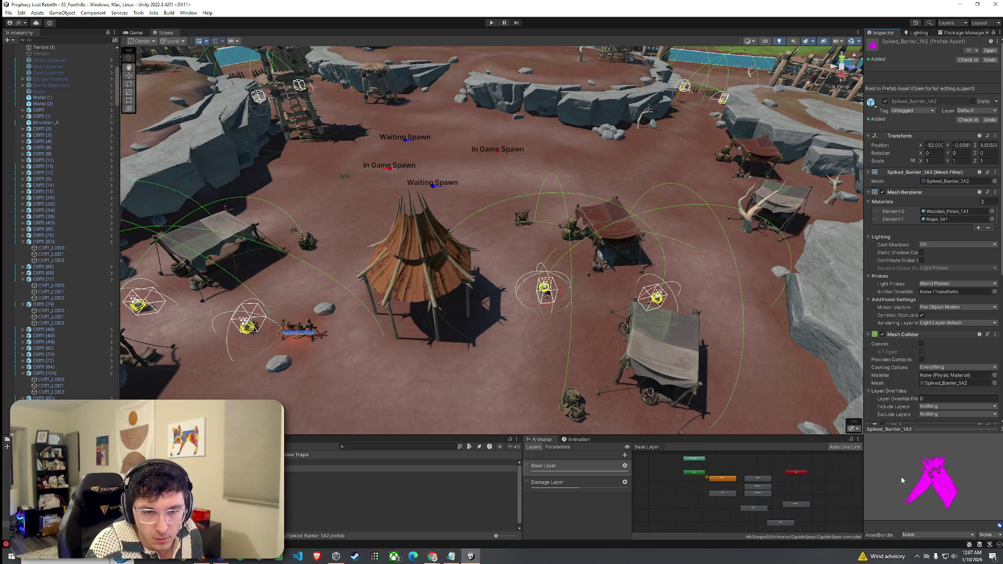
left_click_drag(445, 347, 418, 365)
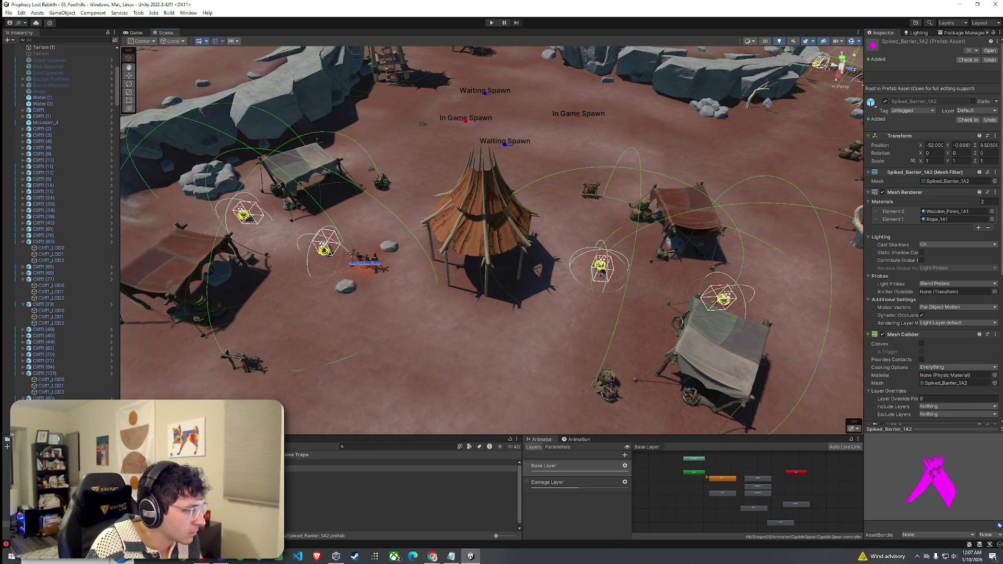
key("Return")
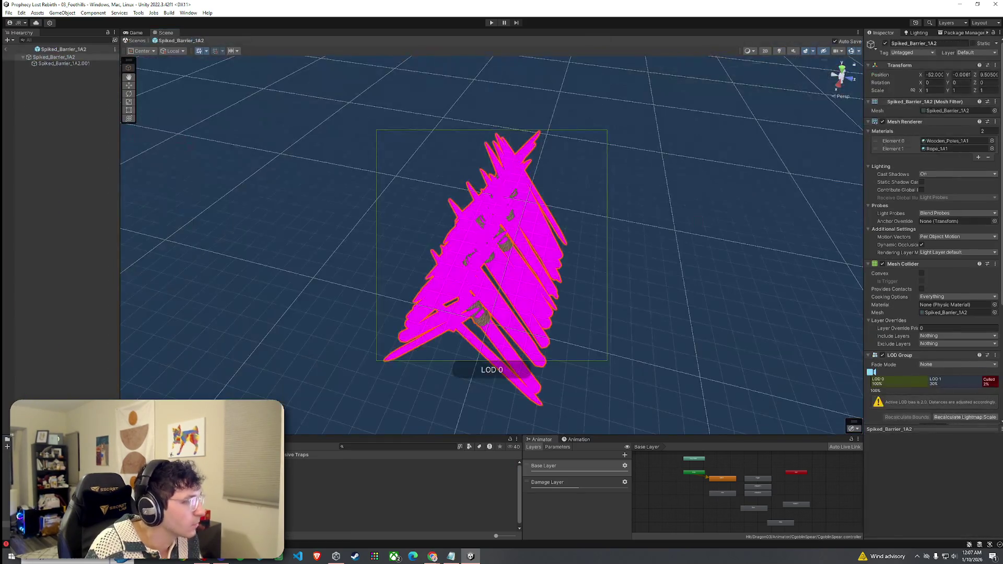
Step: Try Driftwood_A as the barrier's first material slot
left_click(992, 141)
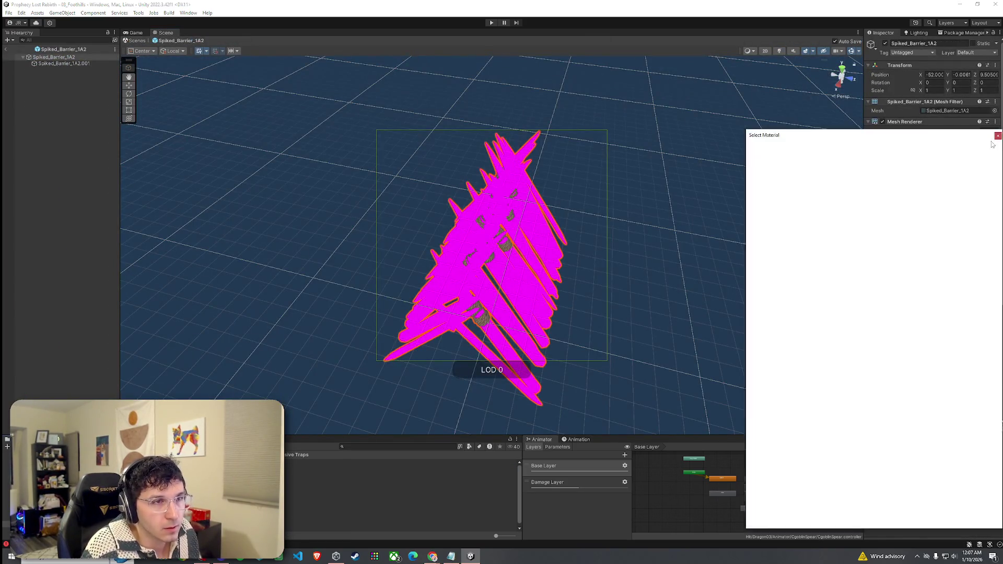
type("ams")
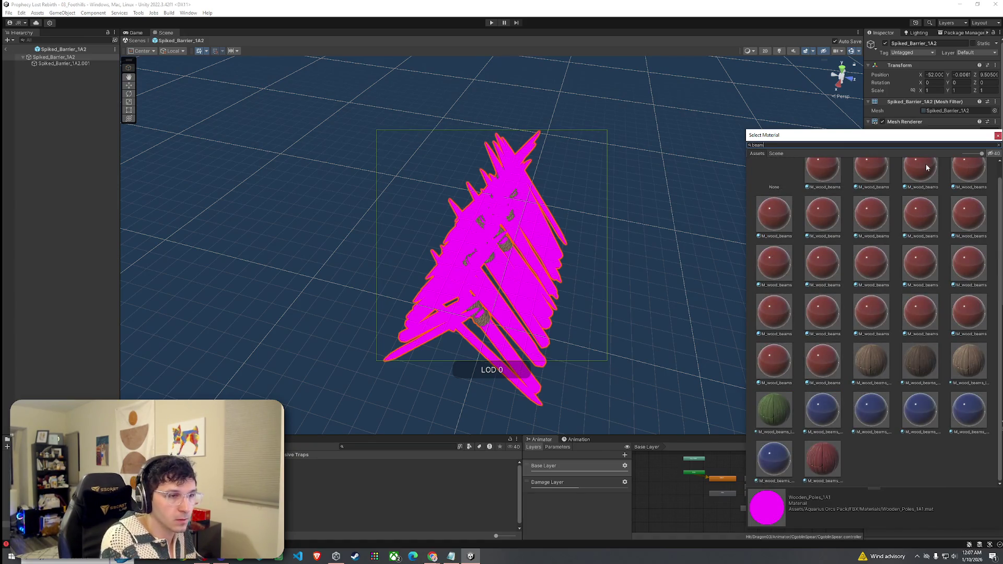
key("BackSpace")
key("BackSpace")
key("BackSpace")
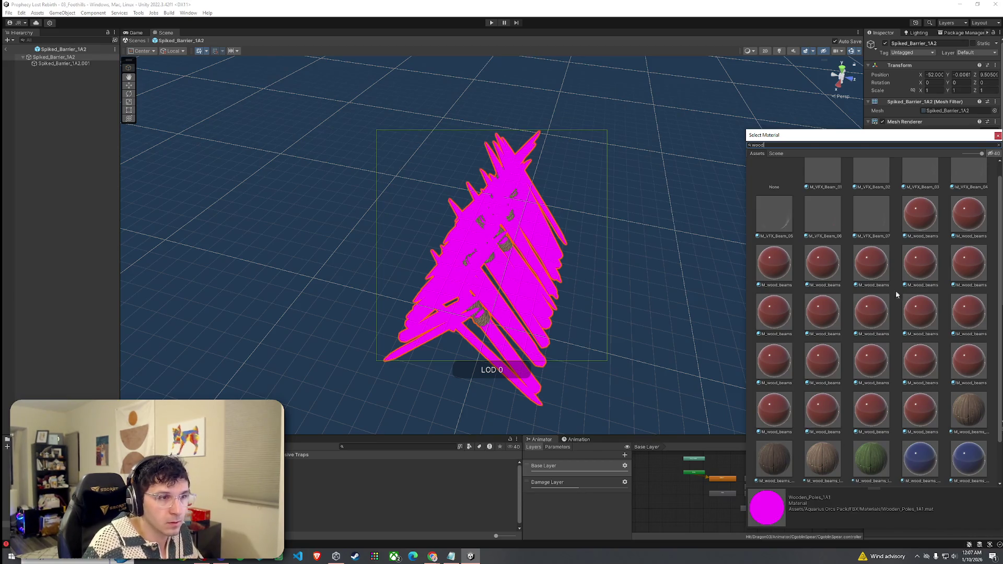
left_click(833, 187)
mouse_move(611, 256)
left_mouse_down("alt")
mouse_move(533, 265)
mouse_move(575, 282)
mouse_move(643, 277)
mouse_move(712, 258)
mouse_move(774, 220)
left_mouse_up("alt")
Step: Compare several wood materials and settle on M_wood_beams_dark for the first mesh
left_click(992, 141)
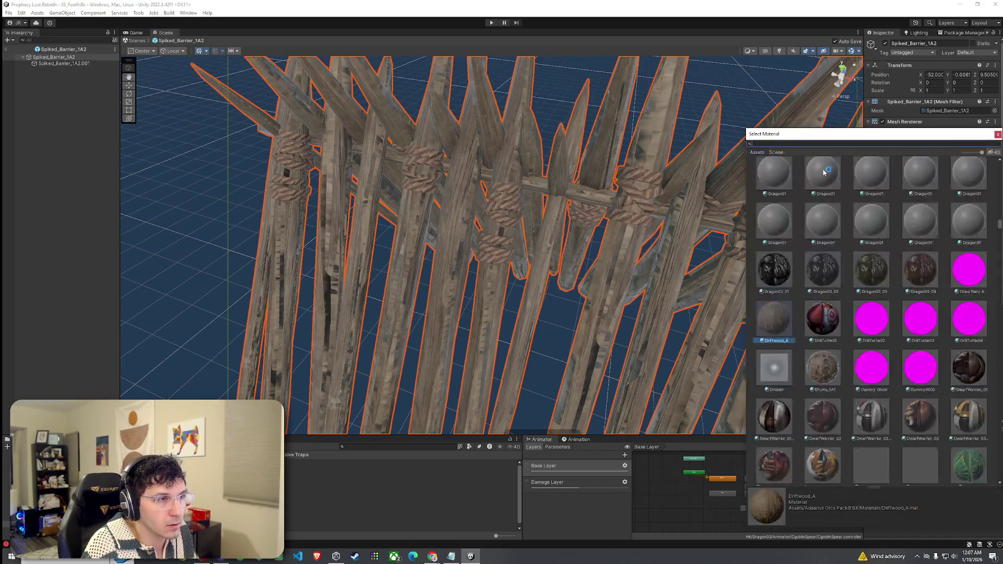
type("wood")
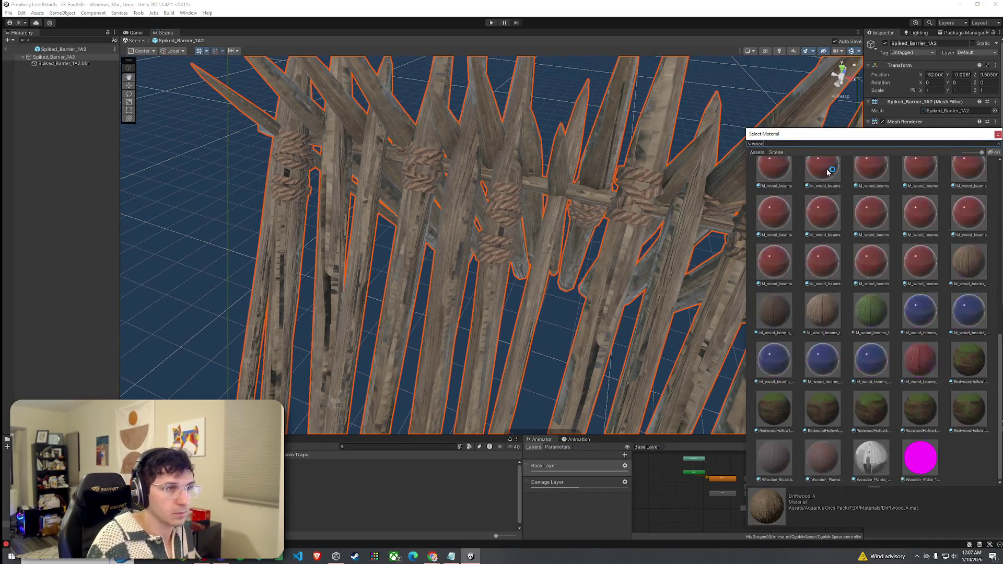
left_click(873, 193)
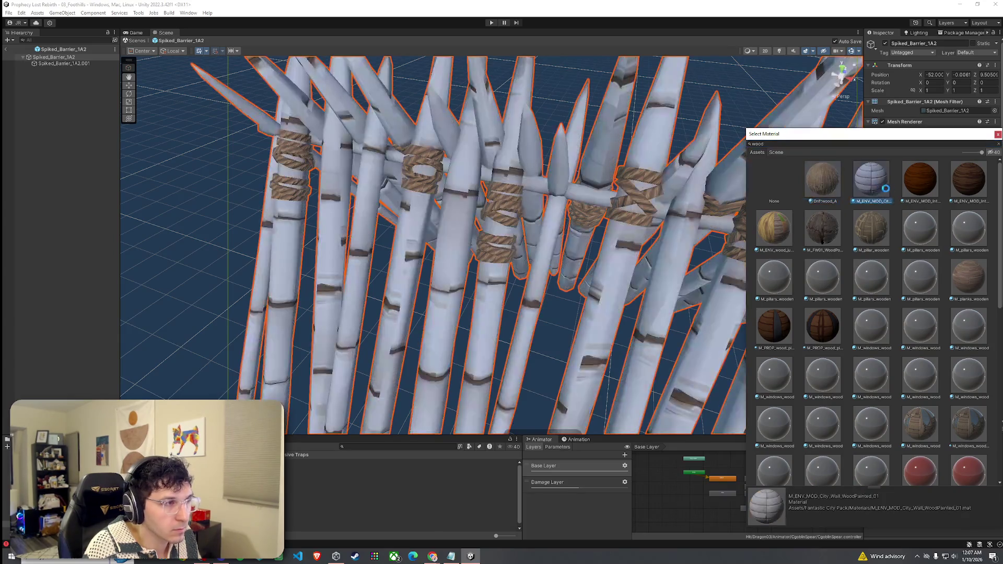
left_click(921, 190)
left_click(838, 243)
scroll(838, 249, "down", 5)
scroll(960, 227, "up", 3)
left_click(960, 228)
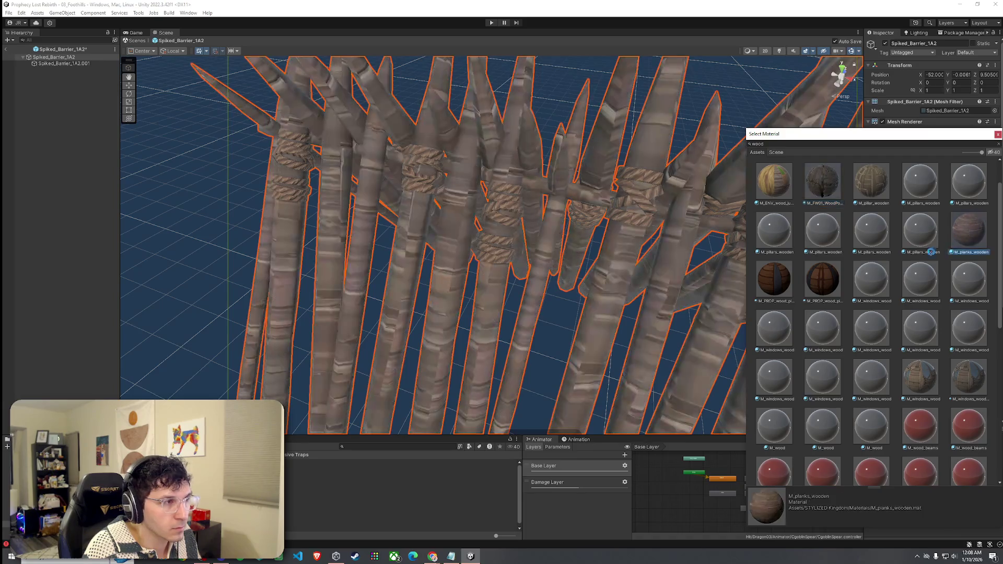
scroll(960, 235, "down", 10)
left_click(960, 284)
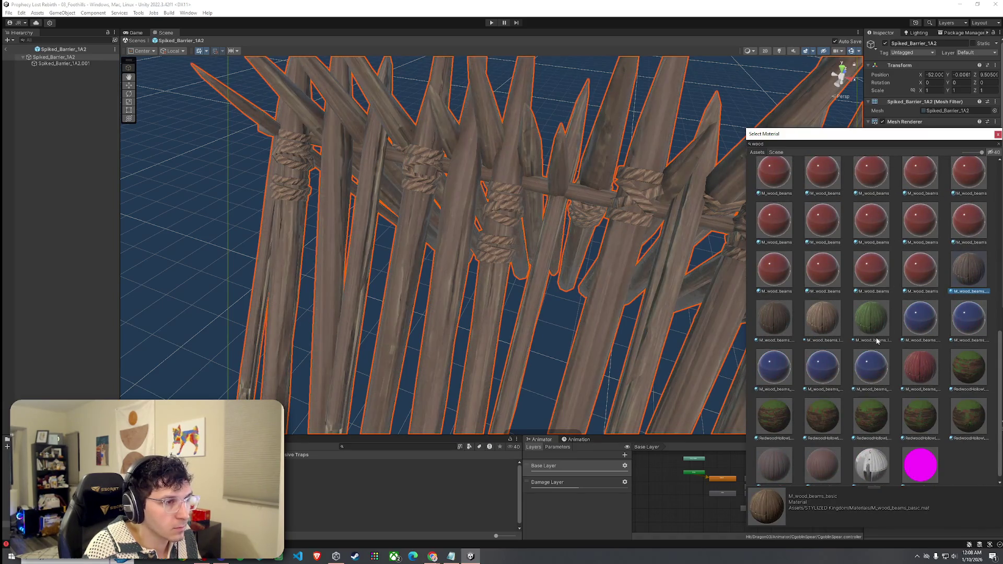
left_click(822, 319)
left_click(775, 320)
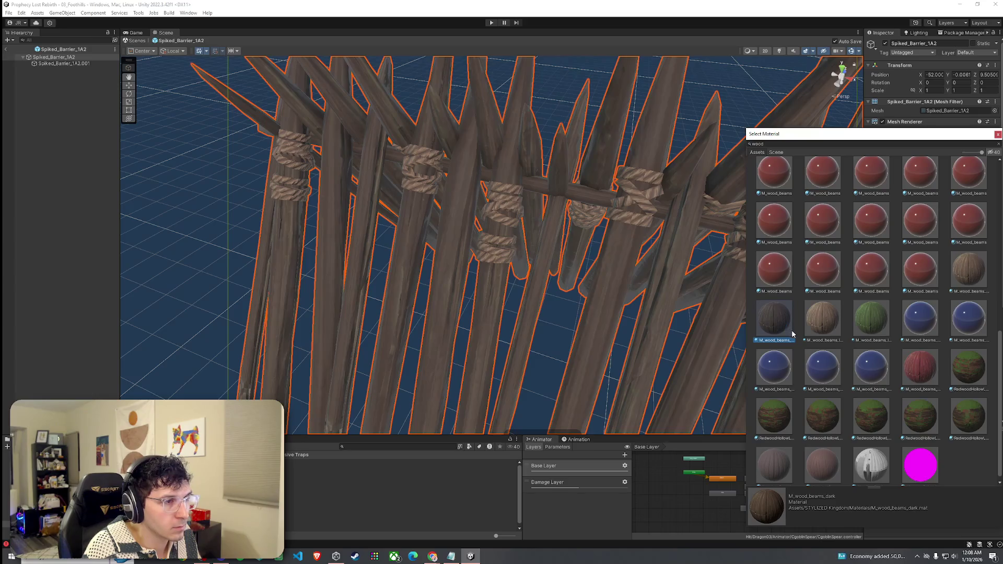
double_click(781, 328)
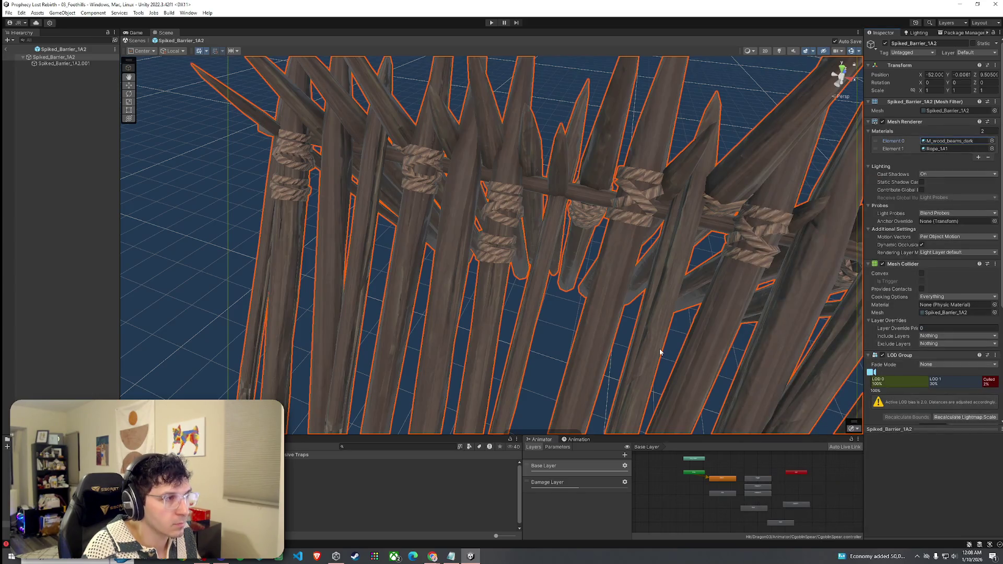
Step: Give the second mesh Spiked_Barrier_1A2.001 M_wood_beams_dark and exit Prefab Mode
left_click(82, 64)
left_click(998, 141)
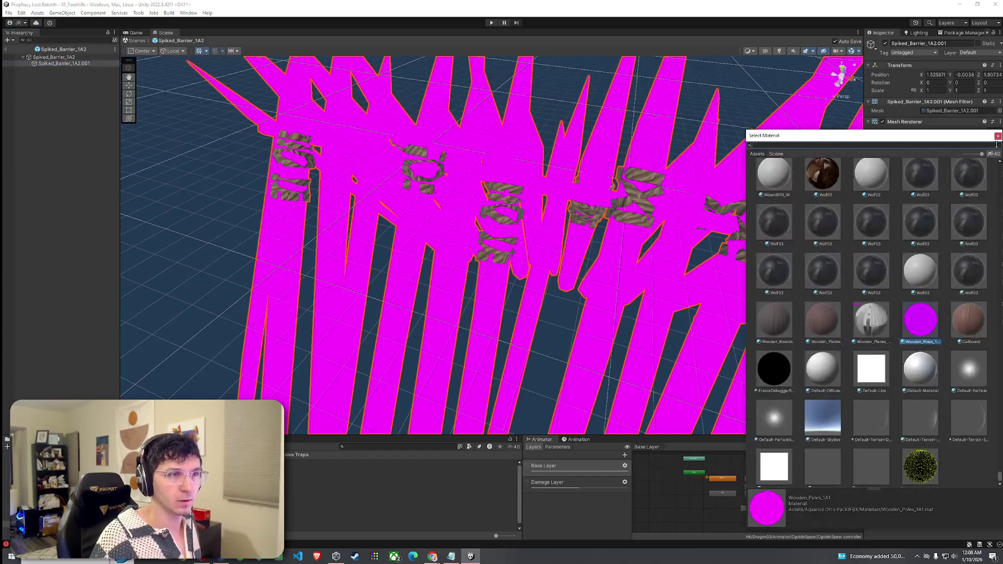
type("wood_beams")
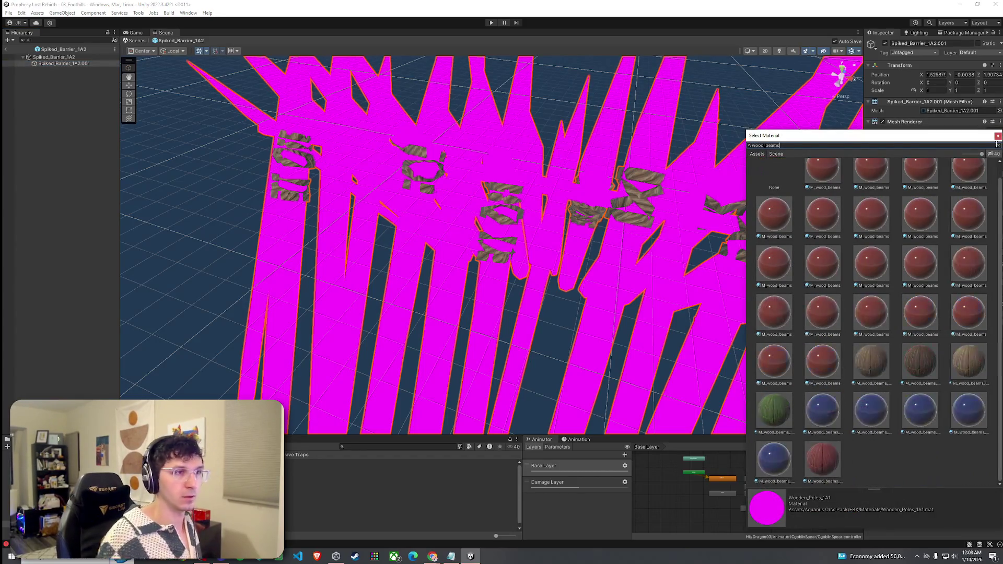
left_click(919, 366)
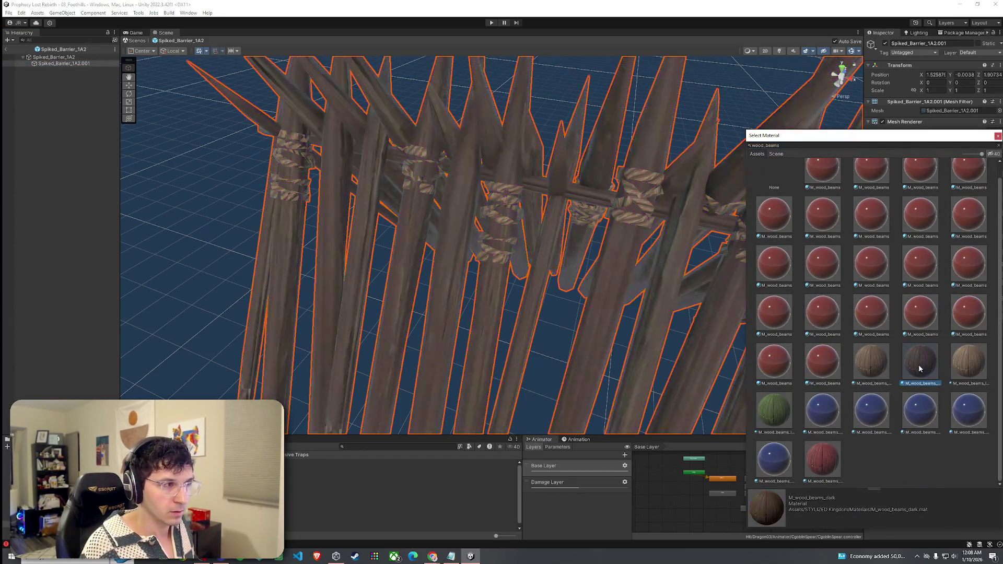
double_click(920, 365)
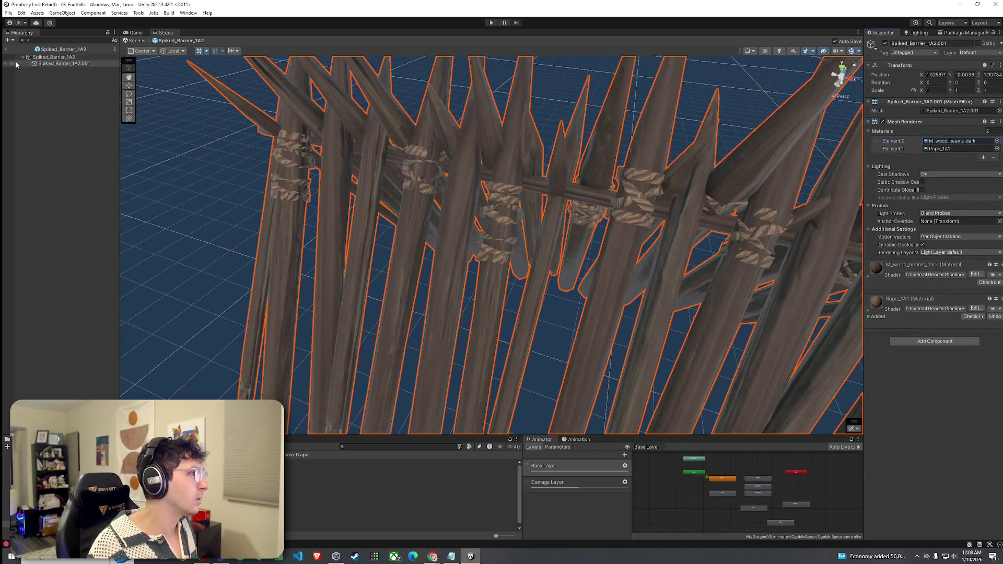
left_click(6, 49)
left_click(313, 468)
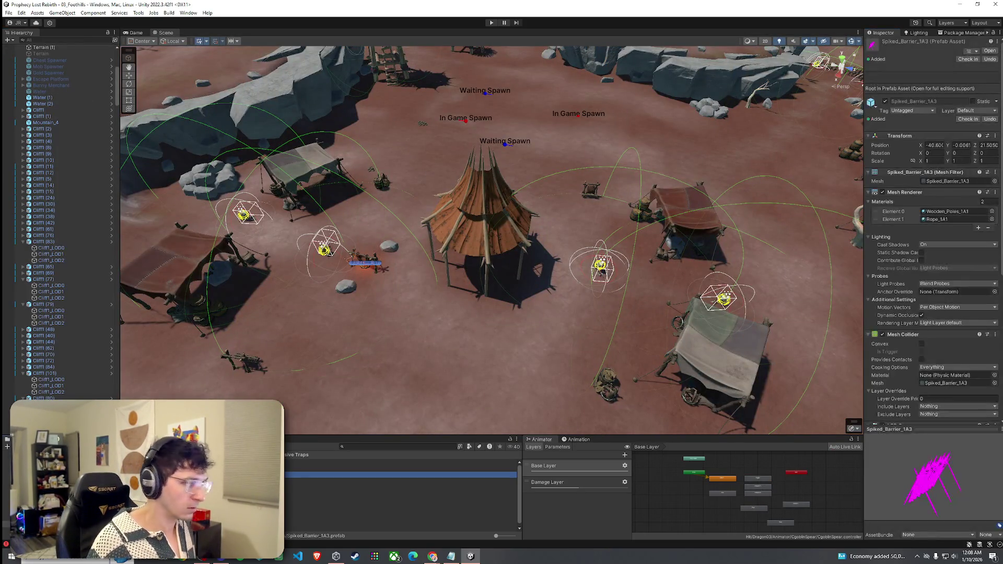
Step: Place a Spiked_Barrier_1A2 before the camp, rotate it, and duplicate it alongside
mouse_move(313, 469)
left_mouse_down()
mouse_move(401, 130)
mouse_move(389, 138)
mouse_move(361, 111)
mouse_move(349, 119)
mouse_move(404, 151)
mouse_move(365, 139)
mouse_move(470, 124)
mouse_move(471, 218)
mouse_move(380, 236)
mouse_move(406, 239)
left_mouse_up()
key("e")
key("w")
key("e")
key("ctrl+d")
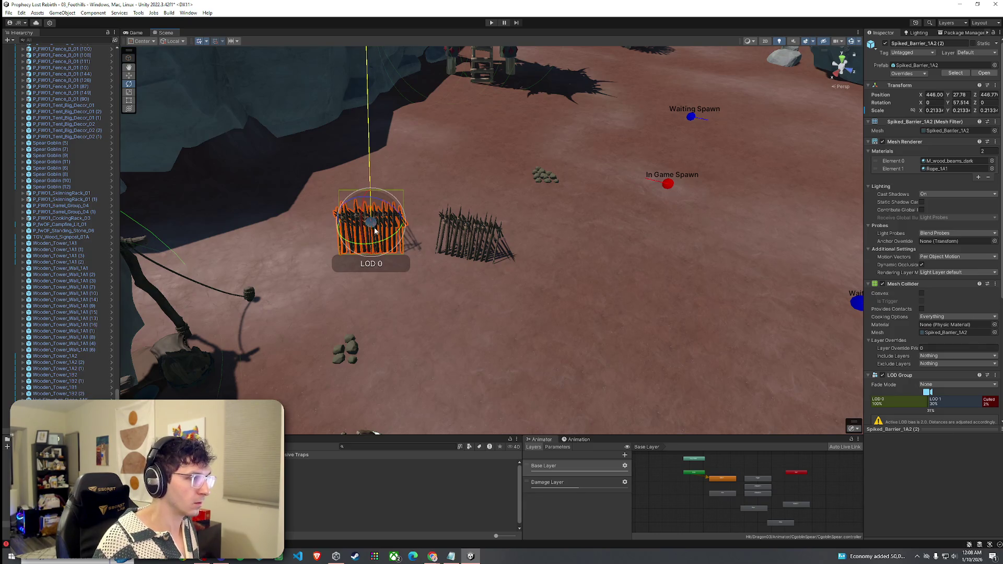
key("w")
mouse_move(349, 263)
left_mouse_down()
mouse_move(626, 275)
mouse_move(650, 264)
mouse_move(617, 290)
mouse_move(594, 286)
left_mouse_up()
key("e")
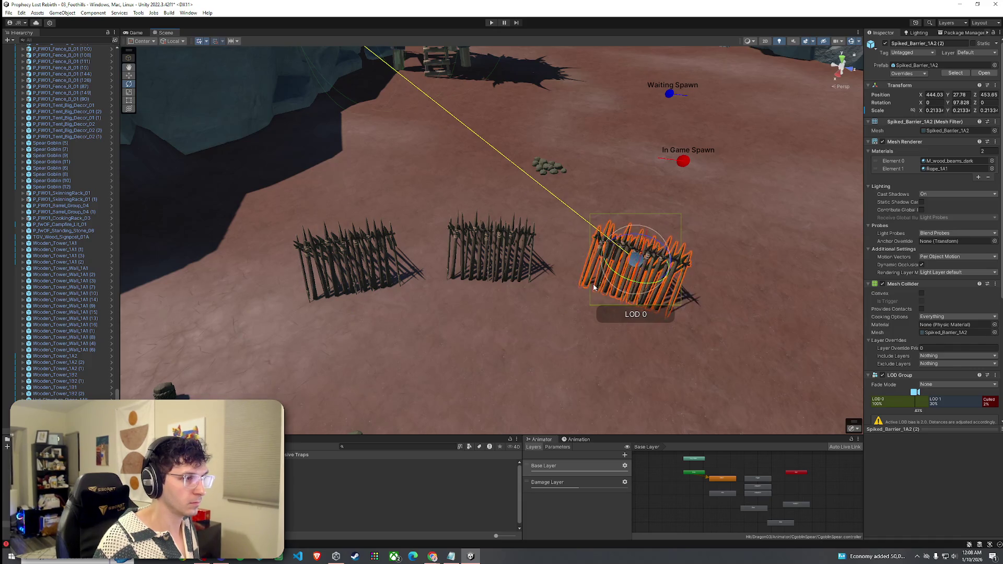
scroll(594, 286, "down", 5)
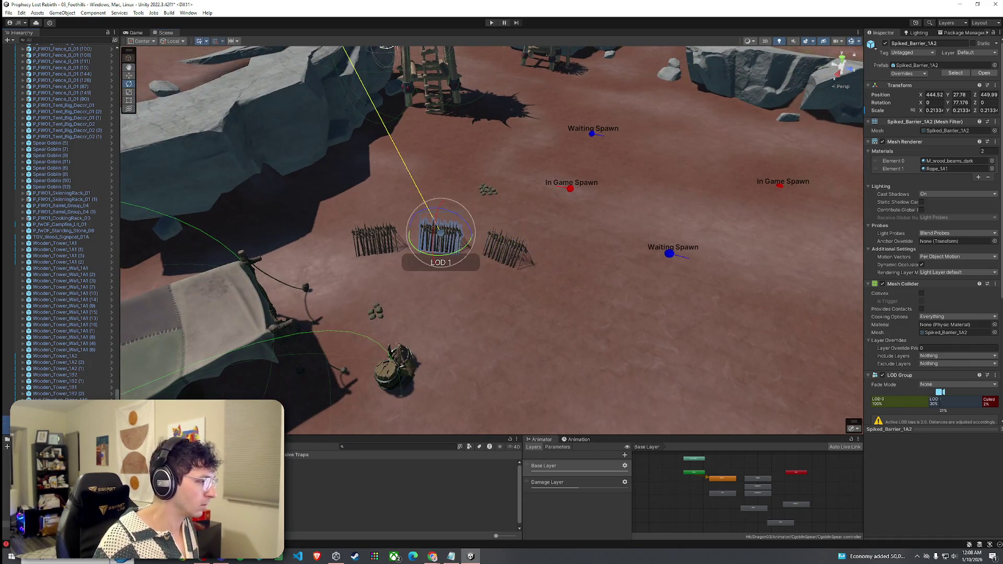
Step: Select the three barriers and duplicate them twice into additional rows
left_click_drag(334, 214, 554, 292)
key("w")
key("ctrl+d")
mouse_move(292, 288)
left_mouse_down()
mouse_move(723, 253)
mouse_move(728, 238)
mouse_move(890, 233)
mouse_move(31, 238)
mouse_move(156, 241)
left_mouse_up()
mouse_move(470, 212)
left_mouse_down()
mouse_move(473, 220)
mouse_move(234, 207)
left_mouse_up()
key("ctrl+d")
key("e")
Step: Select the terrain and bring up its Paint Terrain tool modes
left_click(191, 221)
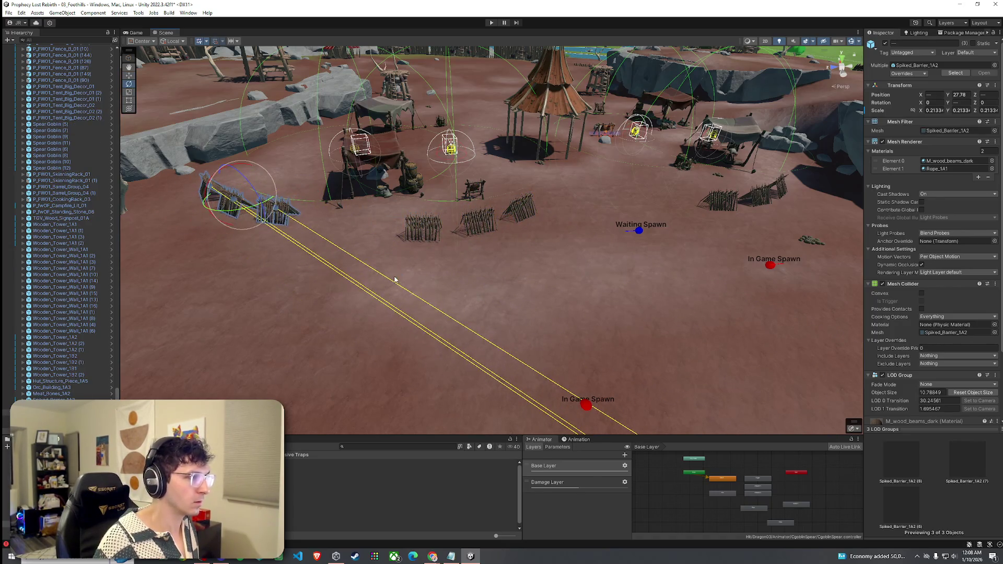
scroll(423, 276, "up", 5)
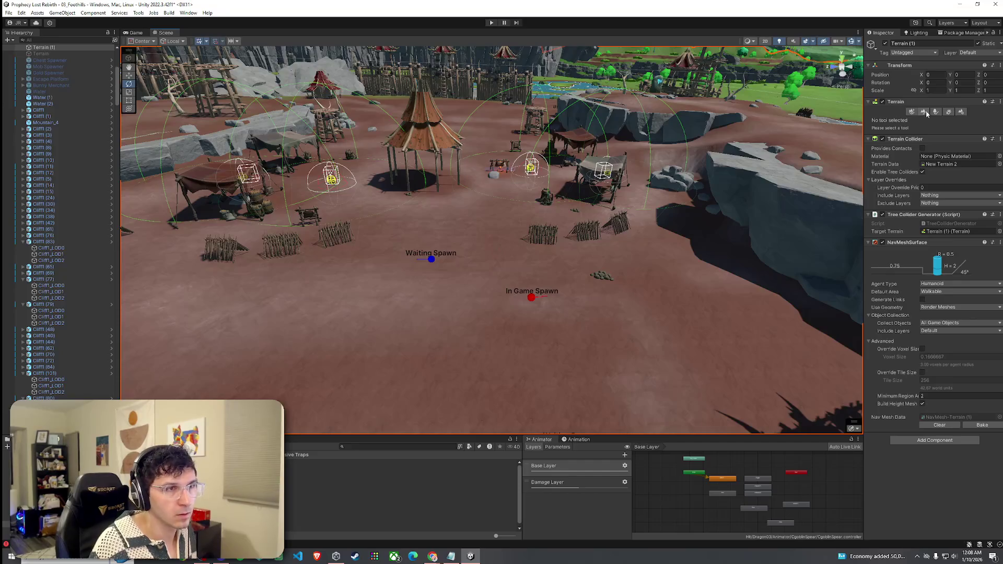
left_click(925, 112)
left_click(915, 120)
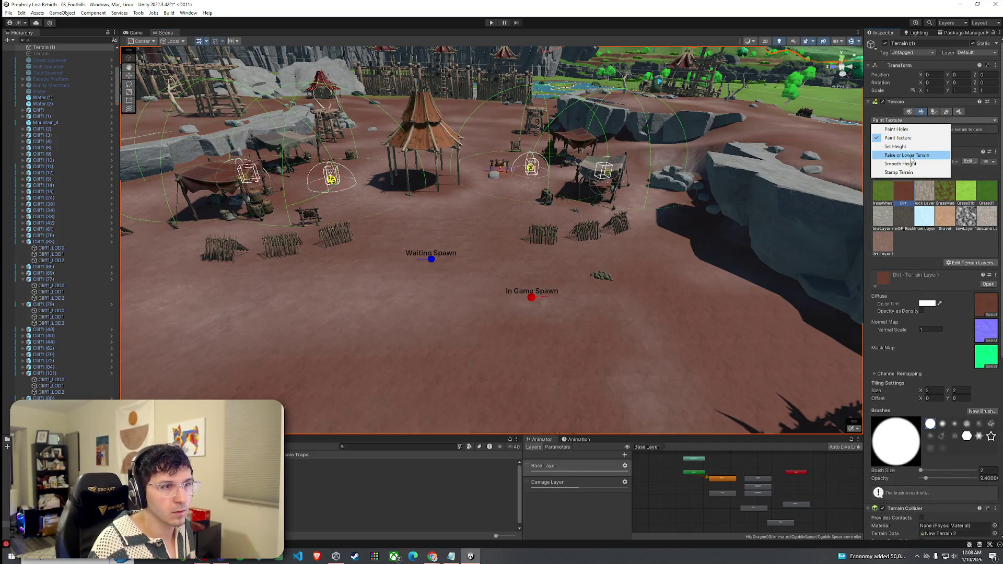
Step: Switch the terrain tool to Paint Texture
left_click(910, 155)
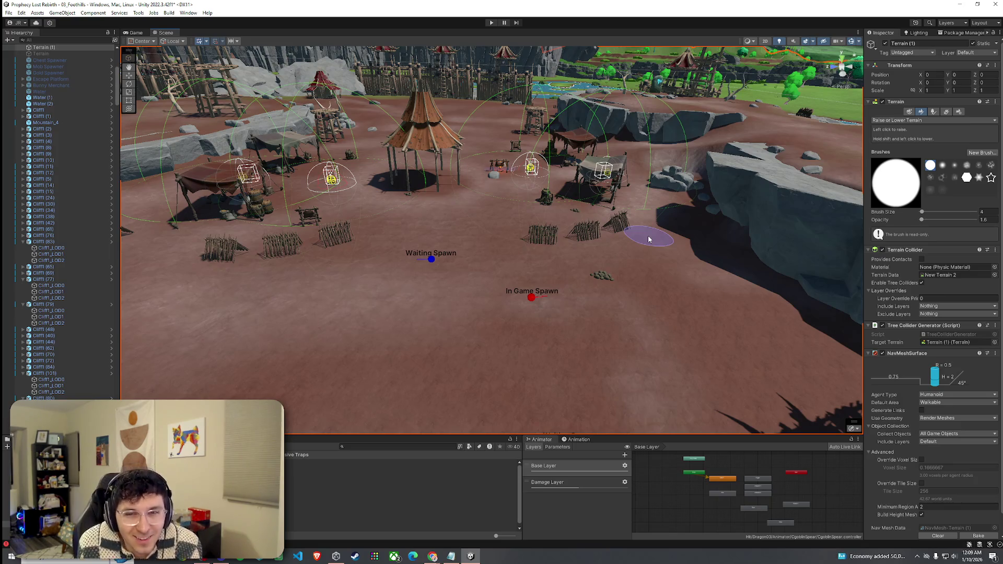
right_click(7, 34)
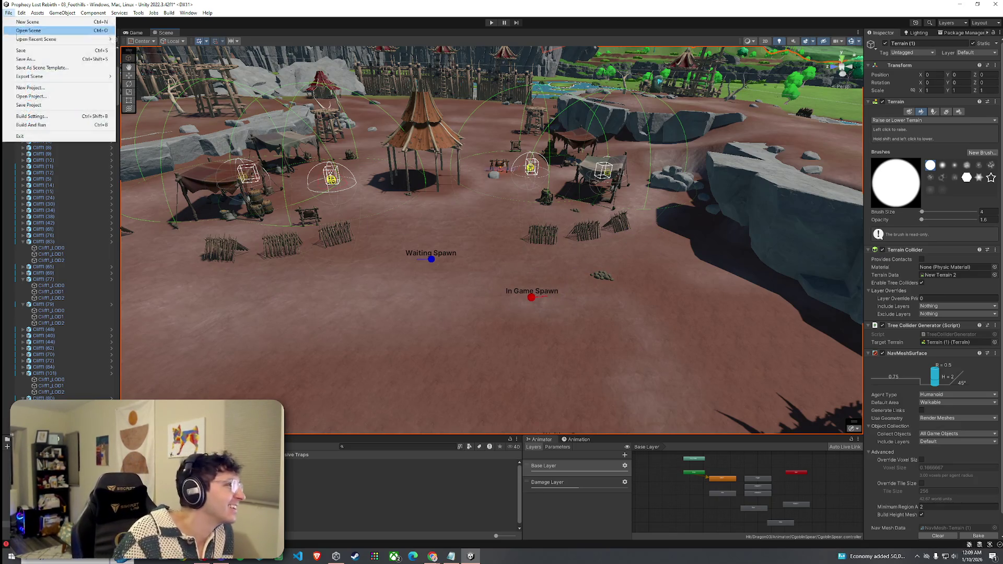
mouse_move(393, 251)
left_mouse_down()
mouse_move(442, 269)
mouse_move(399, 251)
mouse_move(513, 271)
mouse_move(660, 218)
left_mouse_up()
left_click(930, 121)
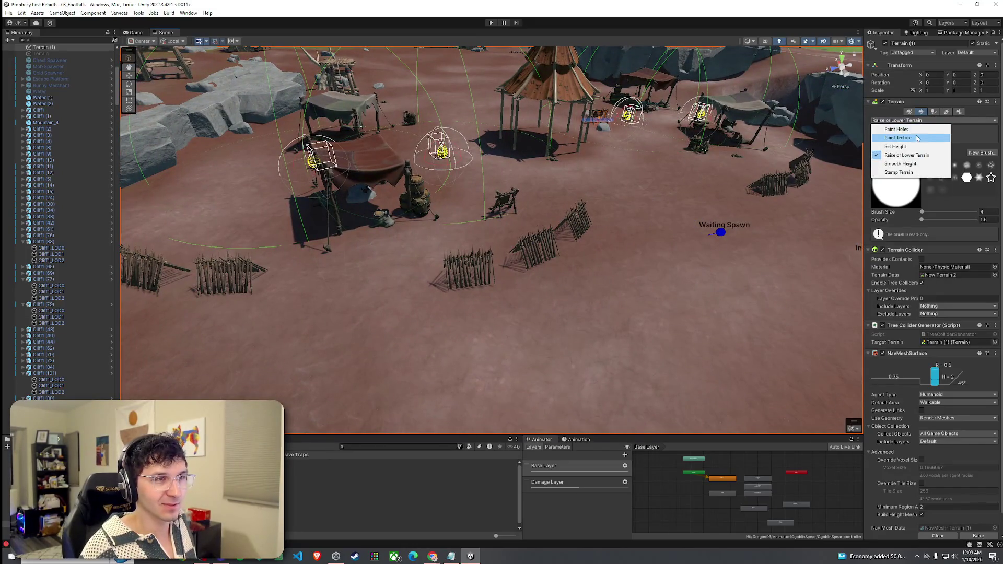
left_click(917, 138)
Step: Select the middle spiked barrier in front of the camp
mouse_move(459, 280)
left_mouse_down()
mouse_move(462, 232)
mouse_move(573, 229)
mouse_move(452, 236)
left_mouse_up()
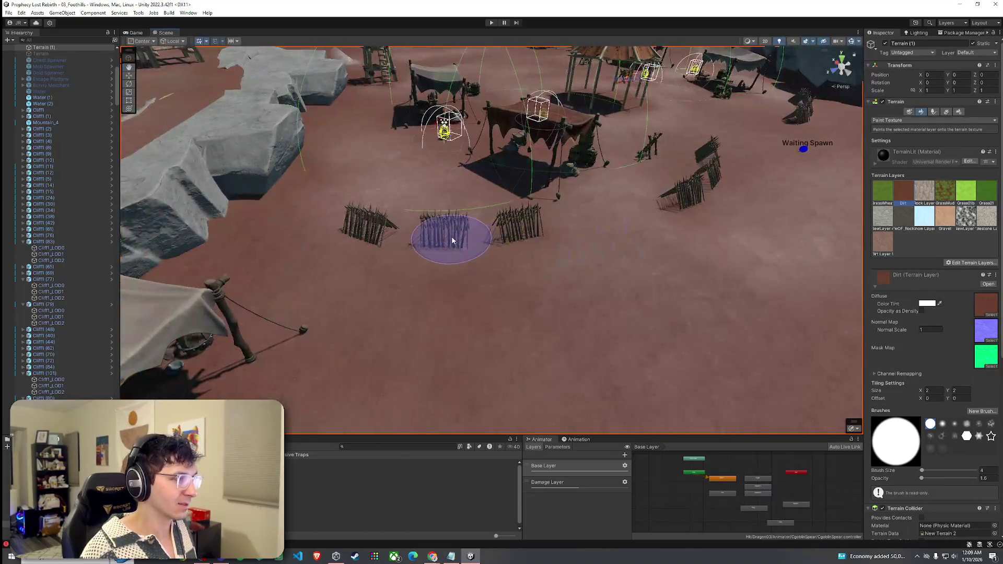
left_click_drag(382, 236, 490, 252)
scroll(490, 252, "up", 5)
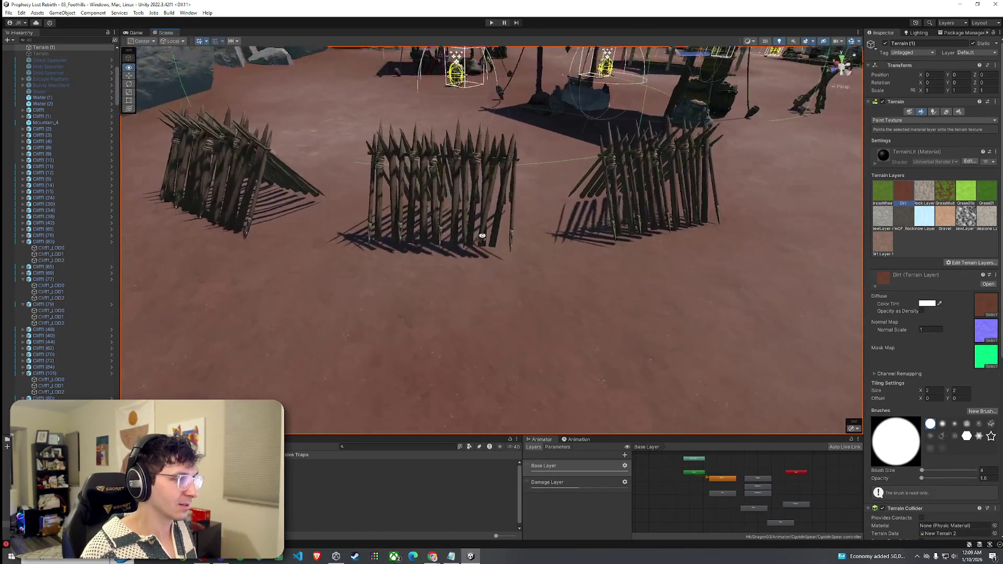
left_click(414, 487)
left_click(477, 178)
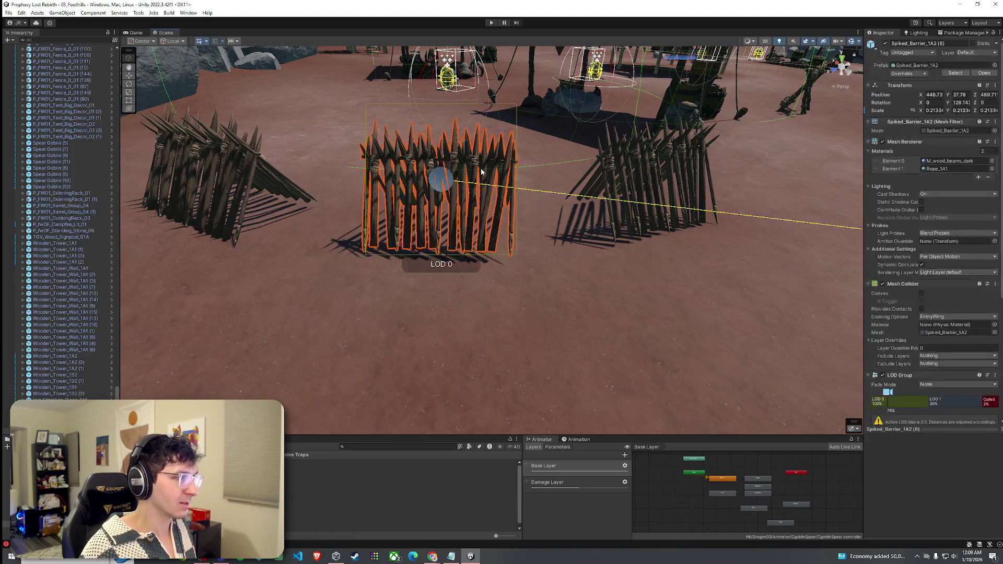
Step: Lower the middle barrier slightly and tilt the neighbouring barrier sideways
left_click_drag(439, 158, 441, 172)
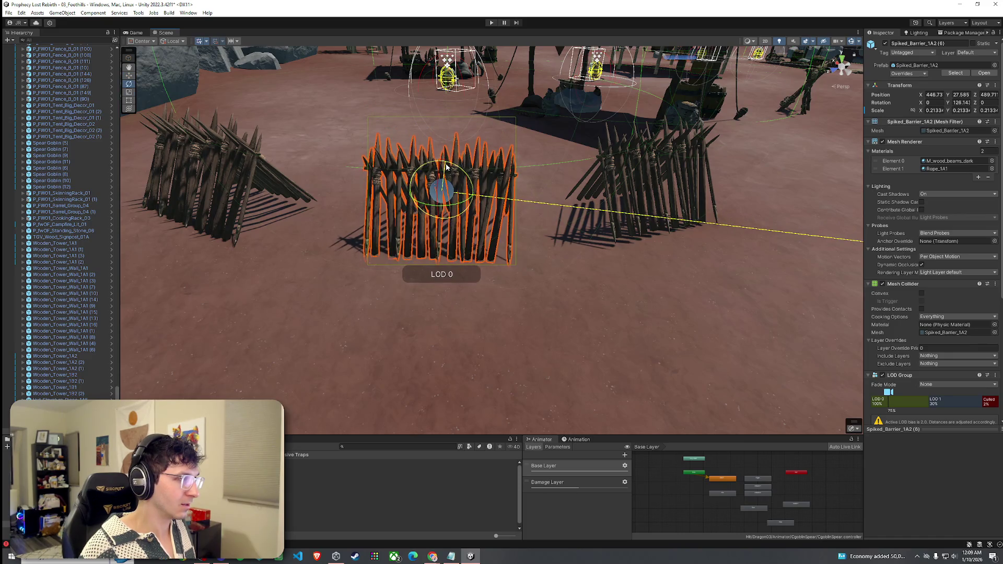
left_click(542, 264)
mouse_move(542, 264)
left_mouse_down()
mouse_move(555, 224)
mouse_move(506, 224)
left_mouse_up()
left_click(567, 230)
key("f")
mouse_move(567, 227)
left_mouse_down()
mouse_move(568, 192)
mouse_move(559, 201)
left_mouse_up()
scroll(551, 202, "down", 5)
Step: Sink two more spiked barriers slightly into the dirt
left_click(453, 203)
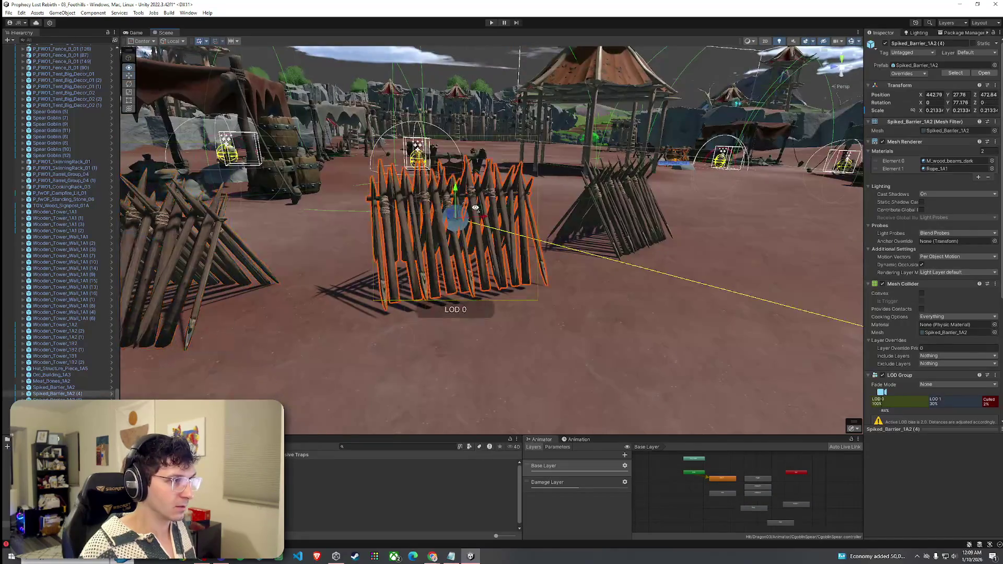
key("f")
left_click_drag(452, 203, 451, 214)
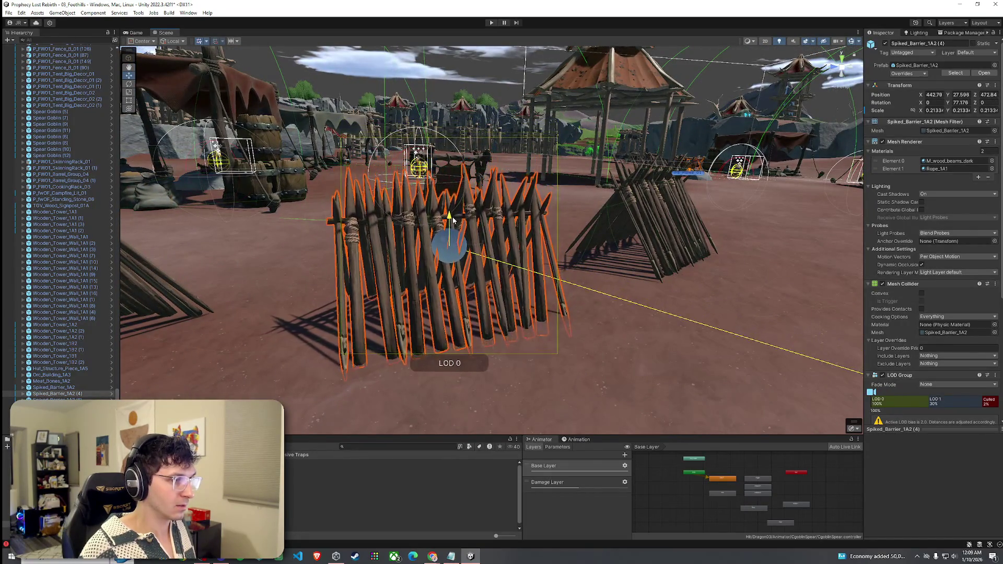
scroll(423, 214, "up", 5)
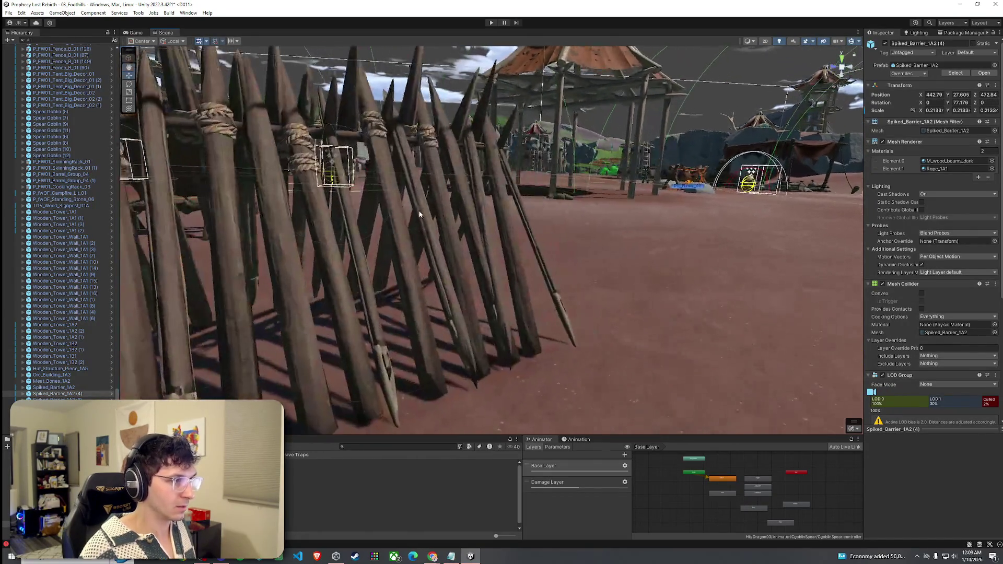
left_click(418, 217)
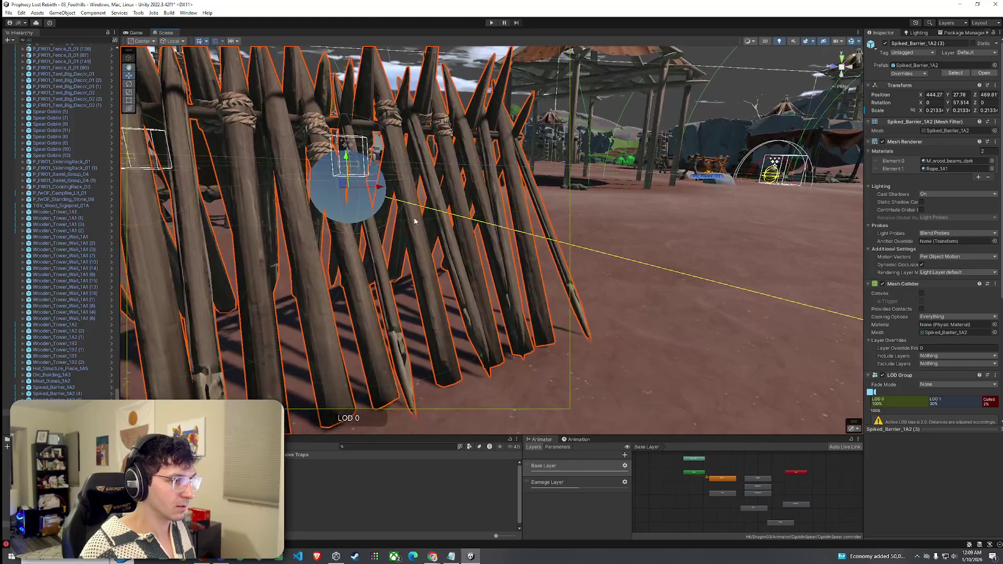
left_click_drag(346, 163, 347, 170)
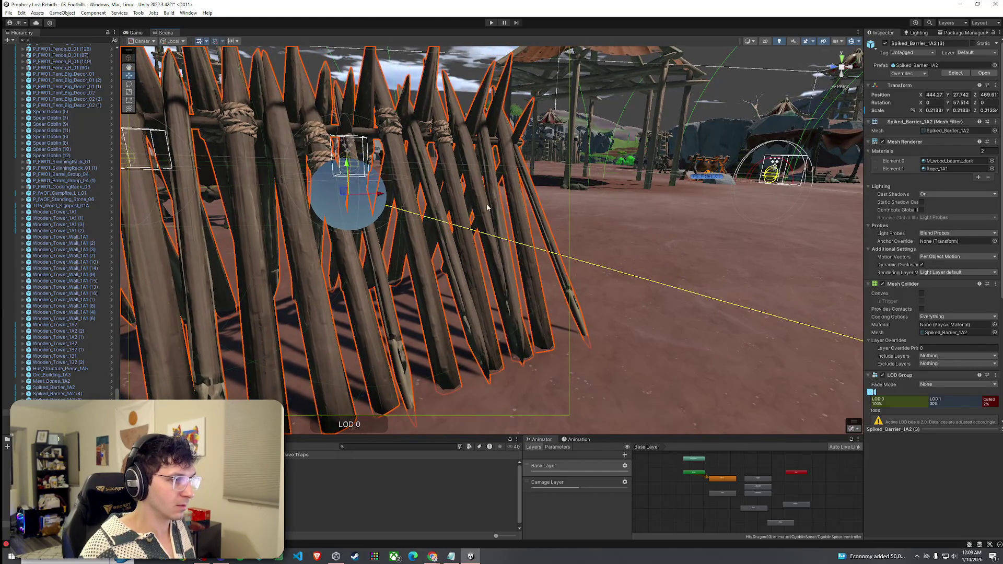
scroll(461, 203, "down", 5)
mouse_move(564, 222)
left_mouse_down()
mouse_move(650, 193)
mouse_move(557, 190)
mouse_move(552, 258)
mouse_move(601, 255)
left_mouse_up()
scroll(650, 193, "up", 5)
left_click(721, 253)
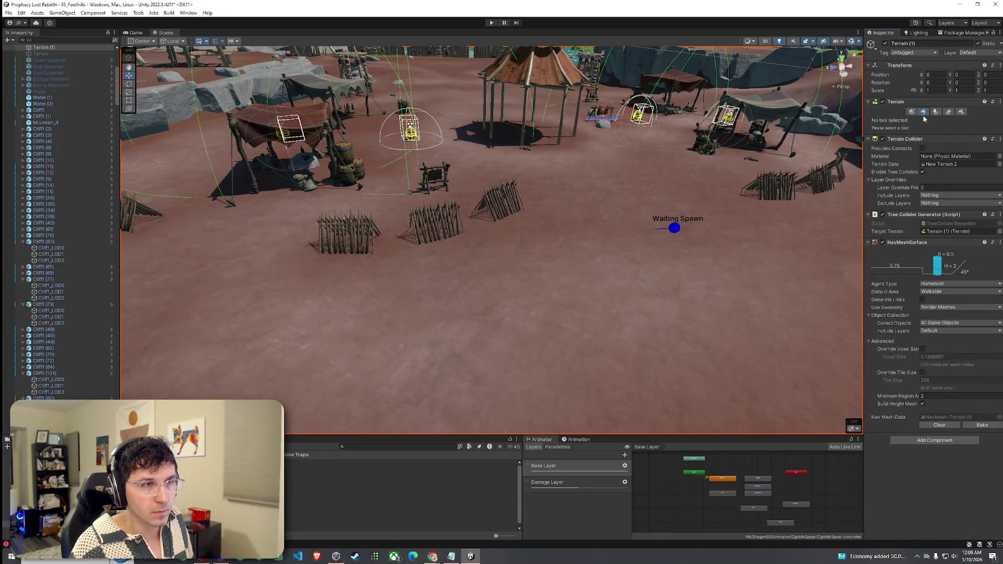
Step: Paint the Dirt layer on the ground around the spiked barriers
left_click(923, 111)
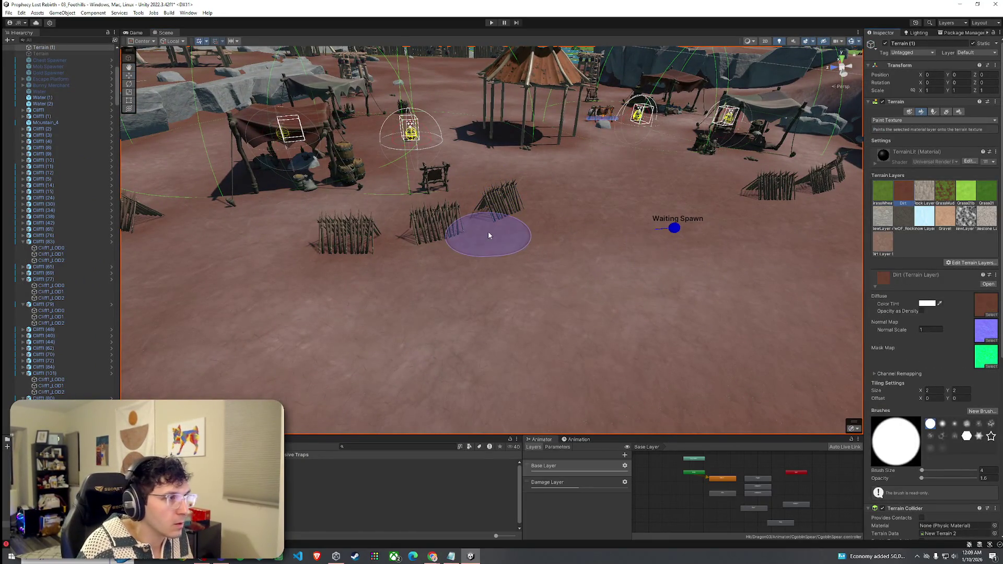
left_click_drag(368, 243, 432, 238)
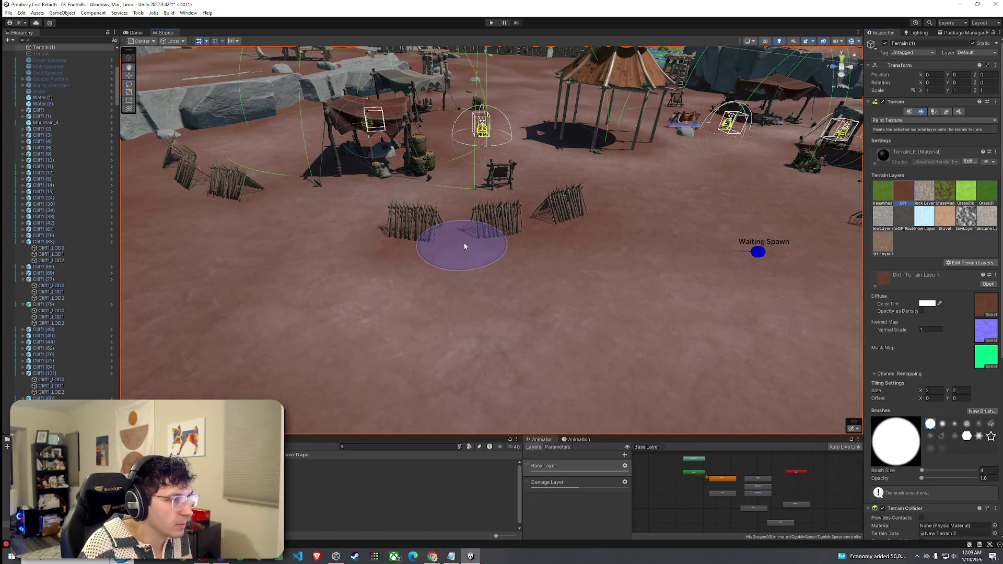
mouse_move(578, 259)
left_mouse_down()
mouse_move(397, 224)
mouse_move(627, 271)
left_mouse_up()
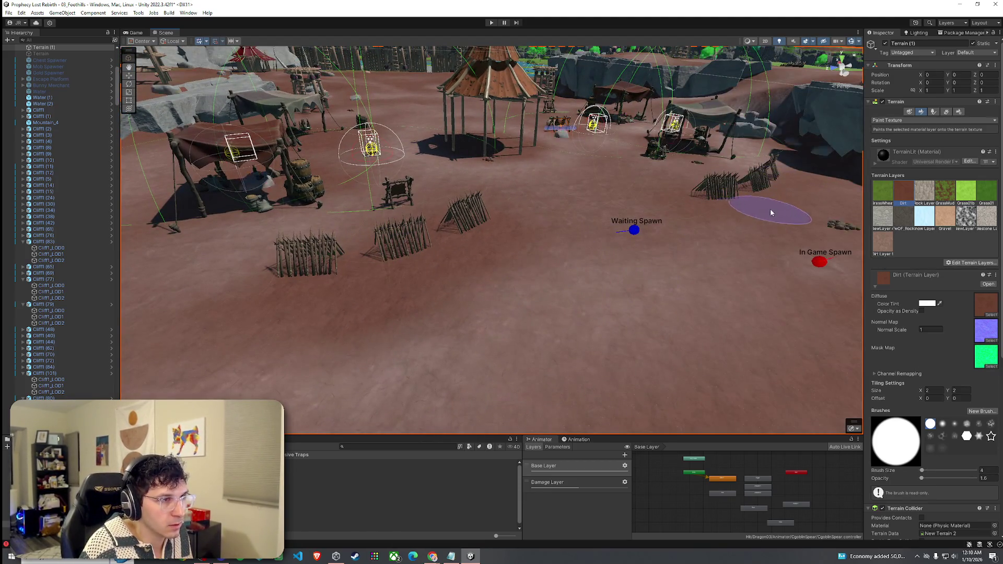
mouse_move(747, 220)
left_mouse_down()
mouse_move(757, 242)
mouse_move(784, 236)
mouse_move(726, 193)
left_mouse_up()
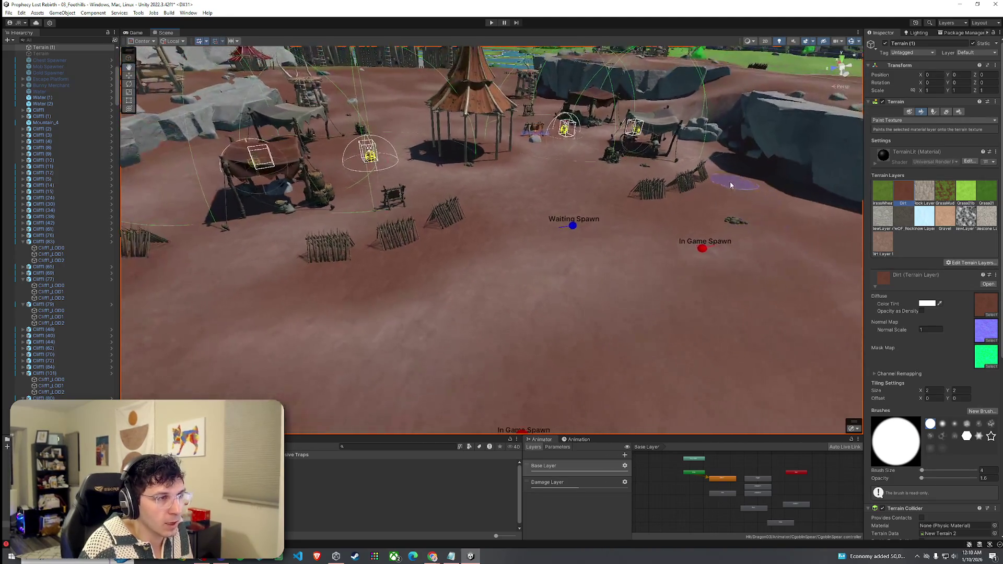
mouse_move(679, 225)
left_mouse_down()
mouse_move(629, 243)
mouse_move(596, 204)
mouse_move(679, 242)
mouse_move(705, 276)
mouse_move(706, 256)
left_mouse_up()
scroll(705, 256, "up", 5)
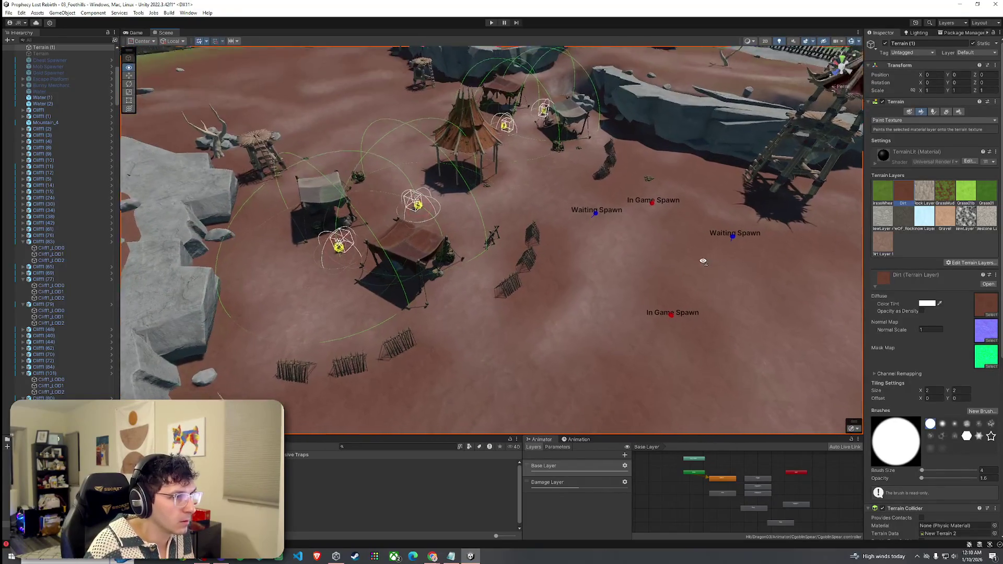
left_click(911, 120)
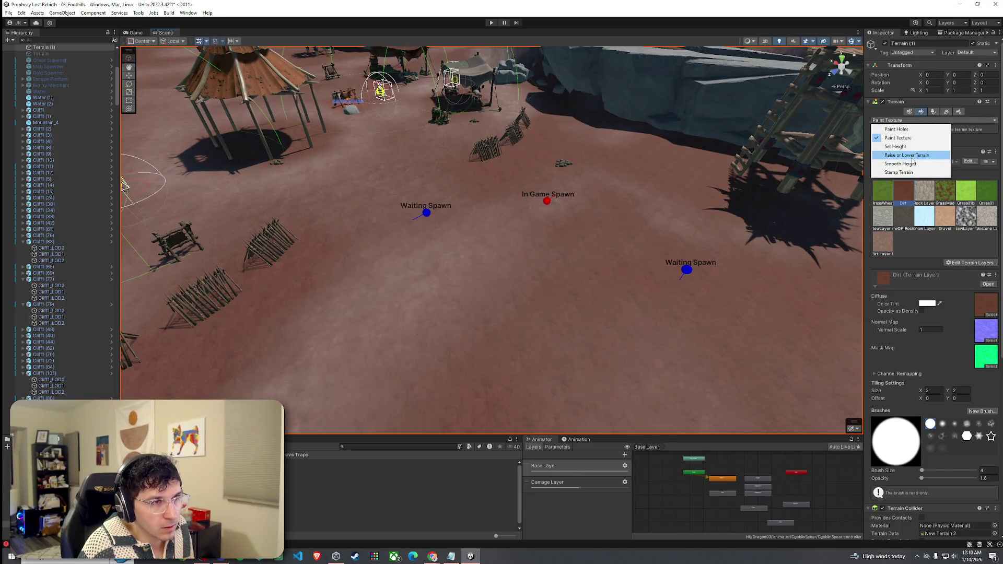
Step: Lower the terrain to dig a pit beside the In Game Spawn marker
left_click(909, 156)
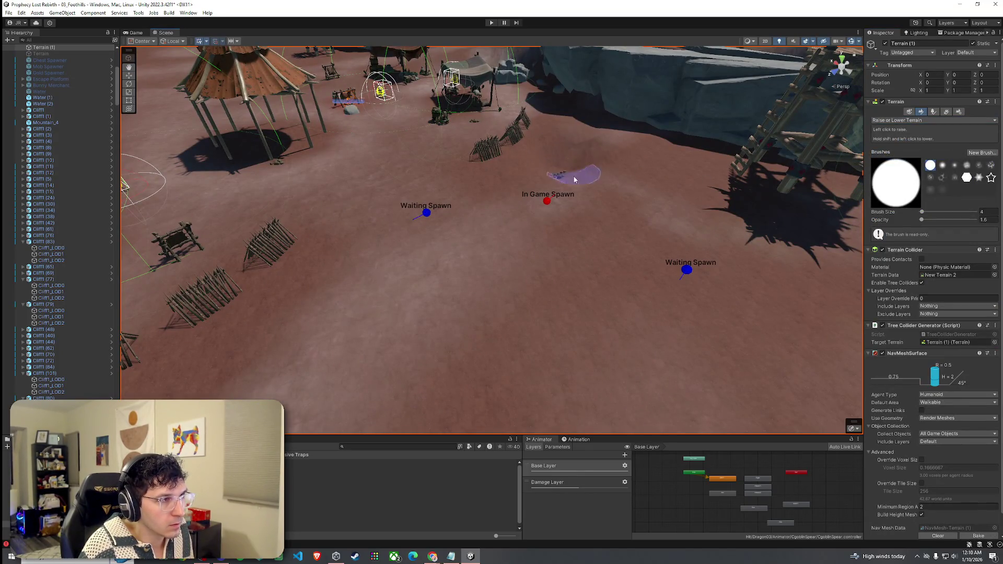
left_click(574, 179, "shift")
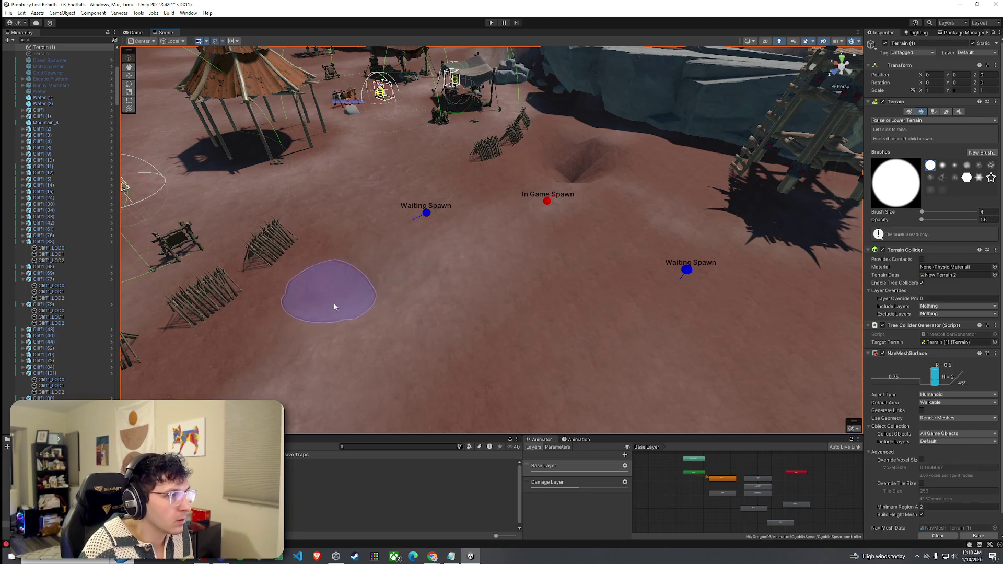
left_click_drag(334, 302, 325, 331)
left_click_drag(359, 268, 358, 246)
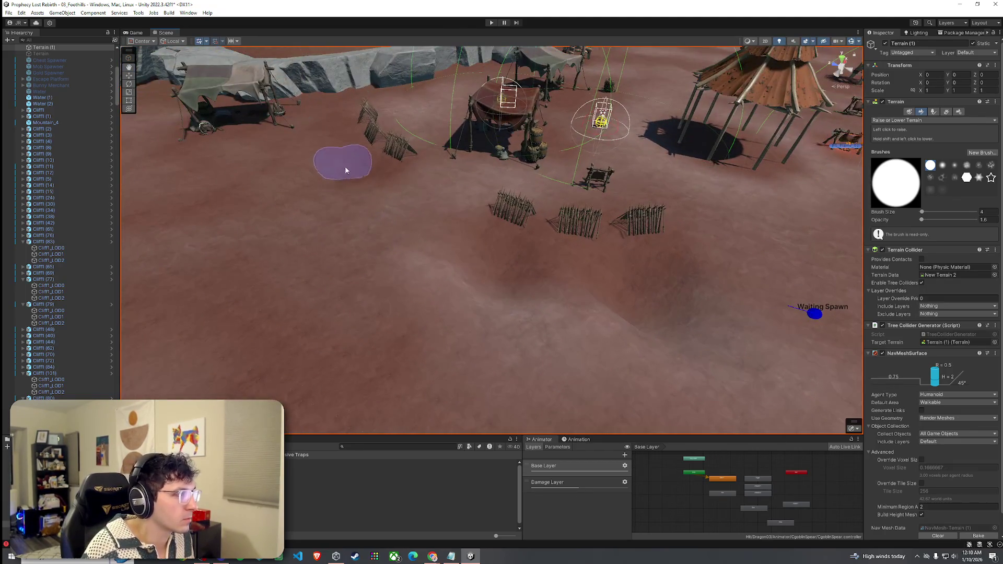
left_click_drag(369, 193, 317, 150)
mouse_move(365, 236)
left_mouse_down()
mouse_move(381, 284)
mouse_move(358, 301)
mouse_move(629, 348)
left_mouse_up()
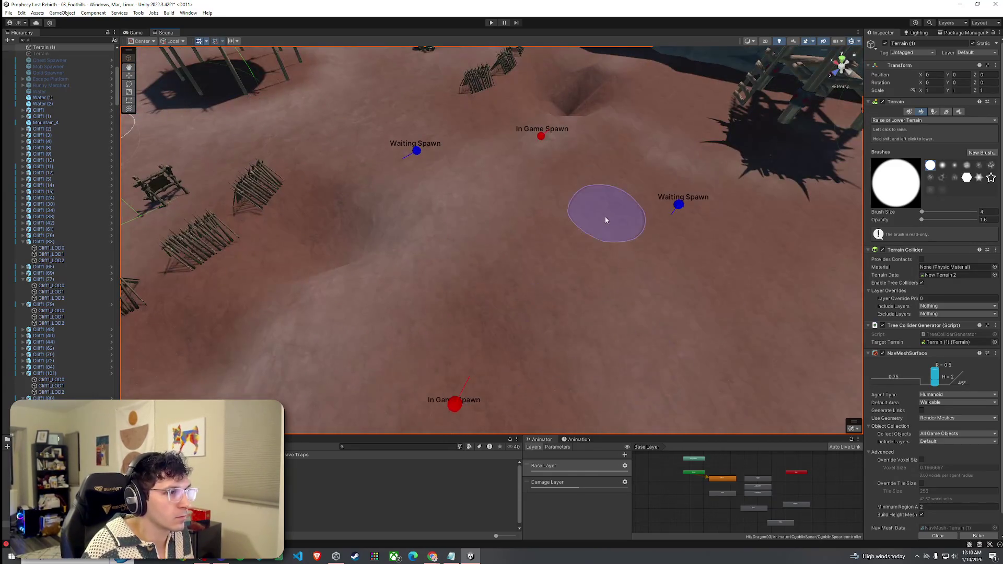
Step: Soften the pit with Smooth Height into a gentle hollow
left_click(897, 120)
left_click(907, 164)
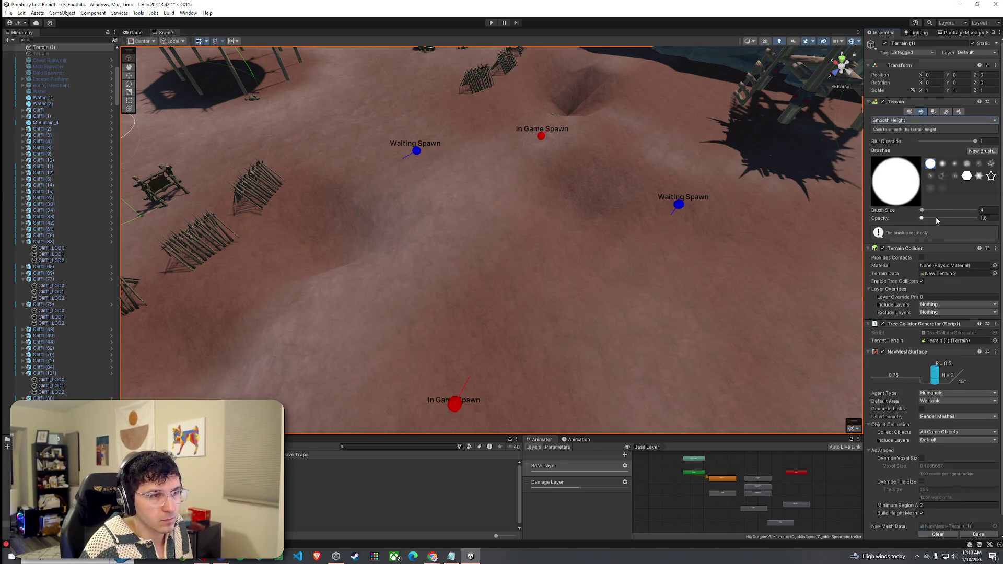
left_click_drag(582, 127, 575, 102)
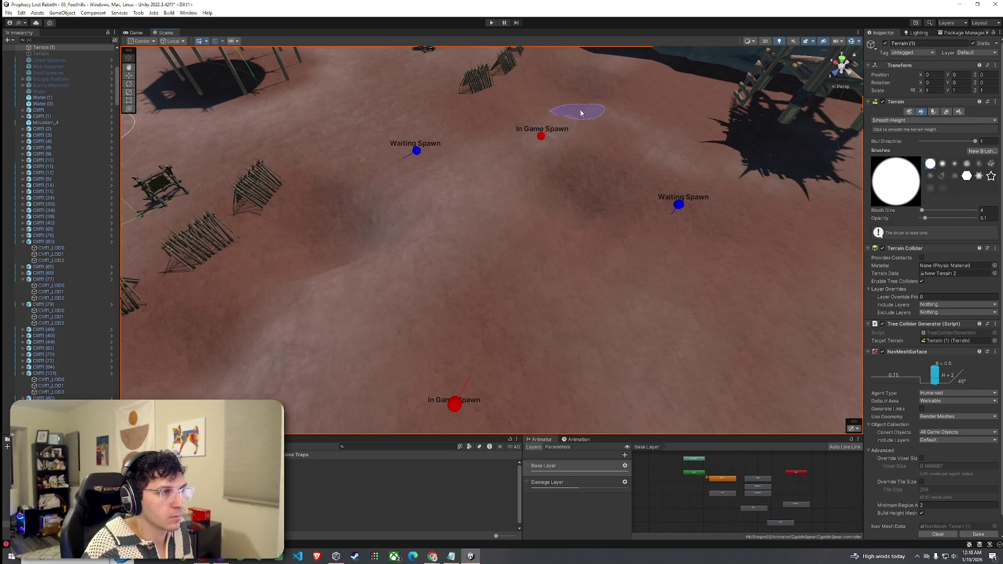
left_click_drag(599, 108, 482, 145)
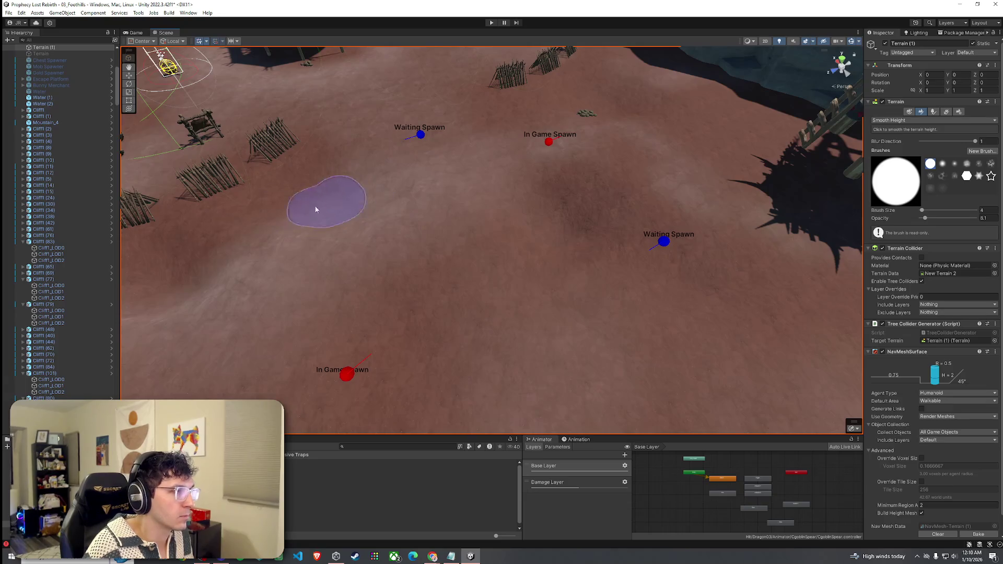
mouse_move(532, 284)
left_mouse_down()
mouse_move(696, 224)
mouse_move(718, 245)
mouse_move(611, 152)
mouse_move(486, 126)
left_mouse_up()
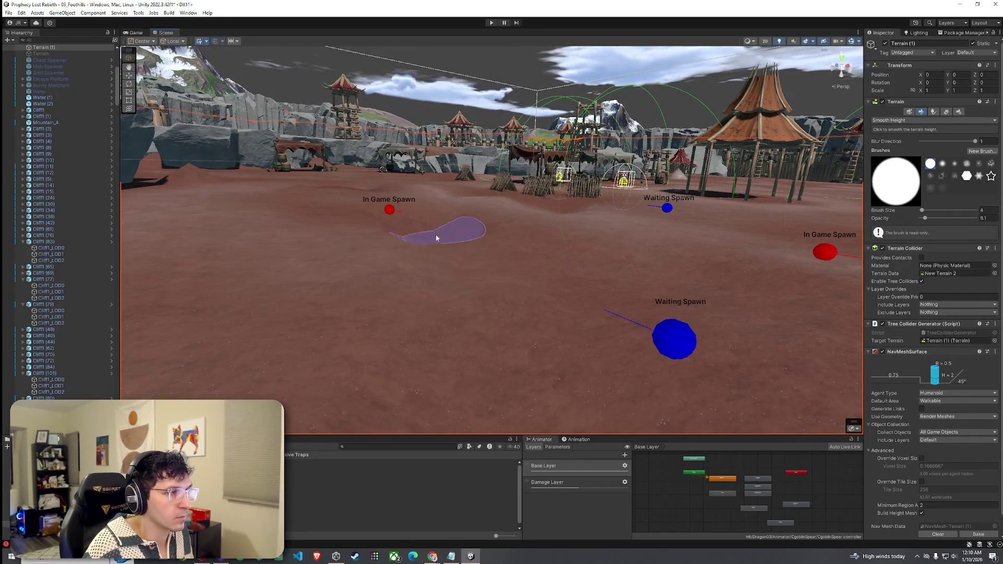
mouse_move(557, 212)
left_mouse_down()
mouse_move(598, 230)
mouse_move(605, 274)
mouse_move(616, 264)
mouse_move(584, 266)
mouse_move(661, 253)
mouse_move(434, 139)
mouse_move(465, 161)
mouse_move(464, 178)
left_mouse_up()
mouse_move(190, 172)
left_mouse_down()
mouse_move(287, 168)
mouse_move(721, 343)
mouse_move(795, 341)
mouse_move(810, 284)
left_mouse_up()
key("Right")
key("Left")
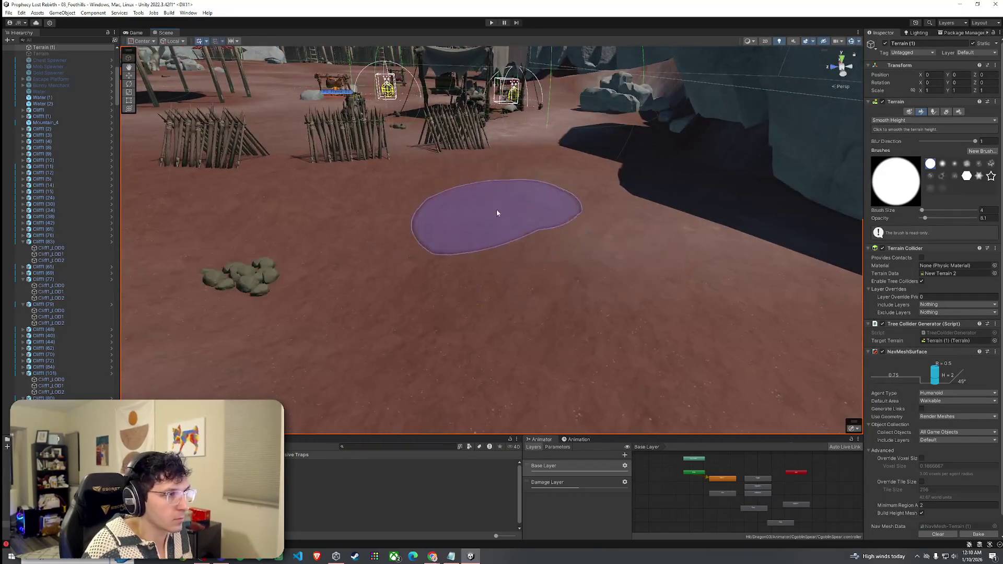
Step: Set the terrain brush to Smooth Height with opacity raised to 16.7
left_click(920, 120)
left_click(908, 155)
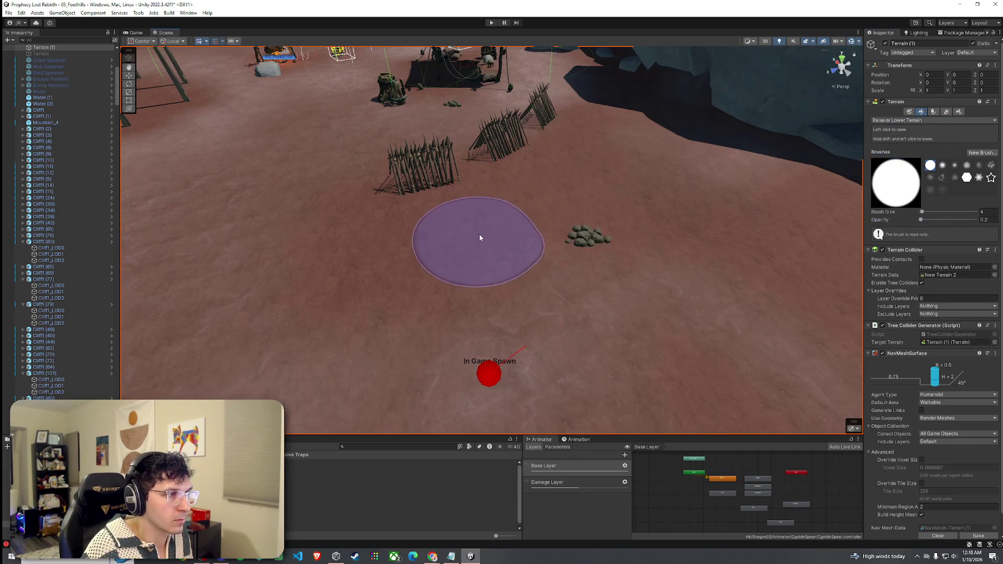
scroll(607, 173, "down", 5)
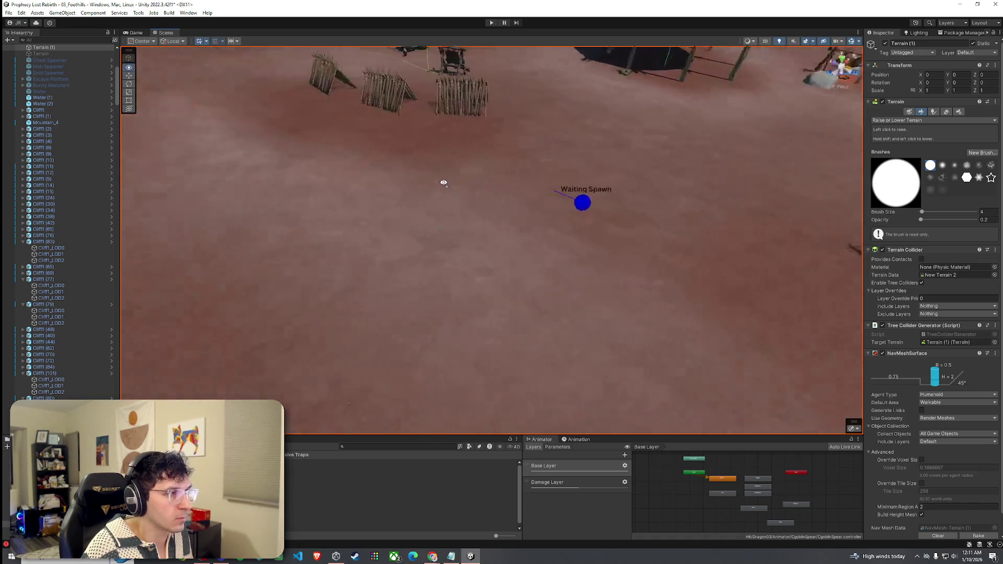
scroll(562, 158, "up", 3)
mouse_move(548, 184)
left_mouse_down()
mouse_move(501, 196)
mouse_move(599, 215)
mouse_move(582, 184)
mouse_move(530, 215)
left_mouse_up()
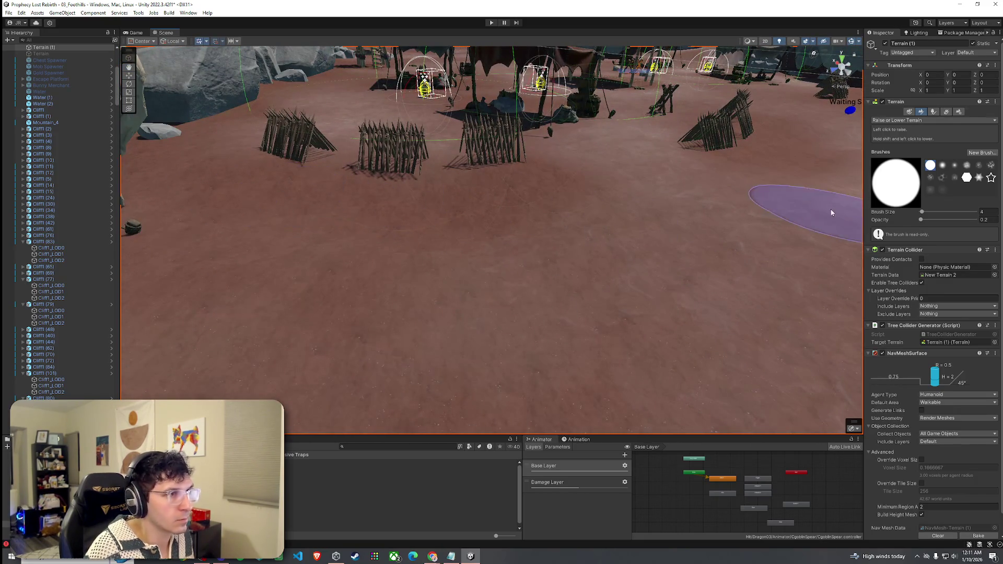
left_click(927, 120)
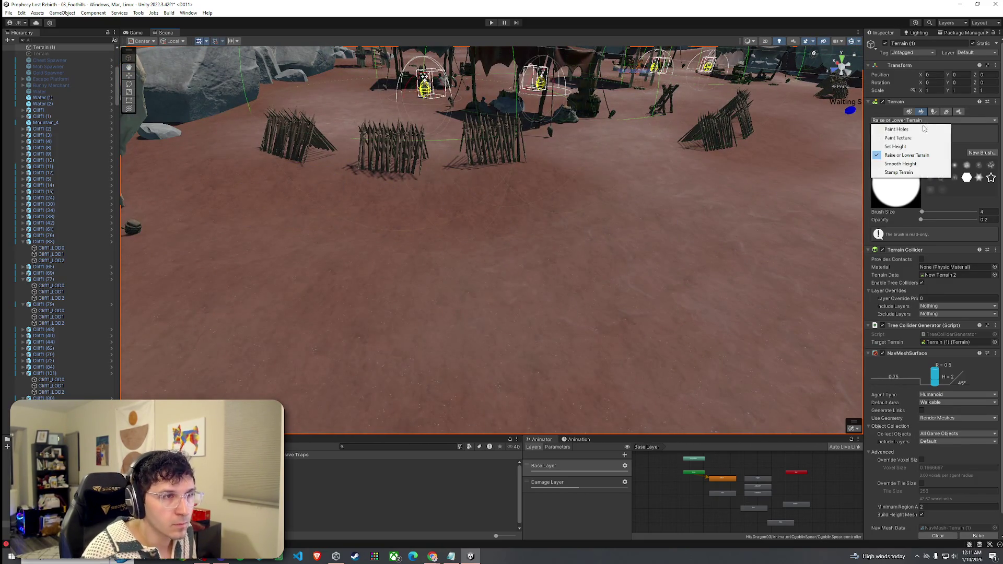
left_click(917, 153)
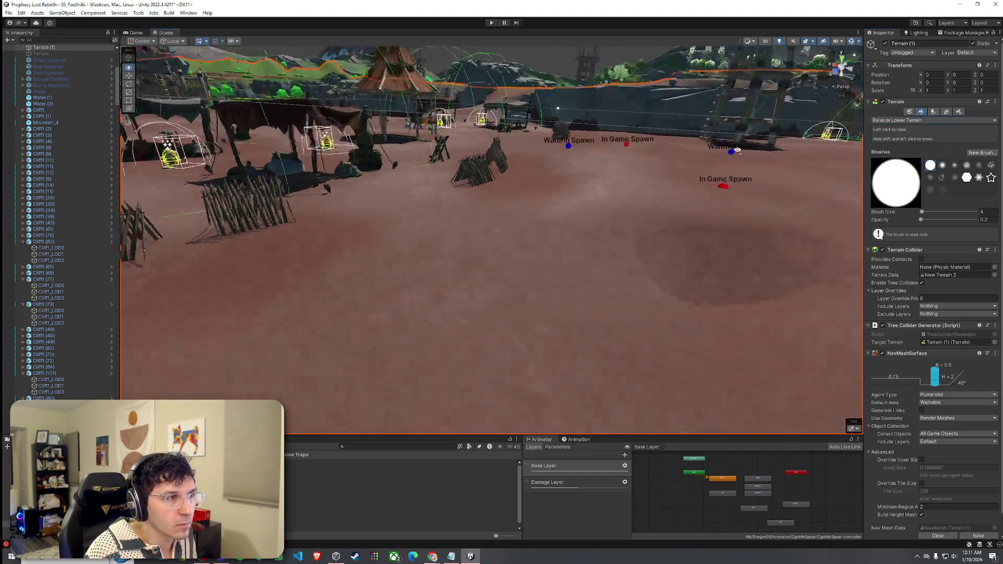
left_click(926, 120)
left_click(906, 164)
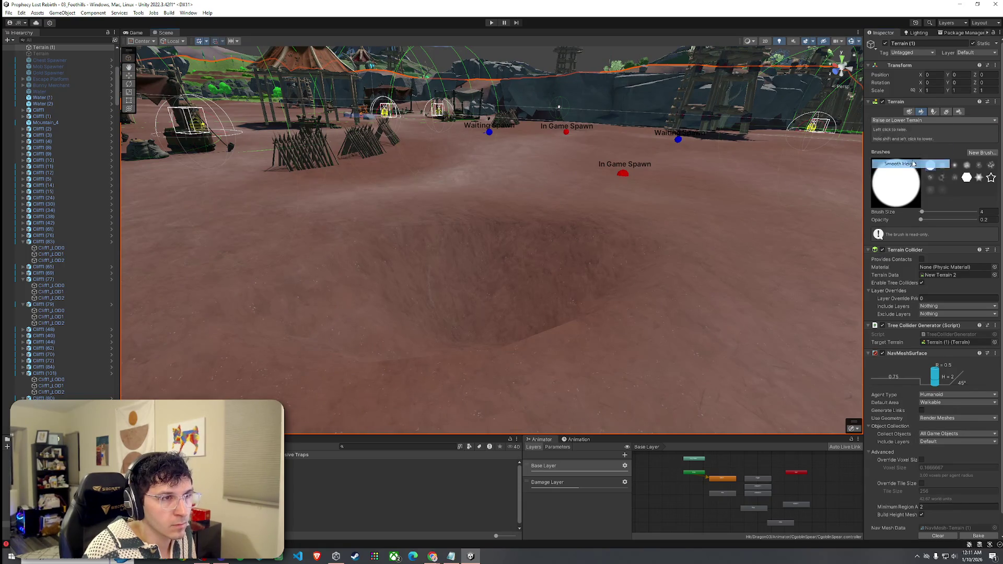
left_click_drag(921, 218, 930, 217)
scroll(627, 246, "up", 5)
mouse_move(478, 221)
left_mouse_down()
mouse_move(578, 129)
mouse_move(593, 170)
left_mouse_up()
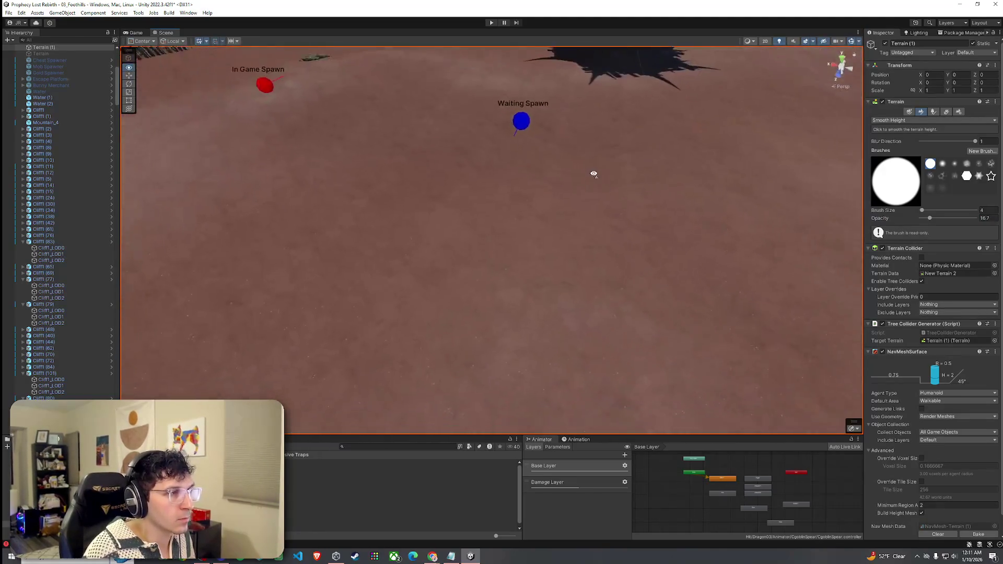
scroll(593, 170, "down", 3)
Step: Place three Stone1b rocks near Waiting Spawn, then select Stone2b with random height enabled
left_click(934, 112)
left_click(903, 356)
left_click(520, 179)
left_click(455, 194)
left_click(528, 215)
left_click(924, 354)
left_click(944, 457)
mouse_move(475, 193)
left_mouse_down()
mouse_move(444, 154)
mouse_move(423, 239)
left_mouse_up()
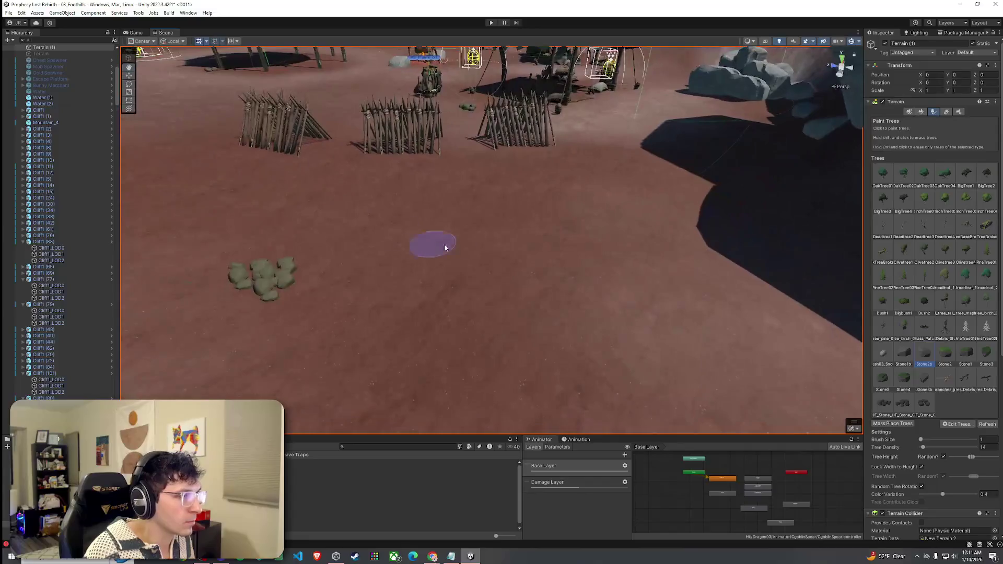
Step: Scatter Stone2b boulders across the camp ground and near the spiked fences
left_click(478, 229)
left_click(293, 217)
left_click(188, 201)
scroll(328, 209, "down", 5)
scroll(475, 202, "up", 5)
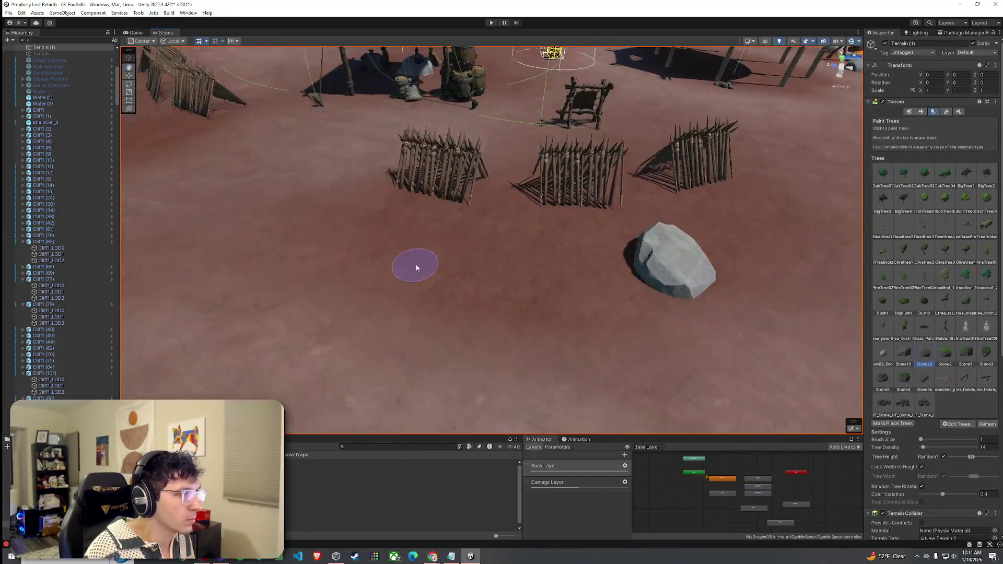
left_click(417, 268)
mouse_move(418, 266)
left_mouse_down()
mouse_move(490, 213)
mouse_move(447, 201)
left_mouse_up()
left_click(444, 200)
left_click(276, 177)
Step: Place more Stone2b stones near the camp and beside the existing boulders
left_click_drag(276, 177, 710, 258)
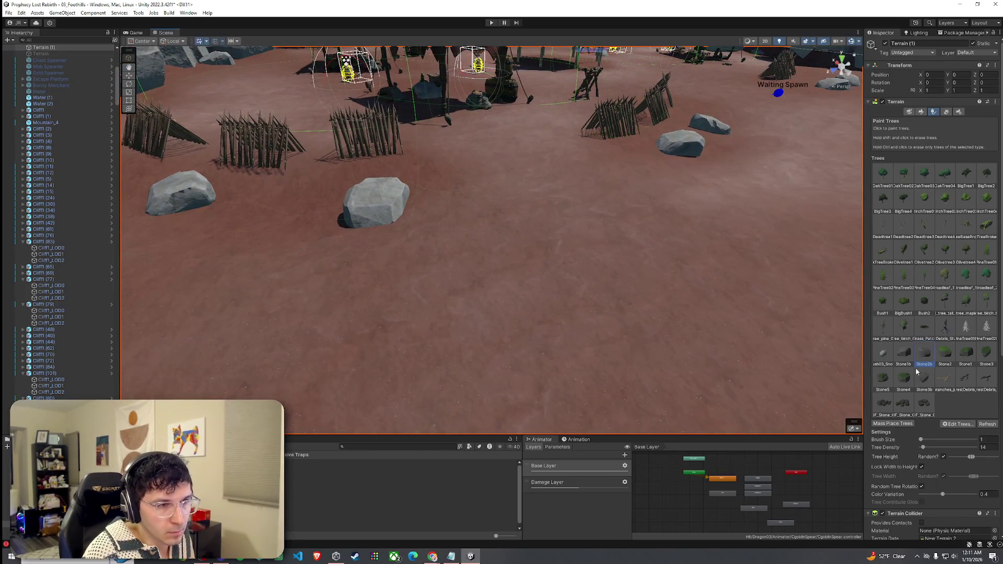
left_click(296, 213)
left_click_drag(296, 213, 264, 224)
left_click(285, 233)
left_click_drag(308, 256, 320, 286)
left_click(556, 255)
mouse_move(556, 254)
left_mouse_down()
mouse_move(350, 225)
mouse_move(440, 226)
mouse_move(412, 240)
left_mouse_up()
left_click(501, 215)
Step: Scatter F_Stone_C stone clusters by the fences and around the left rocks
left_click(924, 402)
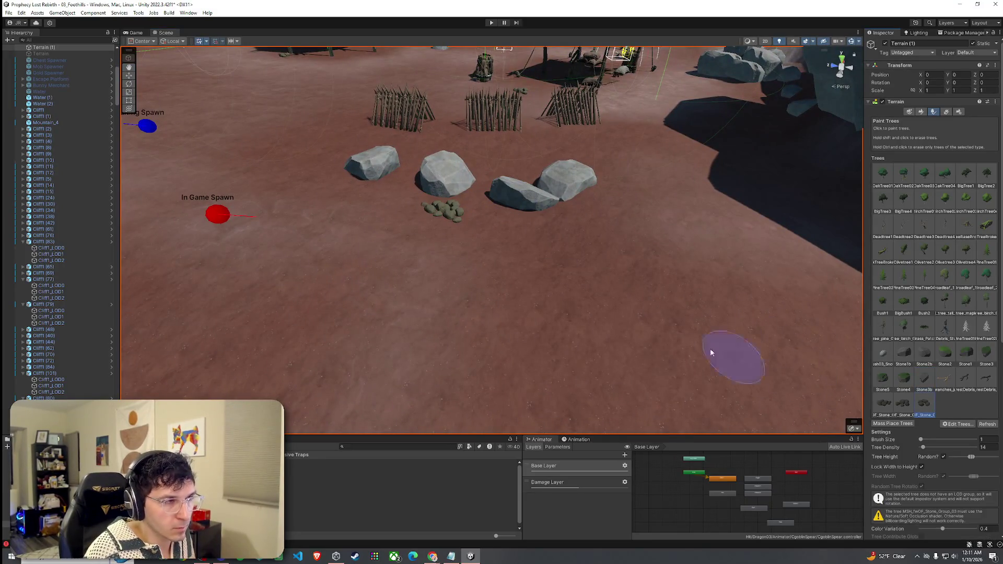
left_click(490, 182)
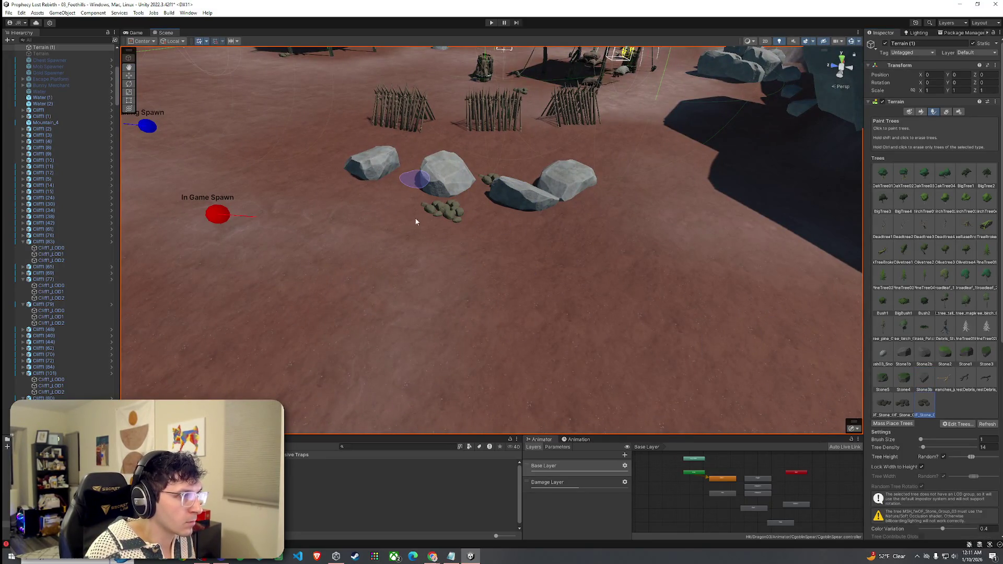
left_click(398, 185)
left_click(515, 222)
mouse_move(390, 213)
left_mouse_down()
mouse_move(449, 222)
mouse_move(572, 334)
mouse_move(470, 336)
mouse_move(418, 311)
mouse_move(410, 285)
left_mouse_up()
left_click(465, 337)
left_click(320, 257)
left_click(285, 266)
left_click(311, 321)
mouse_move(246, 288)
left_mouse_down()
mouse_move(413, 340)
mouse_move(566, 302)
mouse_move(456, 291)
mouse_move(449, 316)
mouse_move(509, 301)
mouse_move(399, 293)
mouse_move(586, 325)
left_mouse_up()
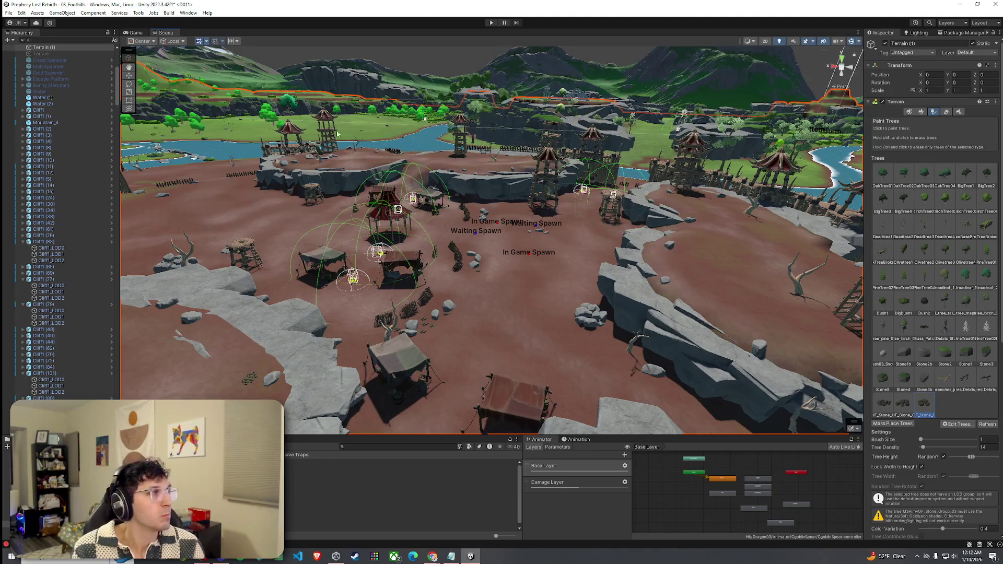
Step: Save the arena scene with File > Save
left_click(8, 13)
left_click(22, 50)
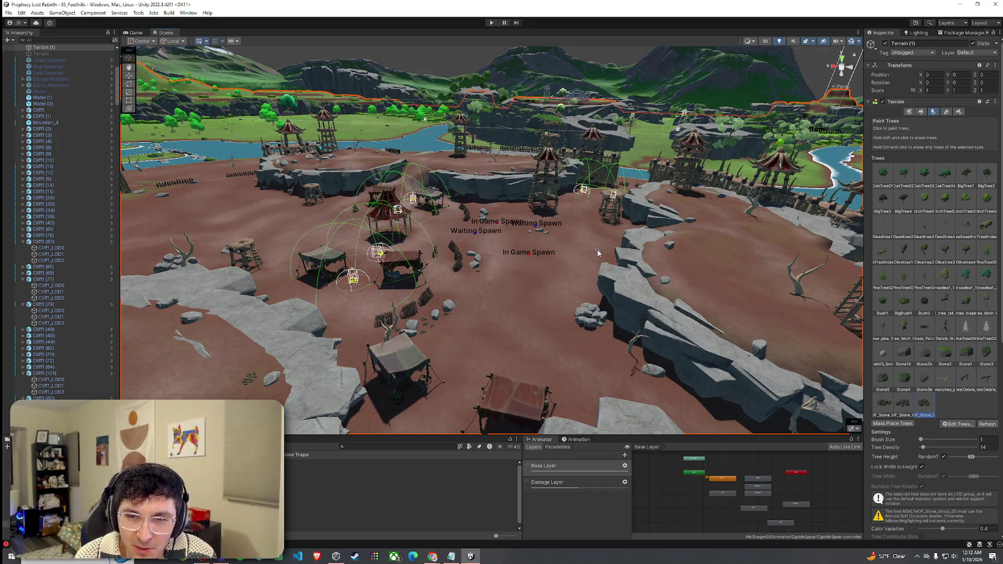
left_click(9, 12)
left_click(21, 51)
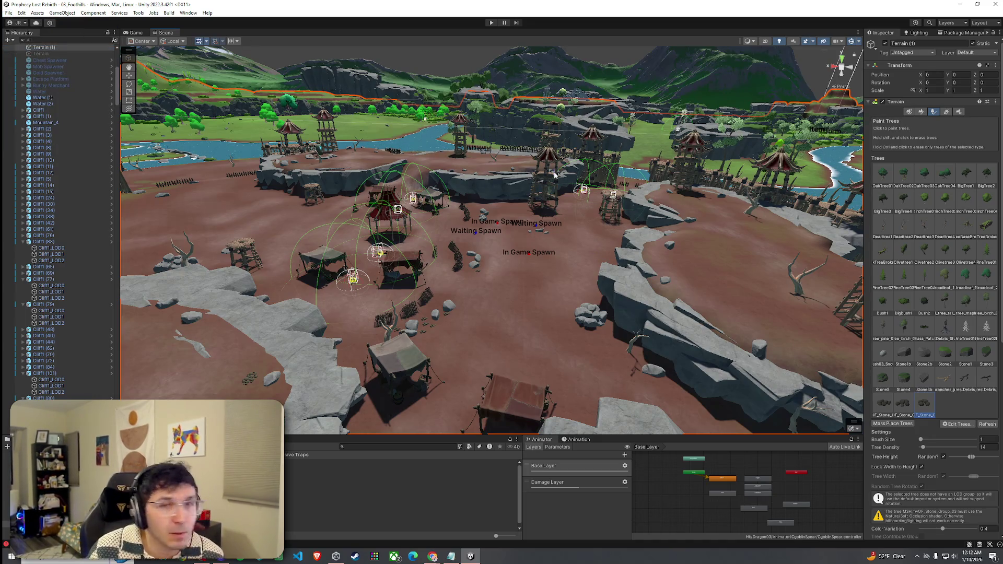
Step: Turn off Scene view Gizmos to hide the spawn labels and range circles
mouse_move(684, 232)
left_mouse_down()
mouse_move(706, 271)
mouse_move(646, 227)
left_mouse_up()
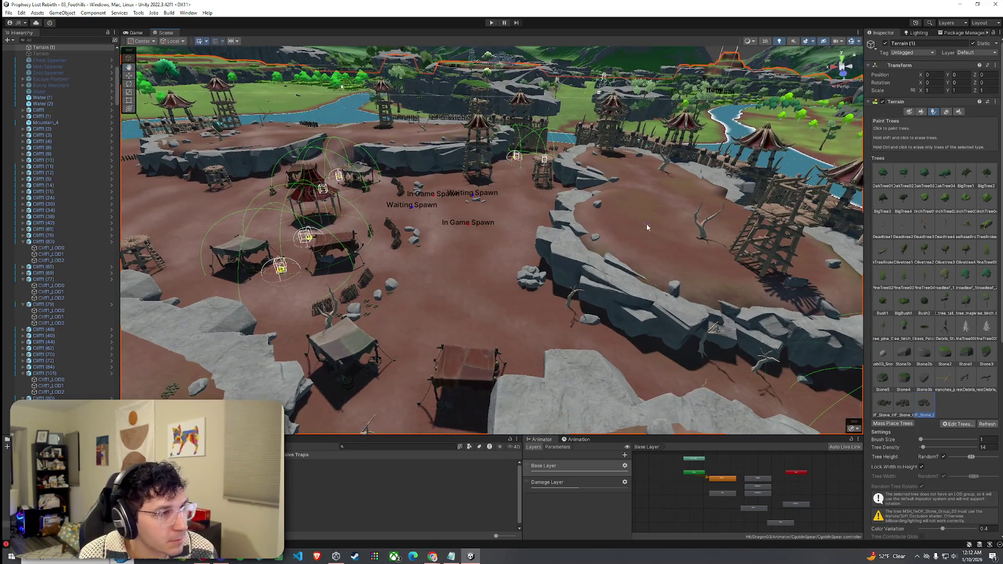
left_click_drag(528, 300, 477, 312)
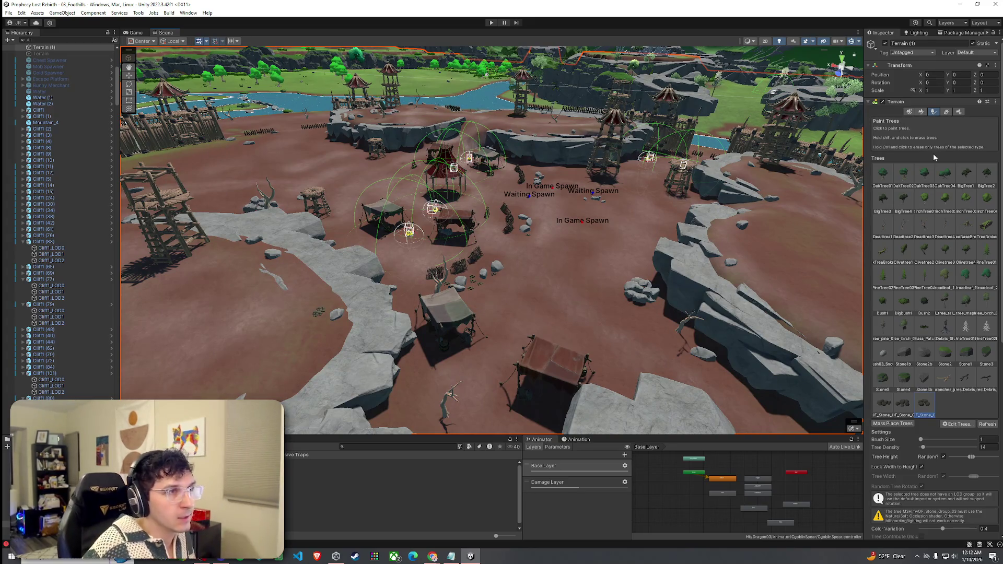
left_click(851, 43)
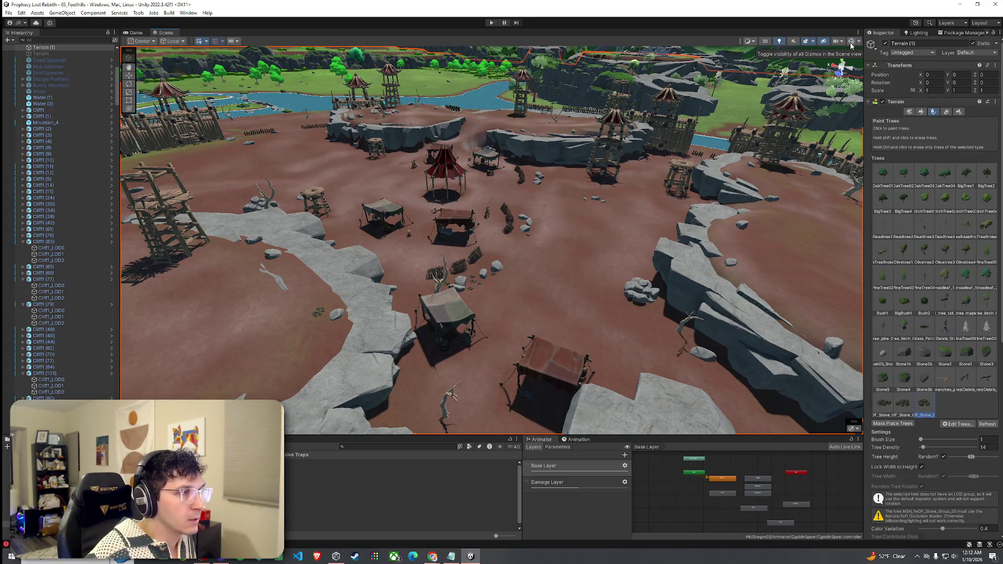
mouse_move(601, 220)
left_mouse_down()
mouse_move(622, 204)
mouse_move(636, 215)
left_mouse_up()
Step: Open the editor menus, switch to the browser window and lower the system volume
left_click(9, 13)
left_click(78, 4)
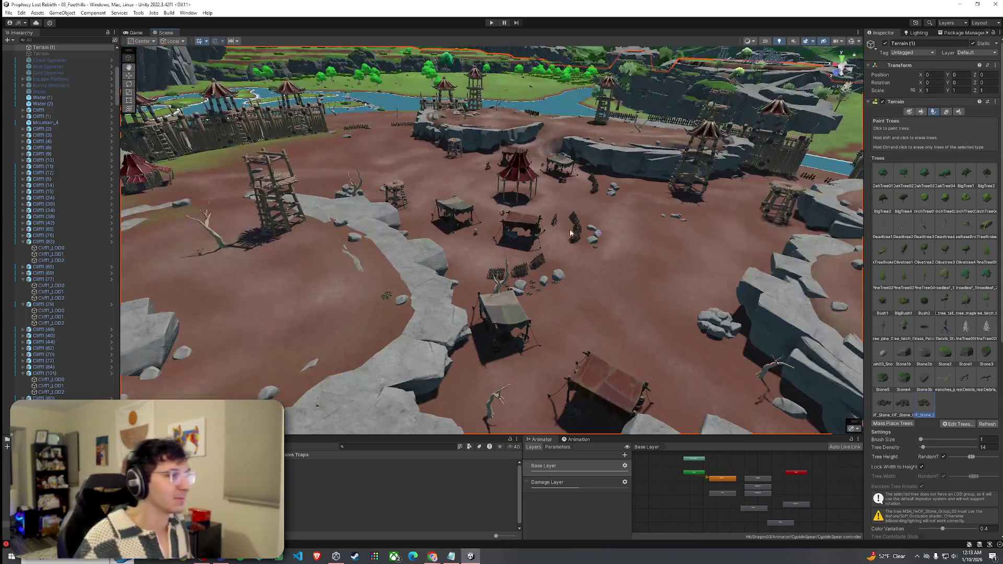
left_click(21, 12)
left_click(32, 52)
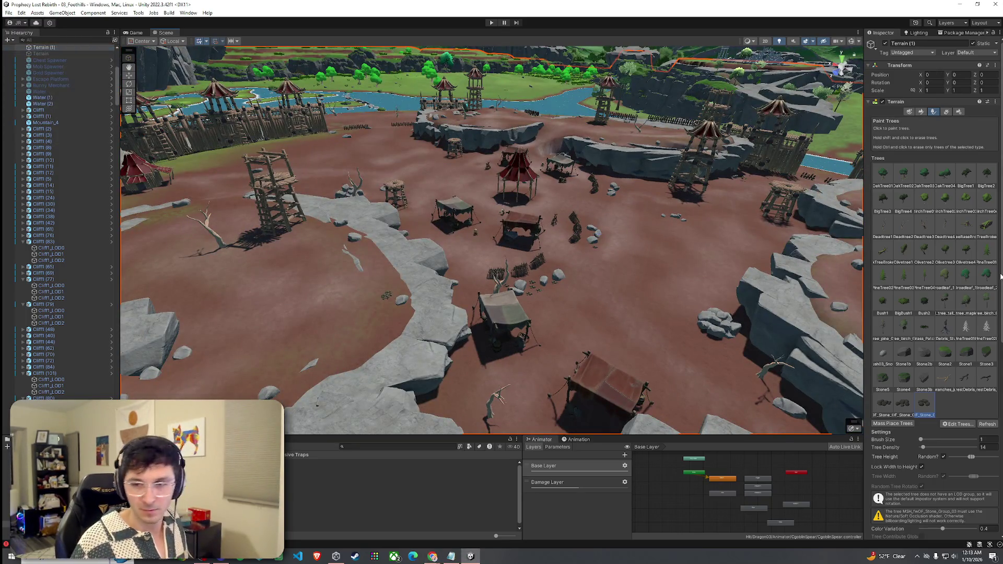
key("alt+Tab")
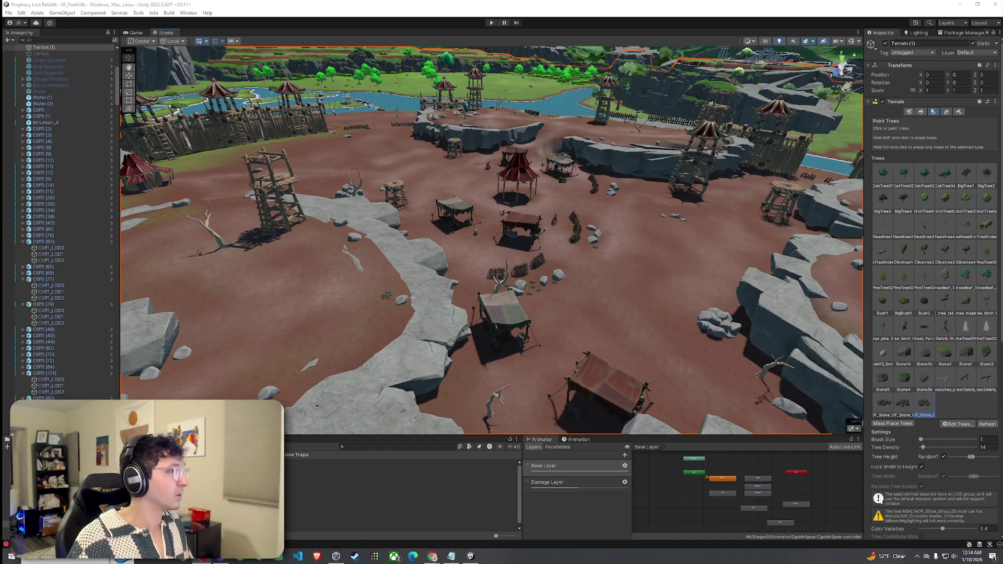
key("XF86AudioLowerVolume")
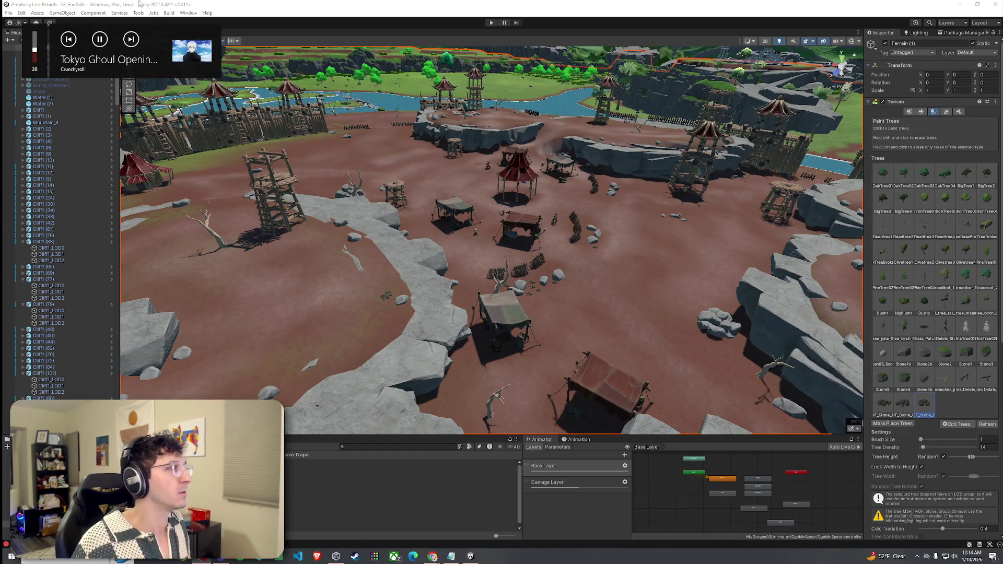
left_click(6, 13)
Step: Save the scene twice via File > Save, then fly the camera down over the cliffs
left_click(24, 2)
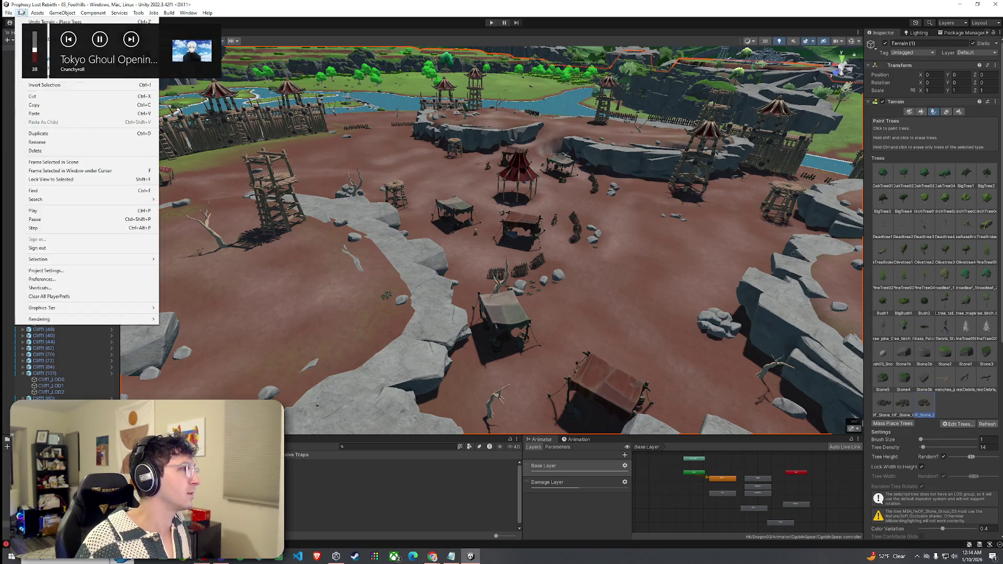
left_click(9, 13)
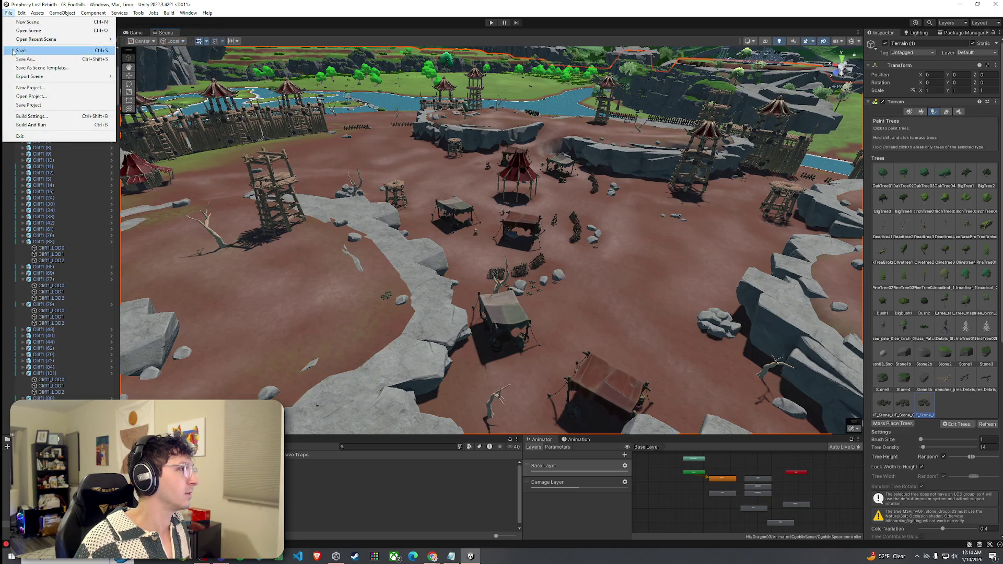
left_click(19, 50)
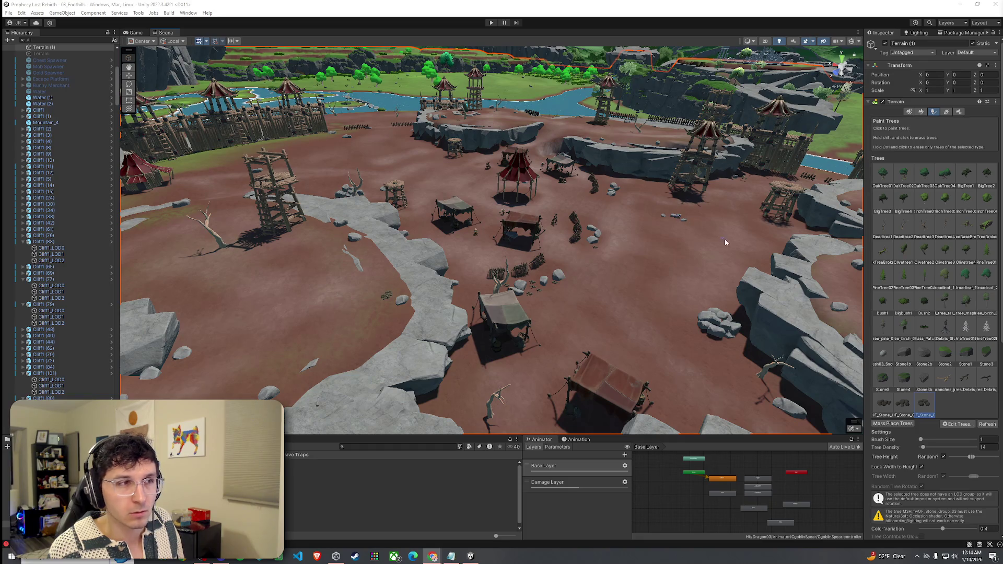
left_click(8, 12)
left_click(51, 50)
mouse_move(364, 121)
left_mouse_down()
mouse_move(800, 279)
mouse_move(679, 313)
mouse_move(522, 176)
mouse_move(686, 149)
mouse_move(575, 189)
mouse_move(562, 172)
mouse_move(410, 215)
mouse_move(690, 246)
left_mouse_up()
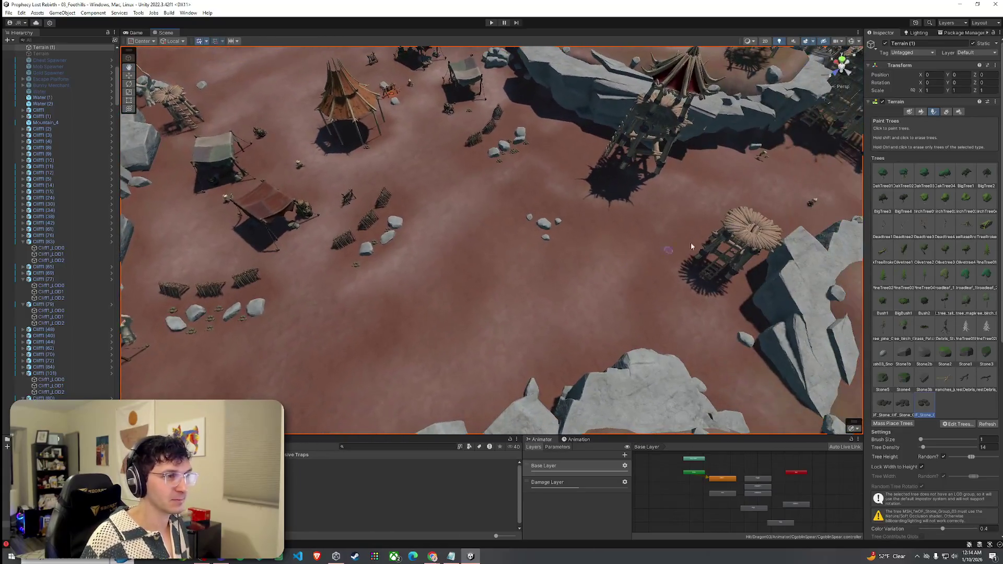
Step: Switch the terrain tool to Paint Texture mode and edit the brush opacity
left_click(921, 111)
left_click(919, 120)
left_click(911, 146)
mouse_move(561, 246)
left_mouse_down()
mouse_move(448, 265)
mouse_move(504, 208)
left_mouse_up()
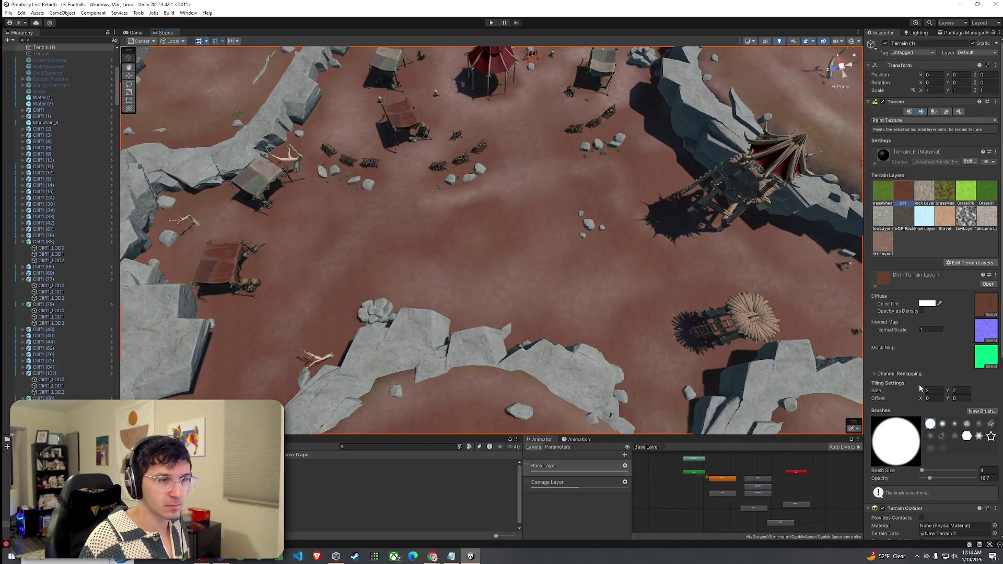
left_click(995, 478)
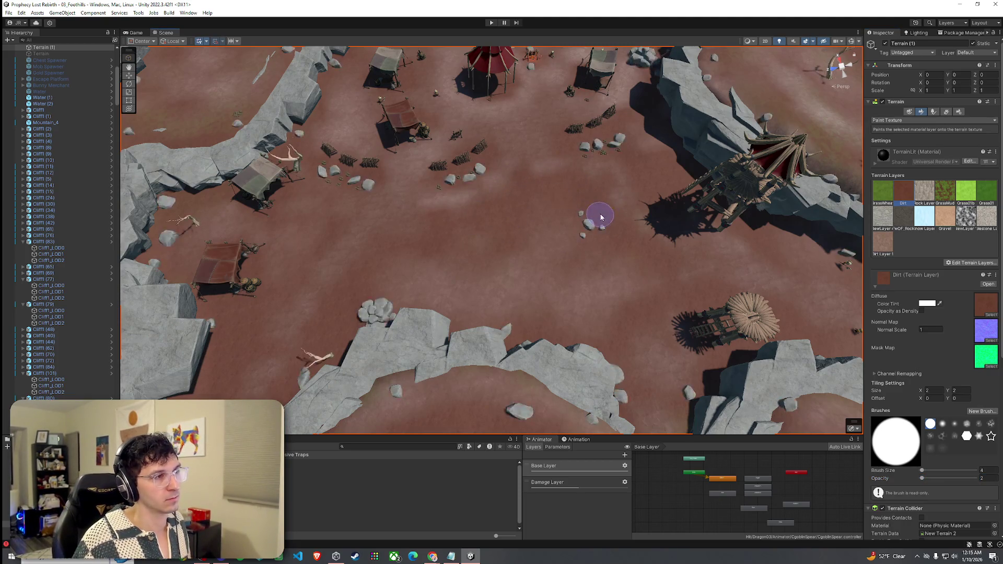
left_click(583, 217)
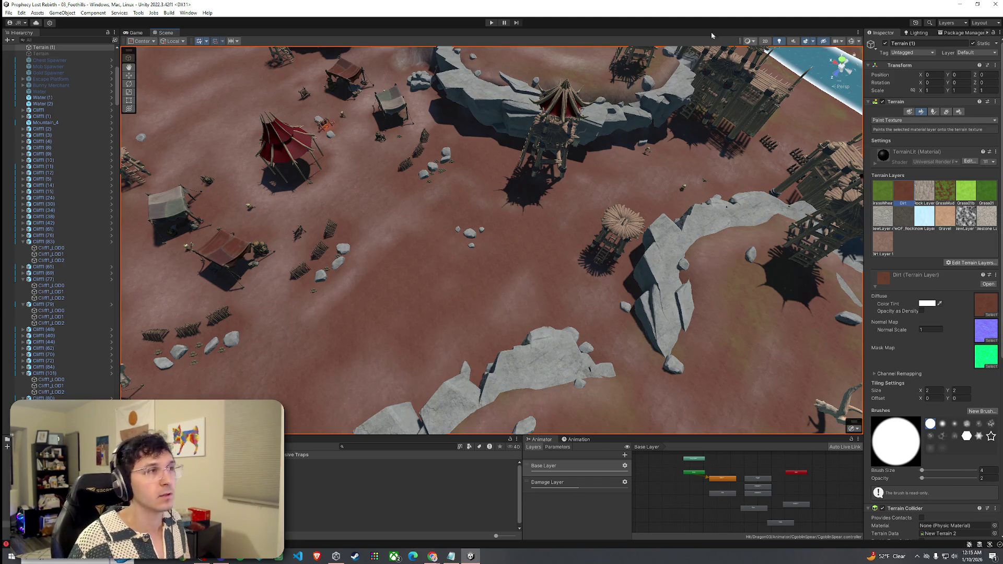
Step: Bring up the Spiked_Barrier_1A3 prefab asset's properties in the Inspector
left_click(9, 12)
left_click(9, 12)
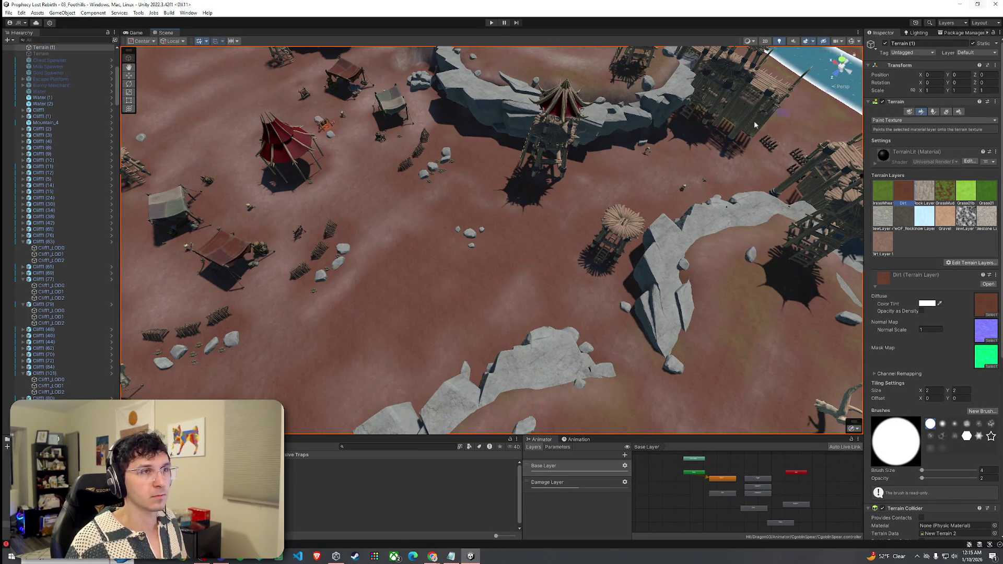
mouse_move(542, 197)
left_mouse_down()
mouse_move(534, 211)
mouse_move(519, 189)
left_mouse_up()
left_click(445, 475)
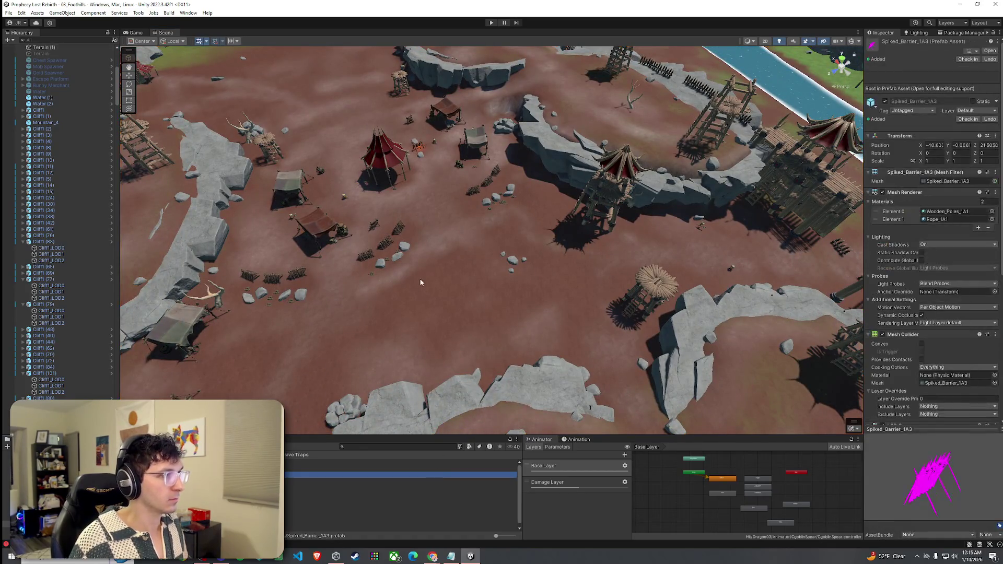
Step: Open the red tent's prefab and set the first tent piece's cloth to SandGravel 1
left_click(387, 178)
right_click(90, 91)
mouse_move(110, 198)
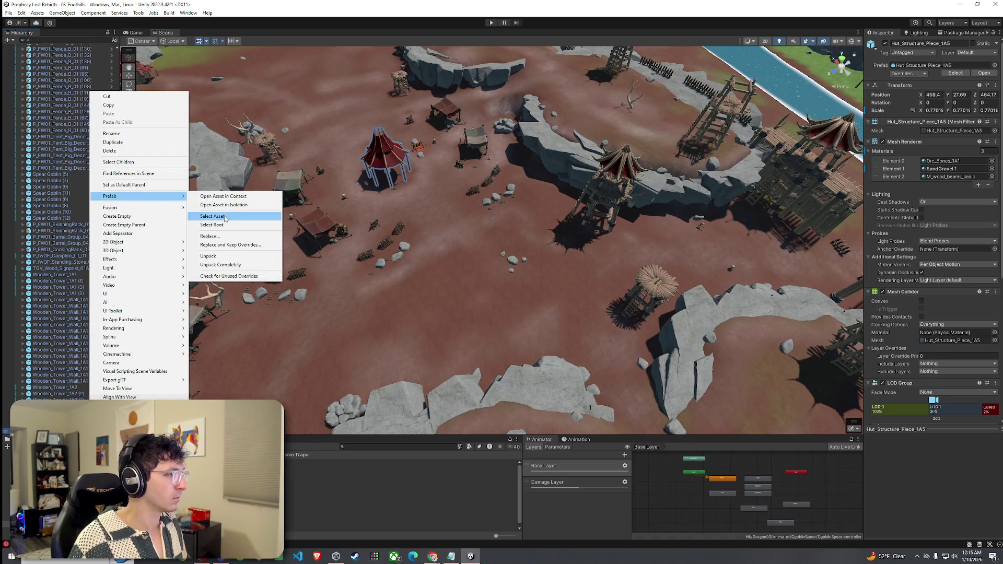
left_click(226, 216)
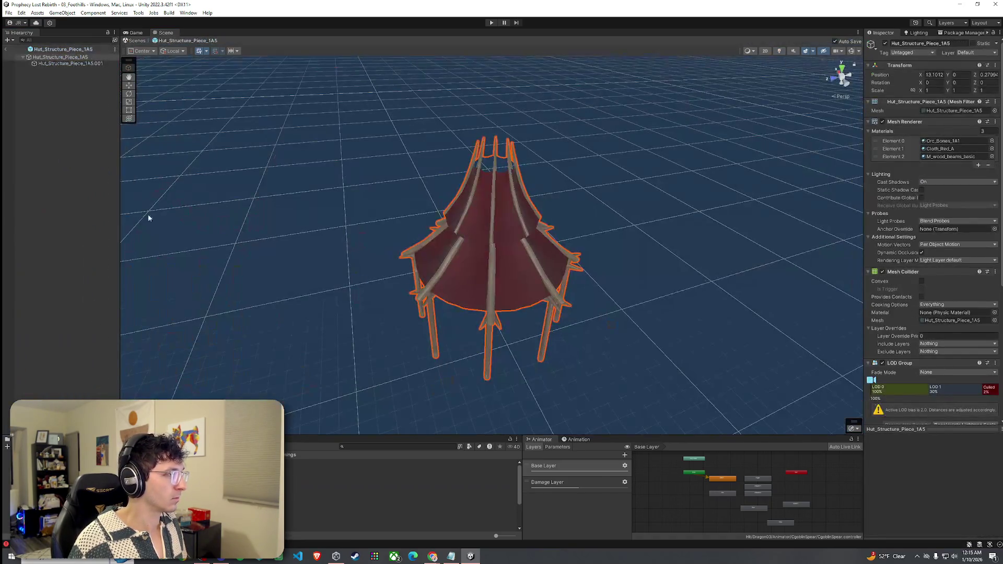
left_click(89, 67)
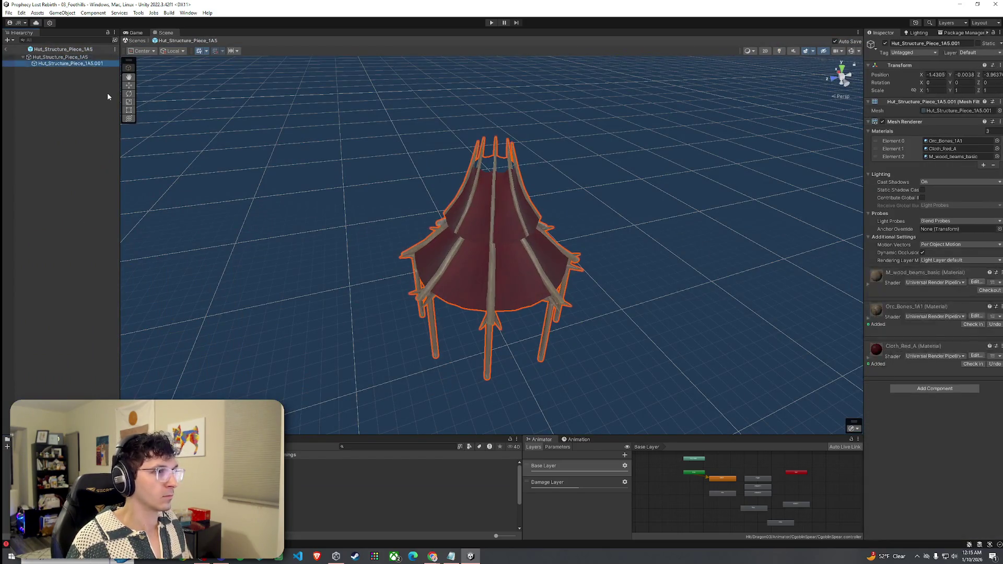
left_click(991, 148)
type("el")
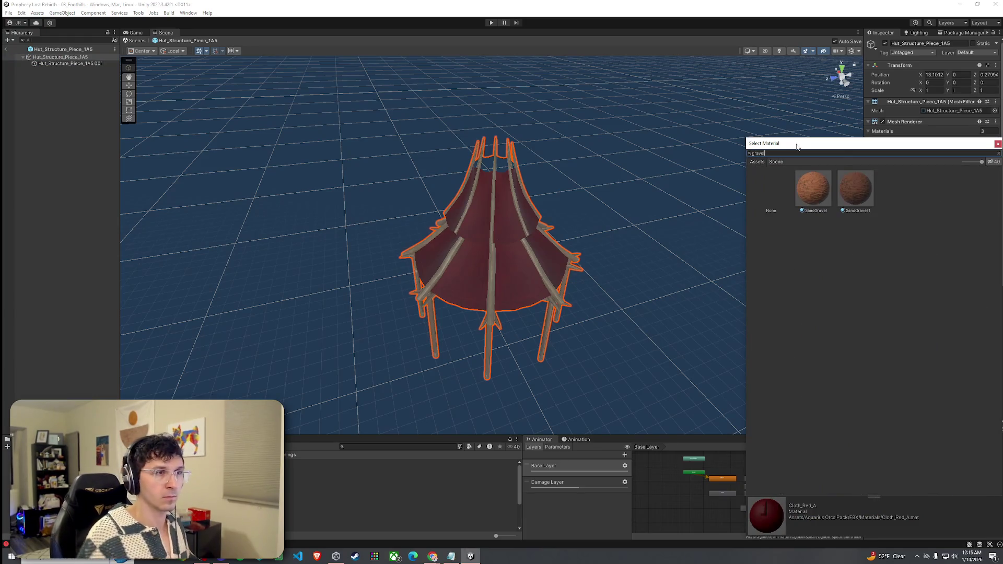
left_click(840, 199)
double_click(853, 198)
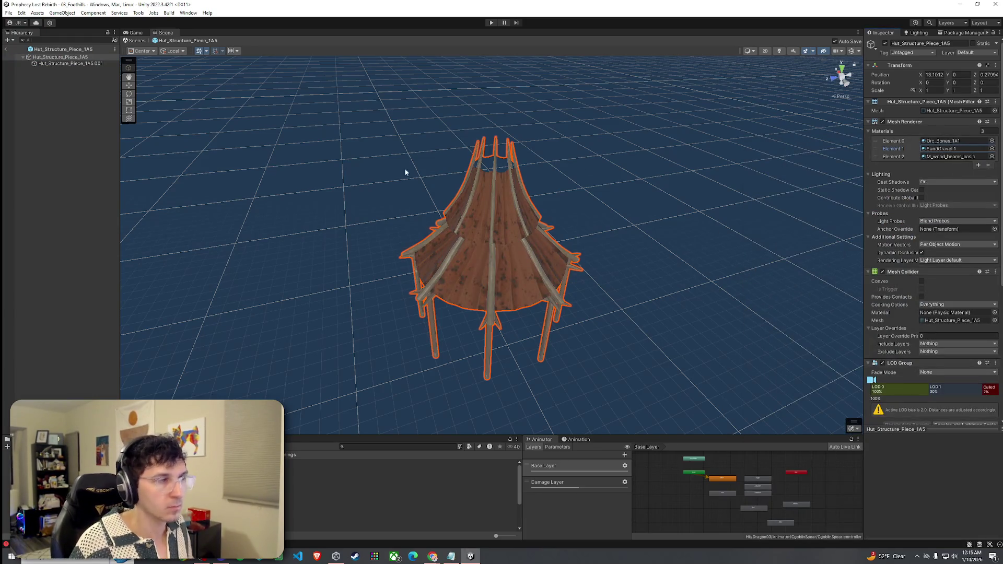
Step: Give the second Hut_Structure_Piece_1A5 the SandGravel 1 material and return to the scene
left_click(89, 63)
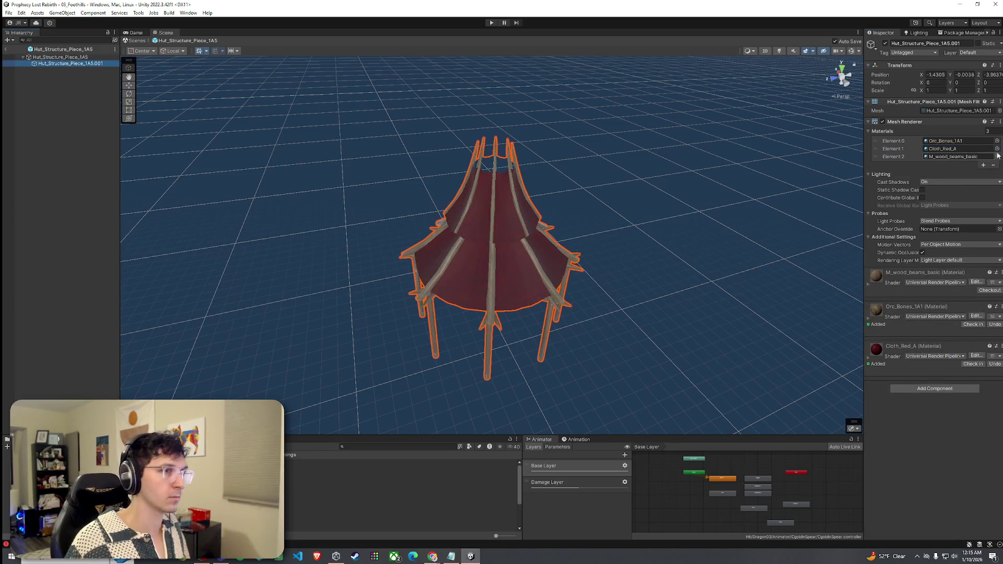
left_click(991, 156)
type("gravel")
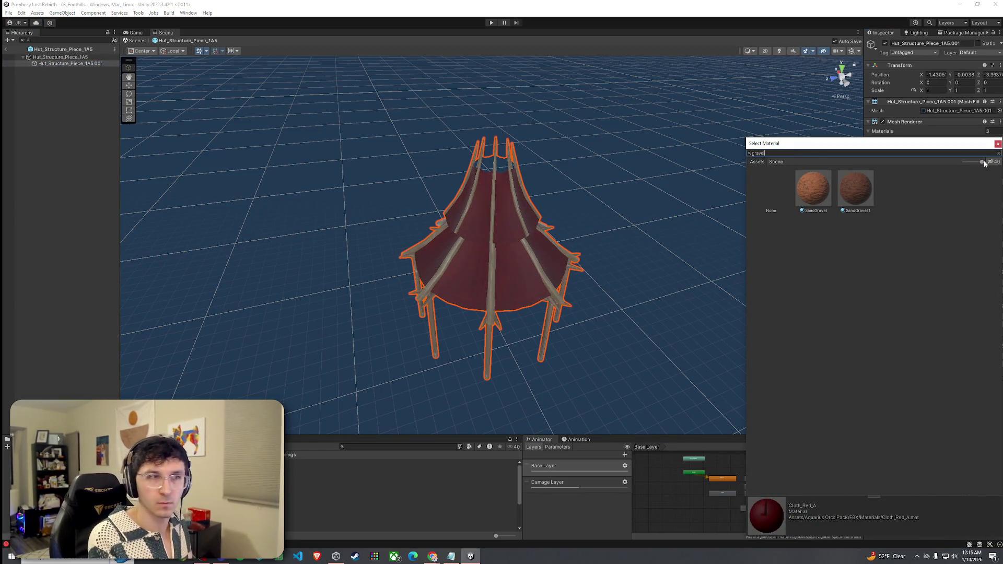
left_click(855, 188)
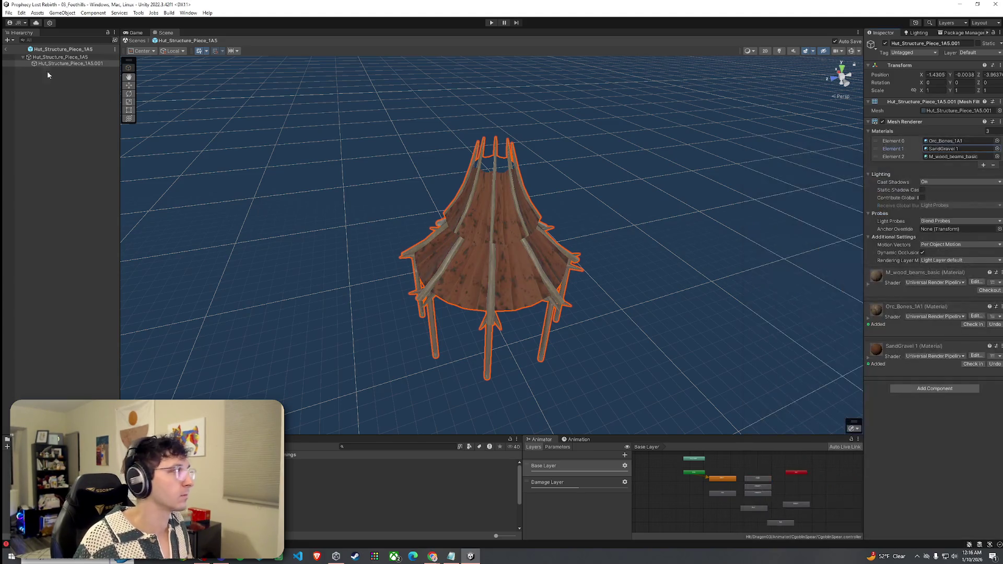
left_click(6, 49)
scroll(408, 213, "down", 10)
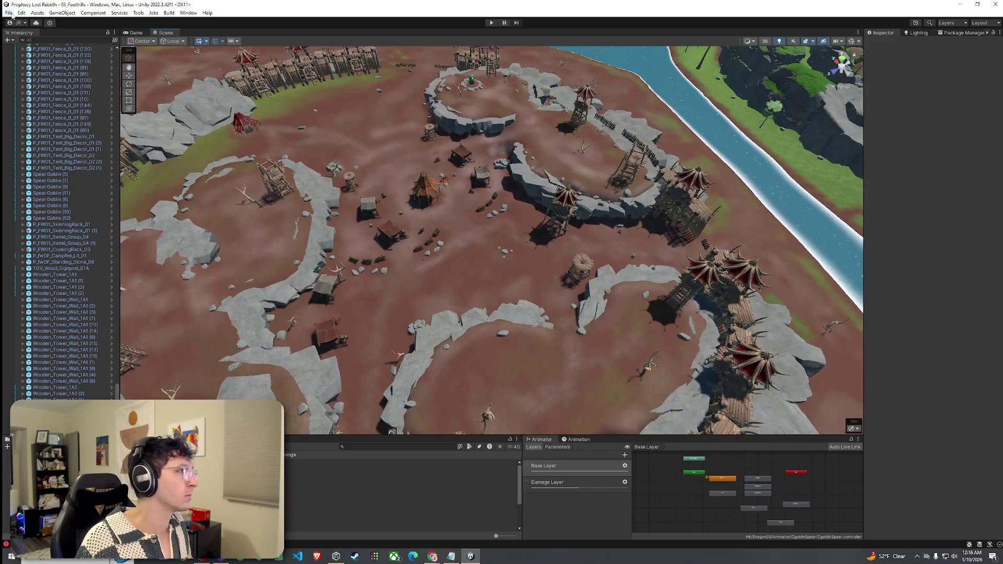
Step: Save the scene and tint the tent's SandGravel 1 Base Map colour dark red
key("ctrl+s")
scroll(418, 207, "up", 10)
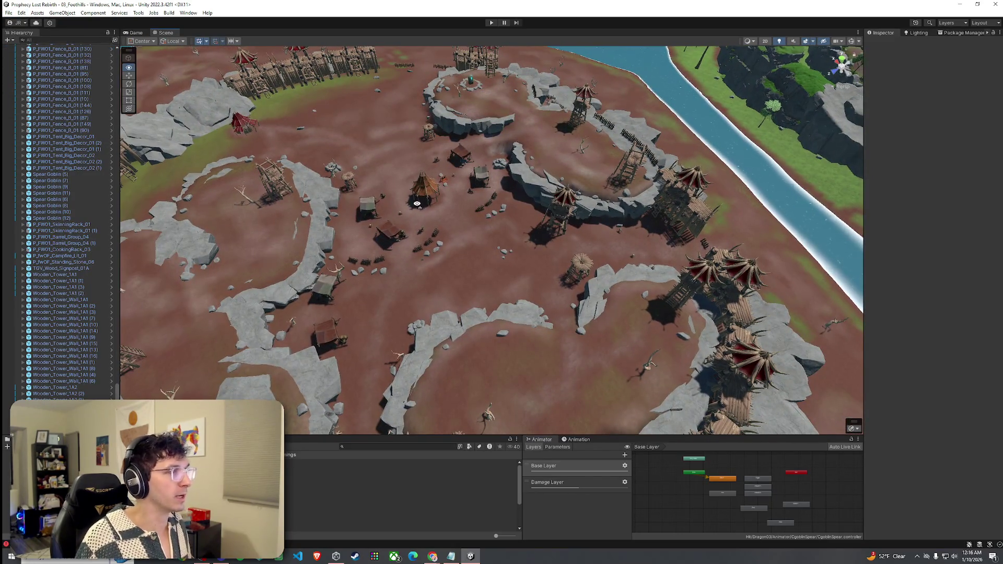
scroll(374, 180, "up", 3)
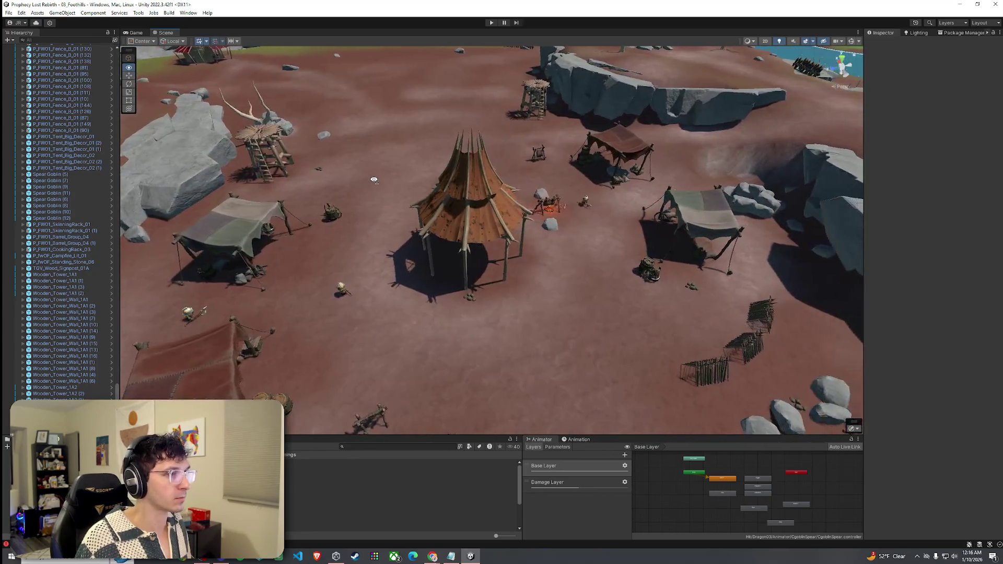
left_click(405, 195)
left_click(941, 169)
double_click(941, 168)
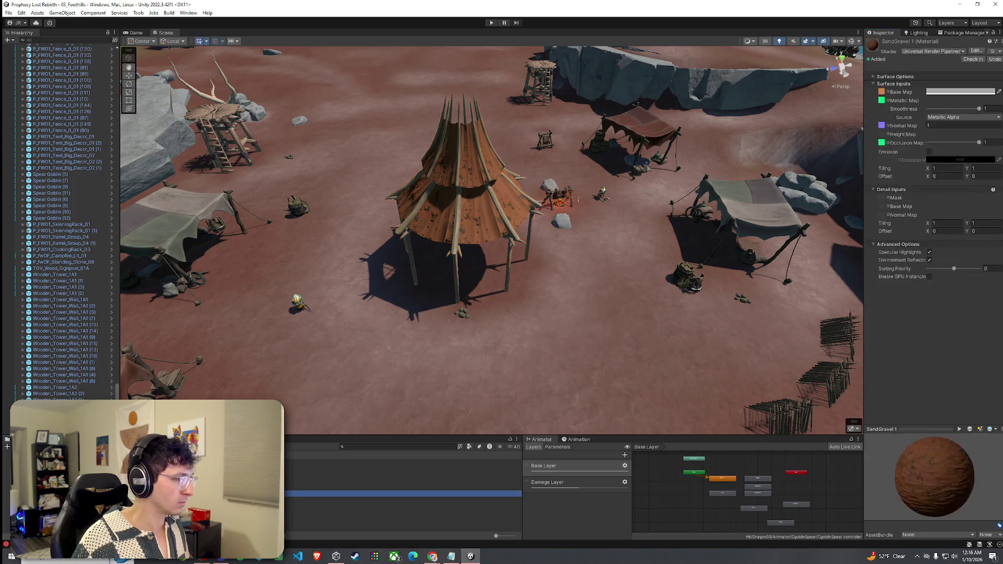
left_click(962, 92)
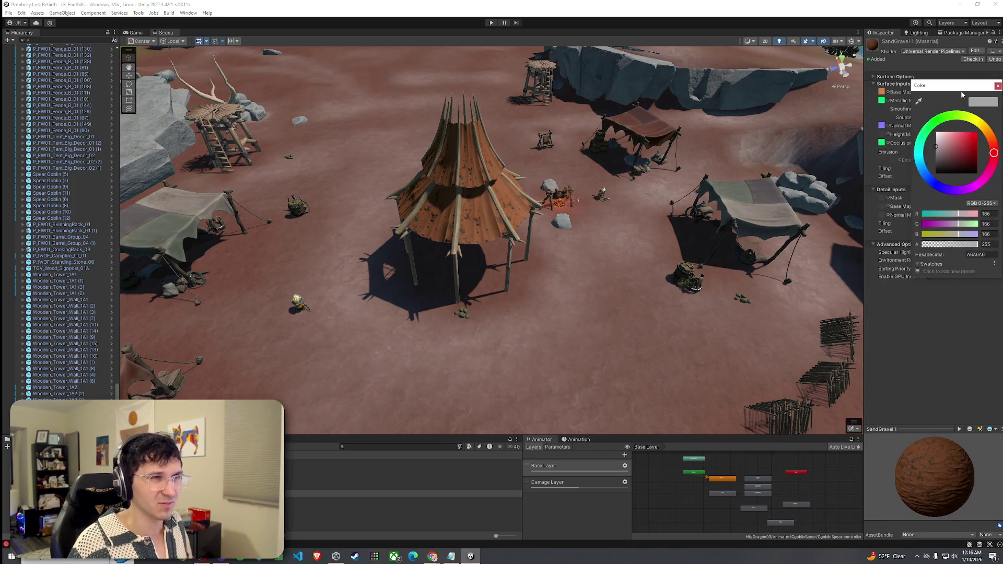
mouse_move(970, 146)
left_mouse_down()
mouse_move(987, 163)
mouse_move(979, 156)
left_mouse_up()
scroll(646, 265, "down", 10)
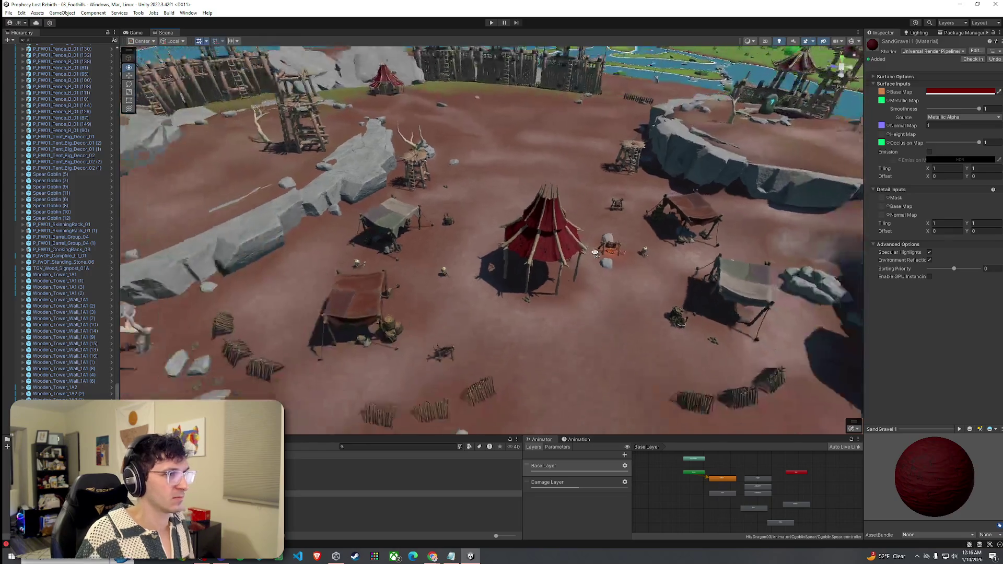
scroll(645, 264, "up", 10)
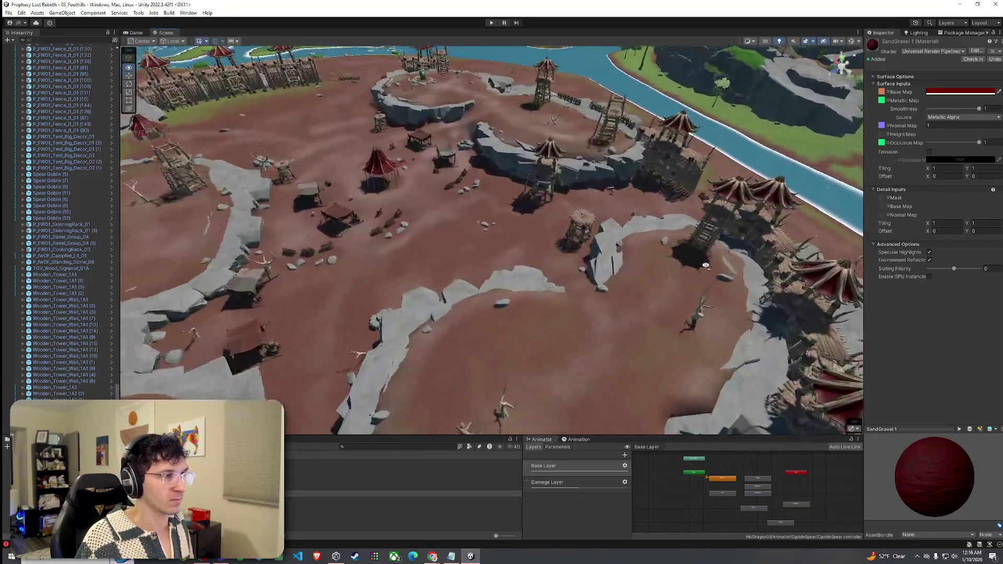
scroll(556, 228, "down", 5)
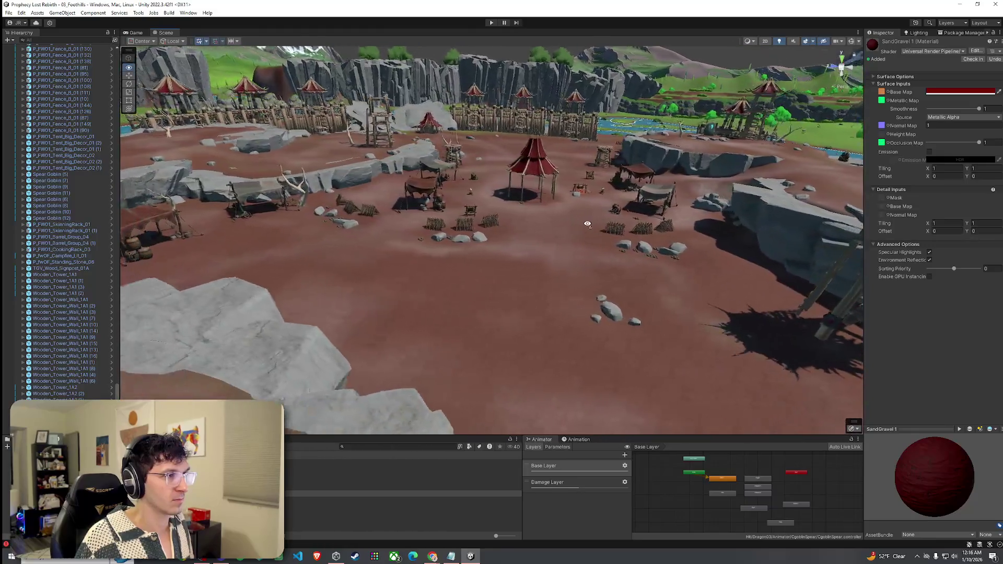
mouse_move(588, 223)
left_mouse_down()
mouse_move(730, 223)
mouse_move(553, 220)
left_mouse_up()
Step: Shift the base colour toward orange-brown and fly around the camp to check it
left_click(964, 92)
mouse_move(988, 152)
left_mouse_down()
mouse_move(992, 143)
mouse_move(974, 154)
mouse_move(993, 136)
mouse_move(974, 151)
mouse_move(1001, 152)
mouse_move(1002, 161)
mouse_move(945, 158)
mouse_move(969, 156)
left_mouse_up()
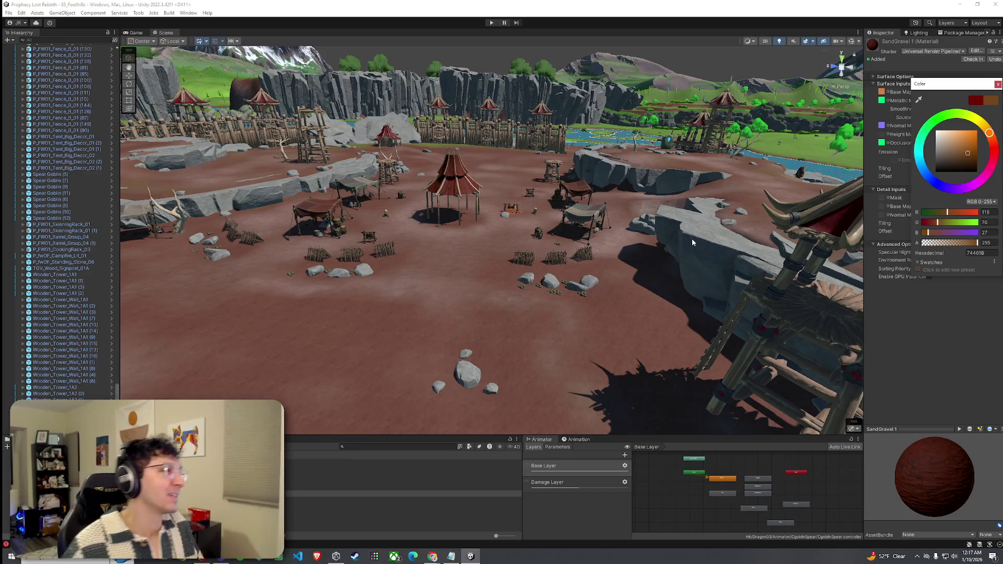
key("w")
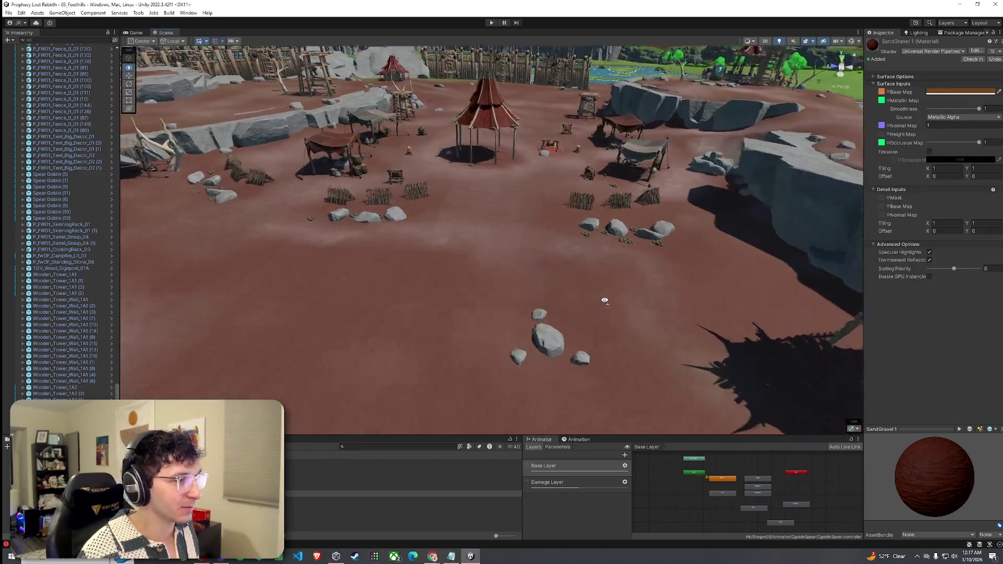
key("s")
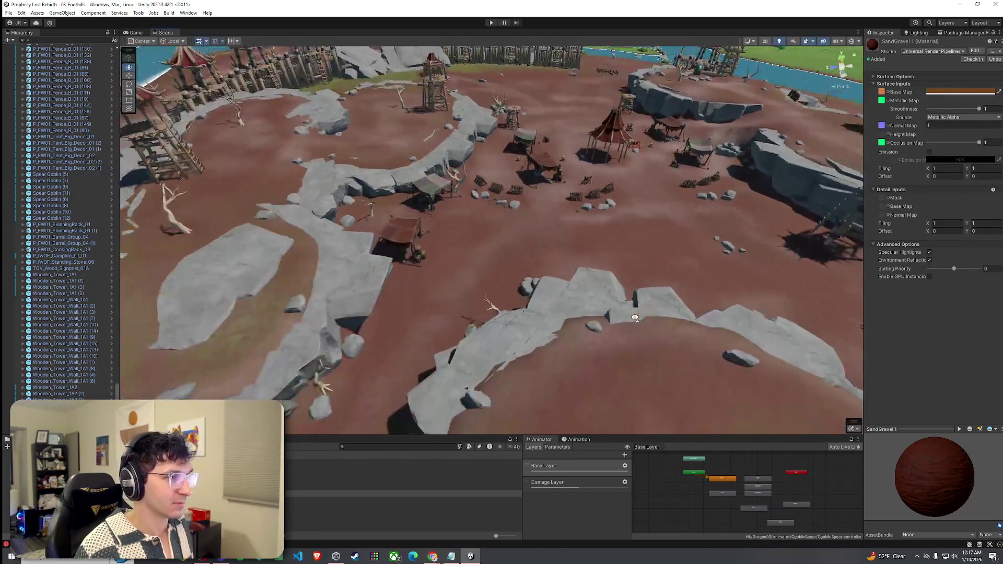
key("w")
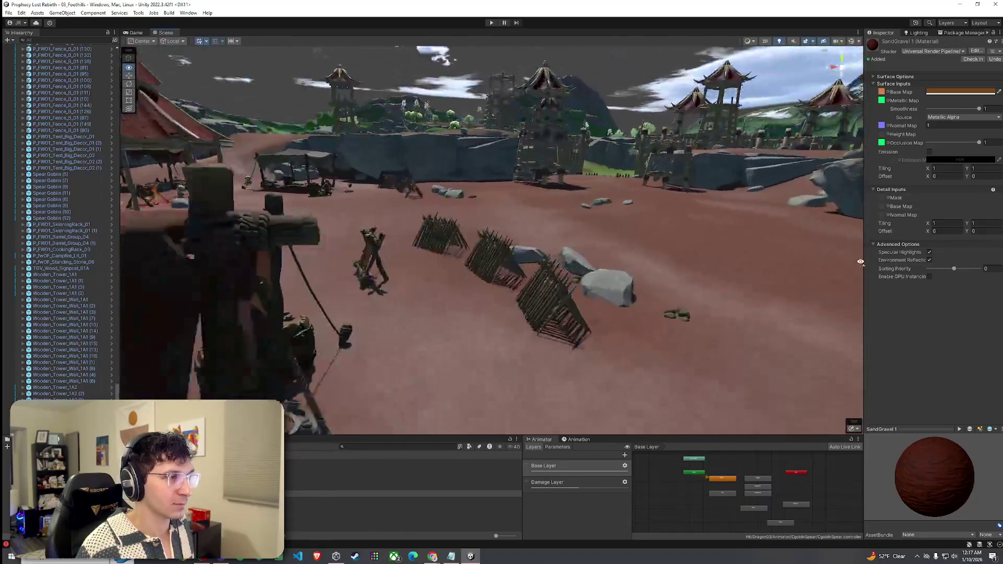
key("s")
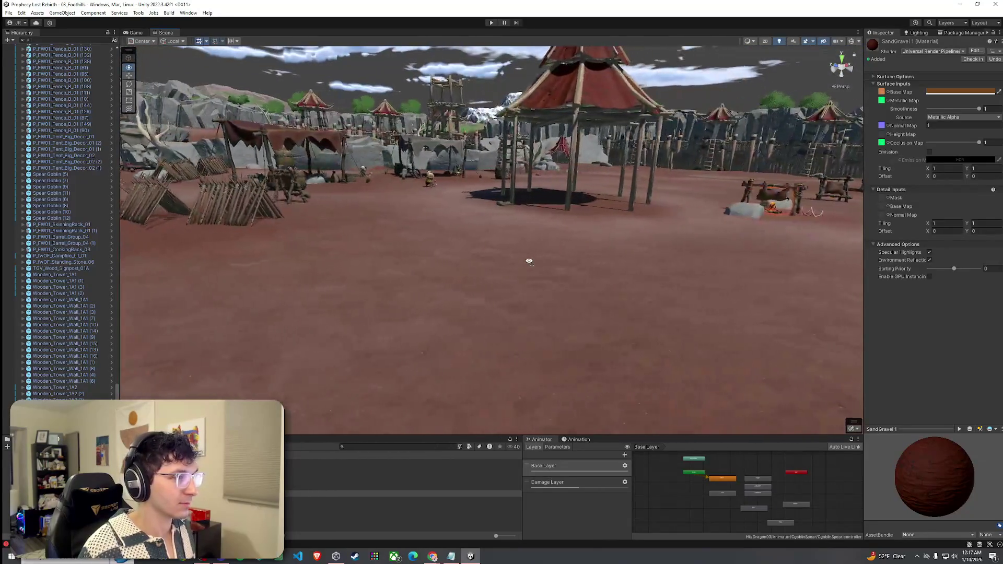
mouse_move(649, 273)
left_mouse_down()
mouse_move(582, 259)
mouse_move(584, 269)
left_mouse_up()
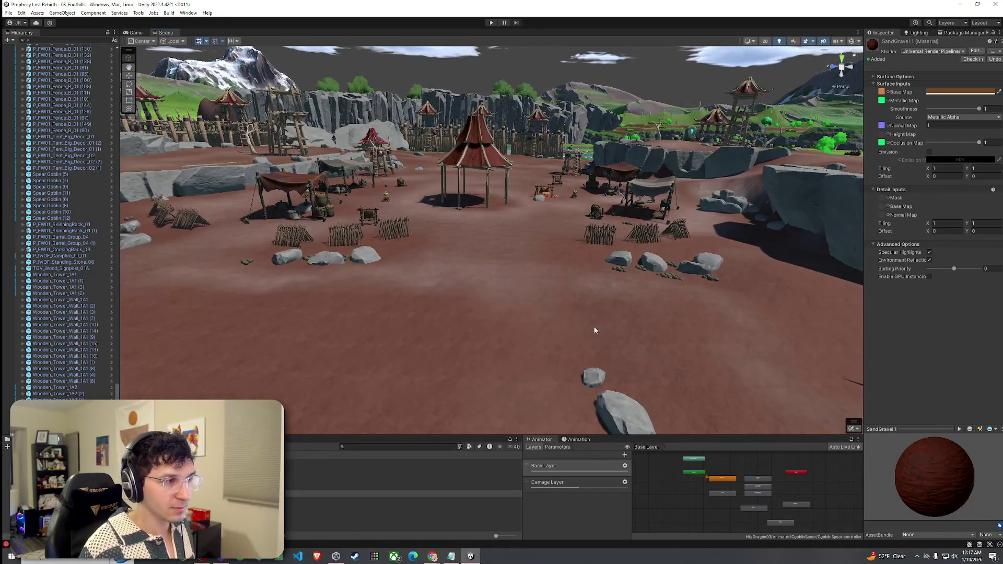
left_click(595, 336)
left_click(907, 120)
Step: Raise small mounds beside the boulders with the Raise or Lower Terrain tool
left_click(910, 150)
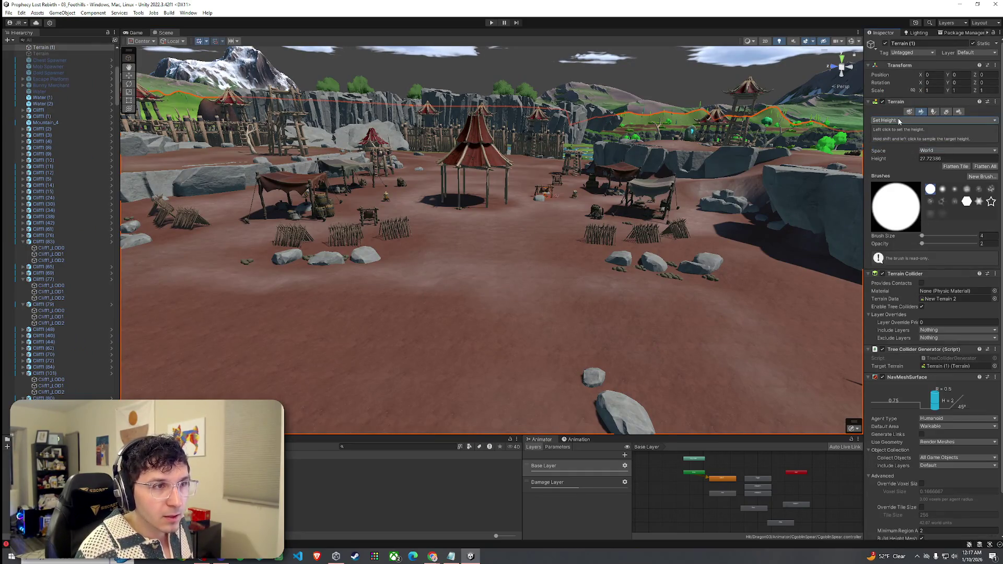
left_click(909, 120)
left_click(902, 155)
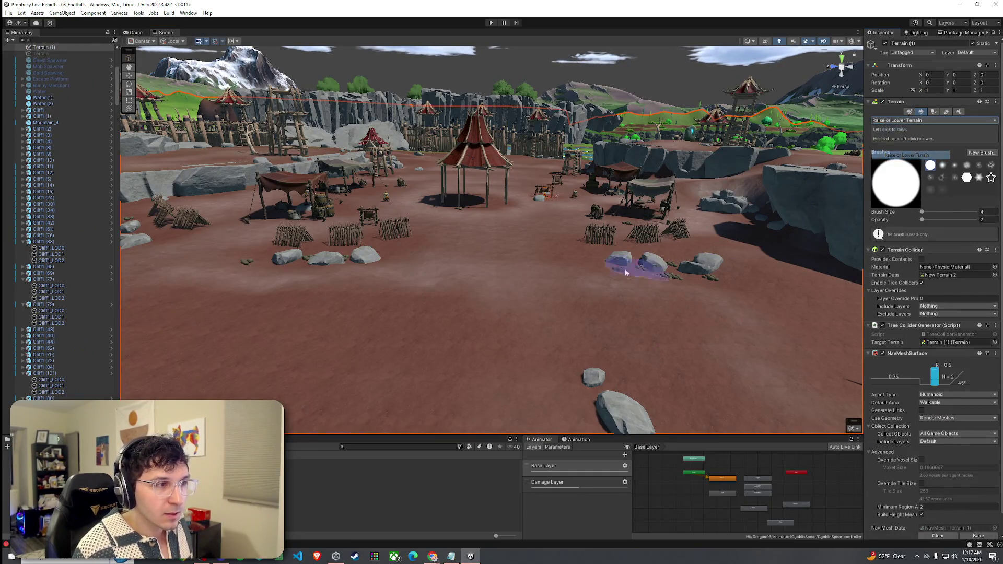
scroll(627, 271, "up", 5)
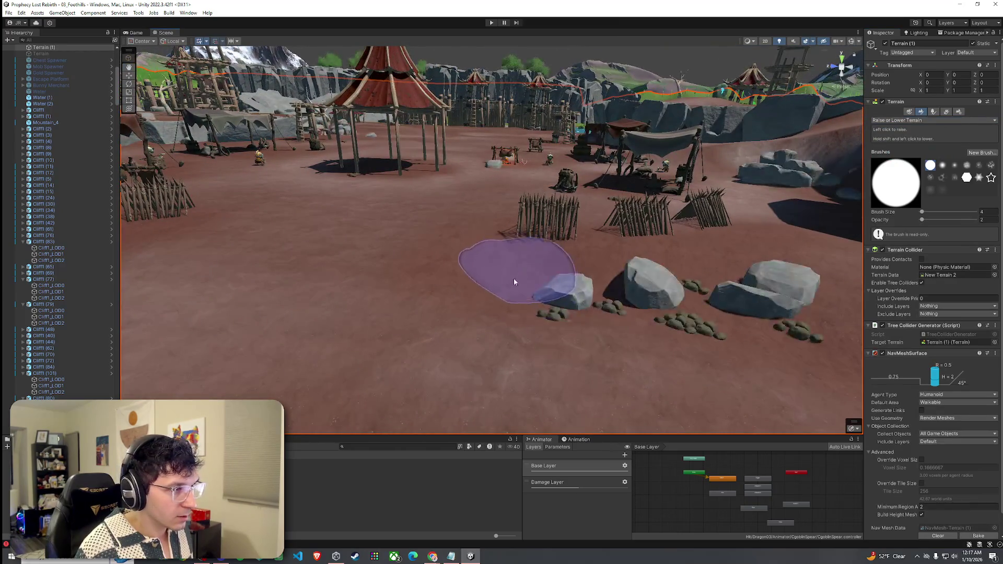
left_click_drag(490, 280, 469, 258)
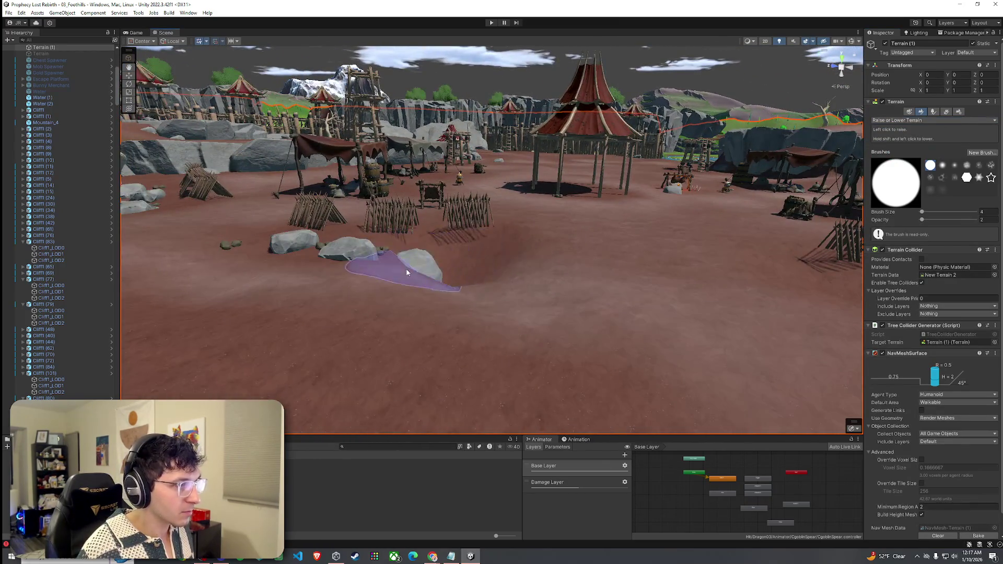
mouse_move(287, 256)
left_mouse_down()
mouse_move(337, 267)
mouse_move(281, 291)
left_mouse_up()
mouse_move(250, 248)
left_mouse_down()
mouse_move(435, 295)
mouse_move(499, 292)
mouse_move(457, 263)
mouse_move(539, 271)
mouse_move(556, 253)
mouse_move(519, 273)
mouse_move(571, 206)
left_mouse_up()
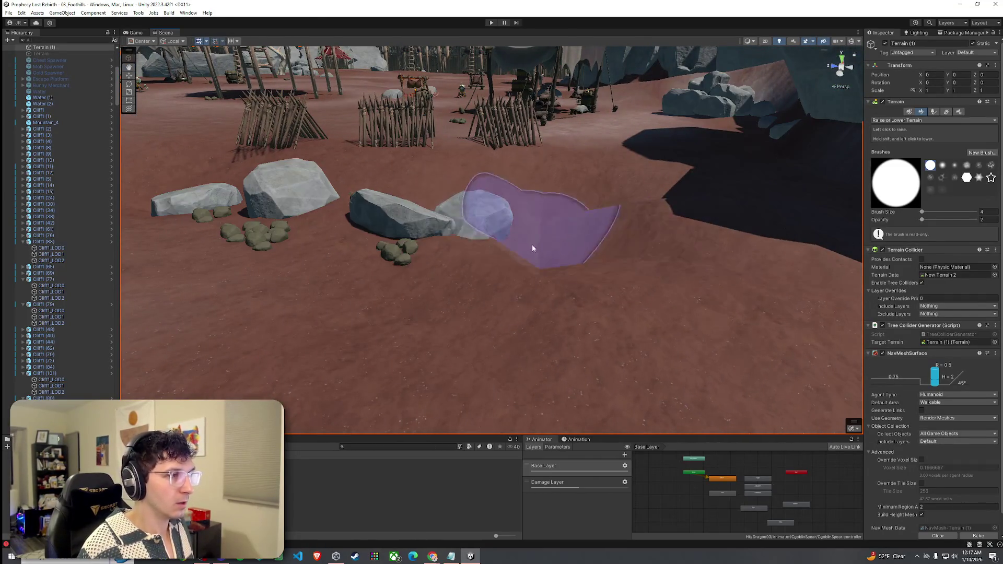
left_click_drag(518, 264, 845, 133)
Step: Switch to Smooth Height and set its opacity to about 24
left_click(906, 121)
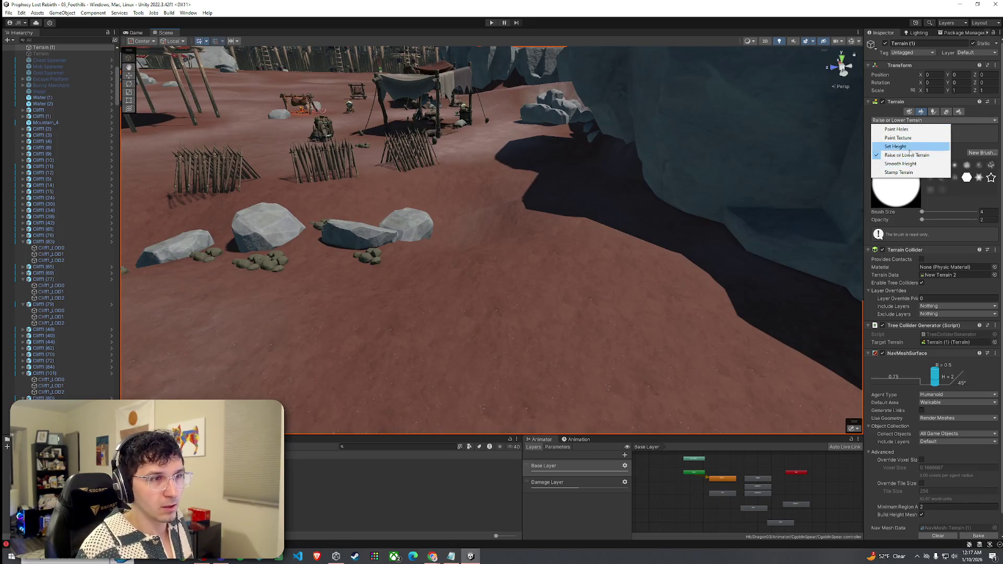
left_click(900, 163)
left_click_drag(922, 218, 934, 218)
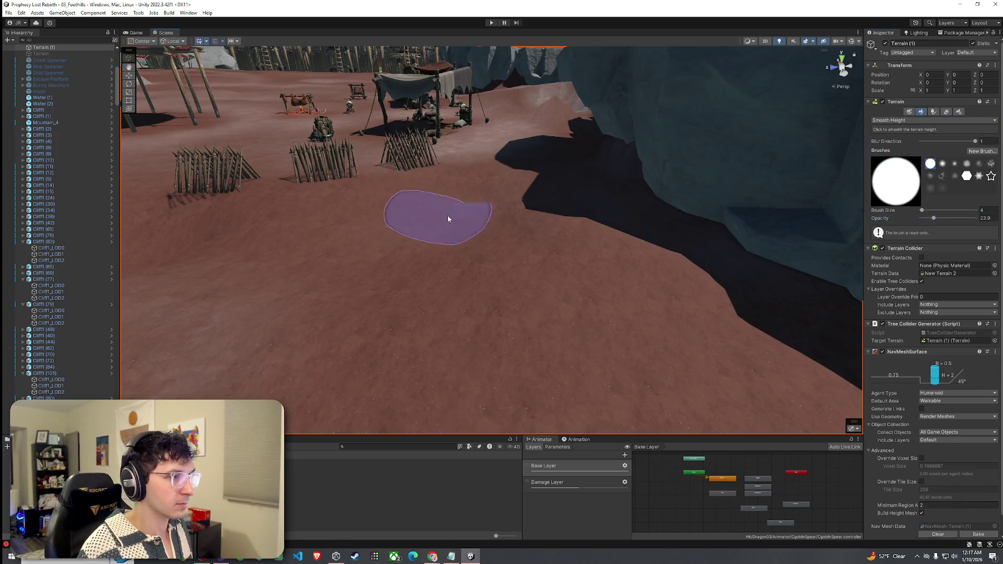
scroll(508, 206, "up", 5)
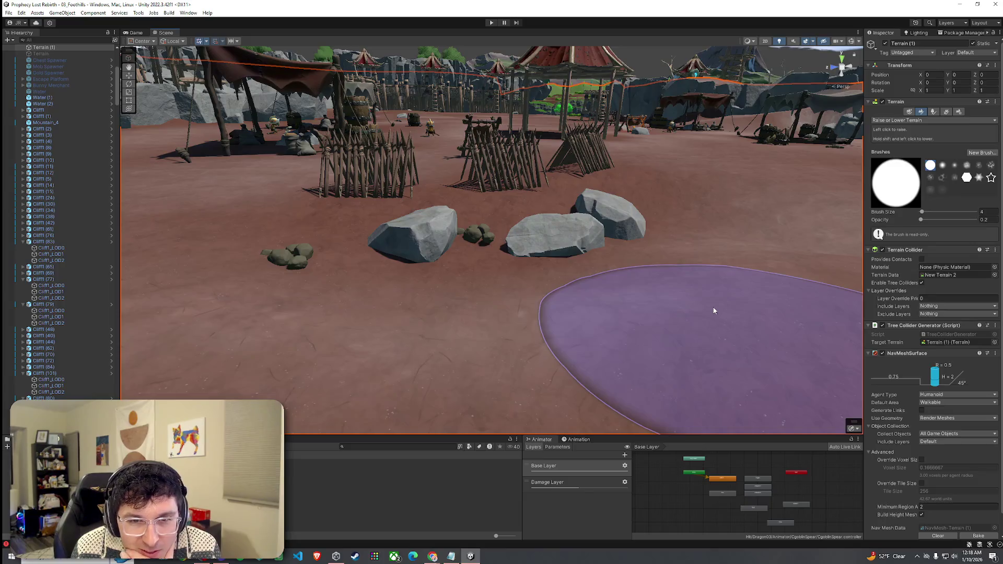
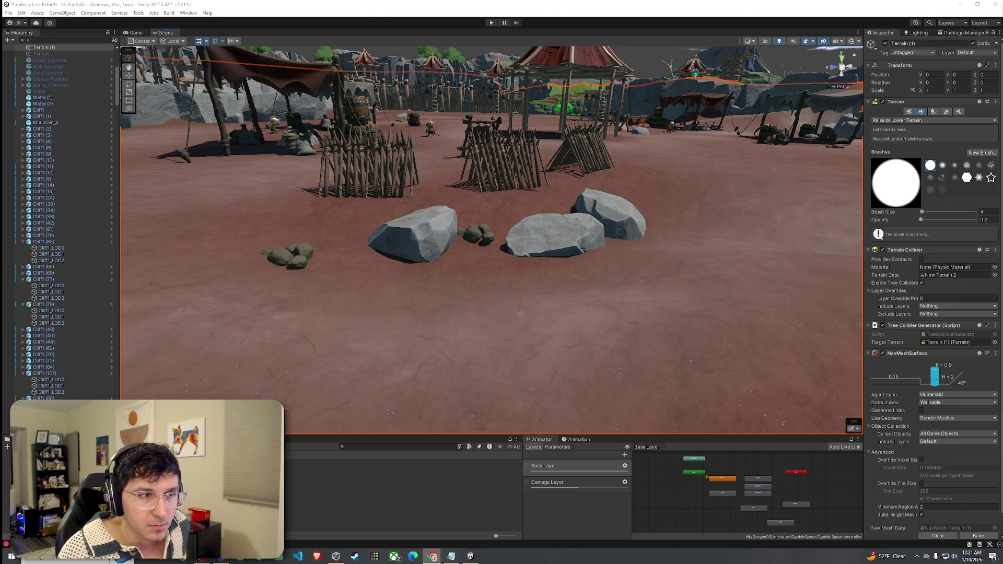
Step: Save the Foothills scene from the File menu, then swing the view round the camp
left_click(9, 13)
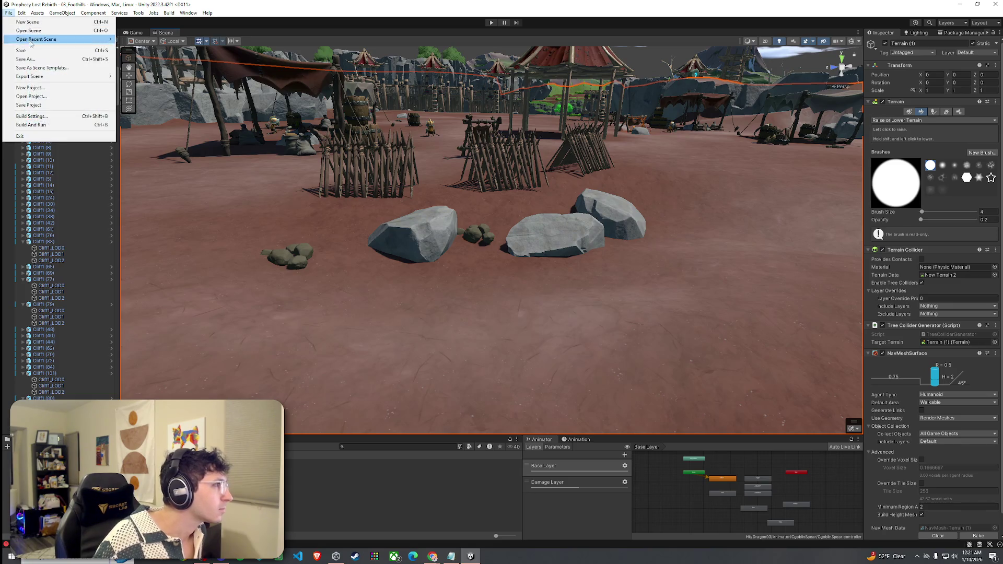
left_click(33, 52)
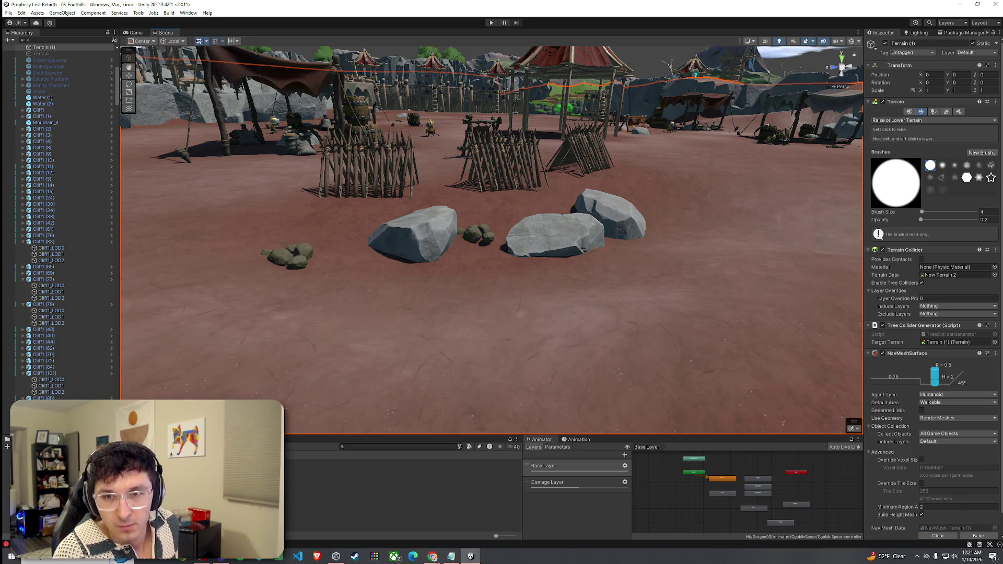
key("alt+Tab")
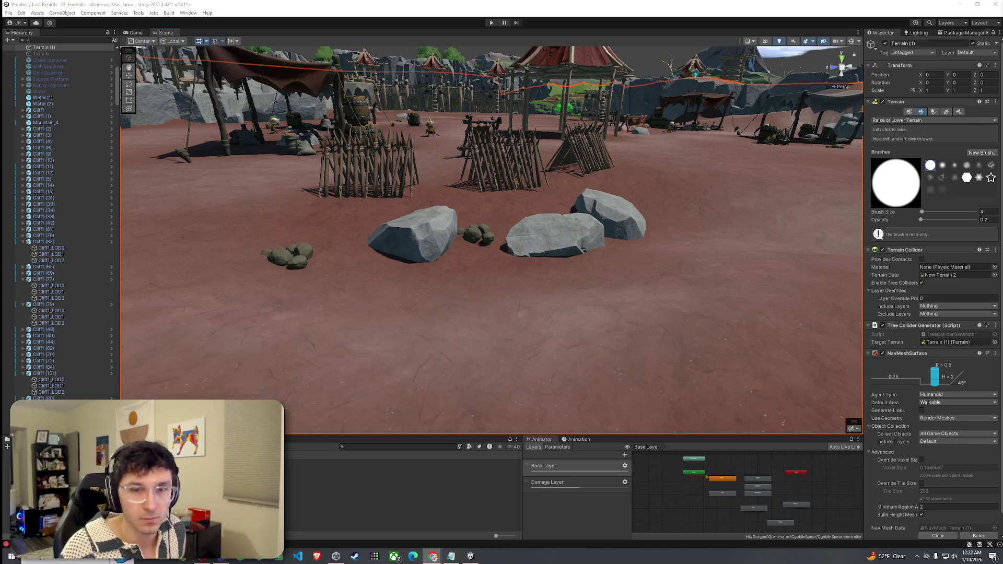
left_click_drag(604, 213, 641, 179)
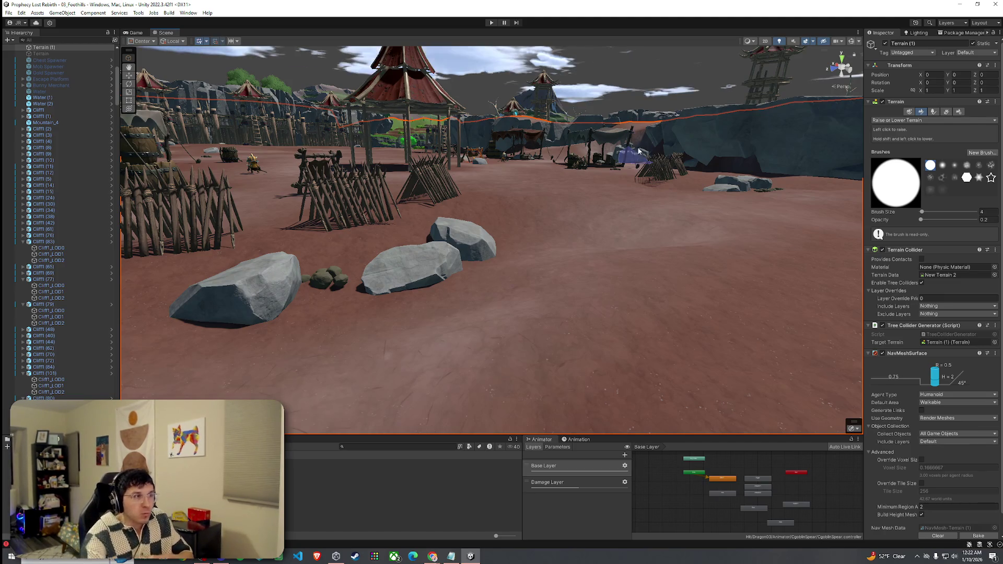
left_click_drag(570, 206, 643, 328)
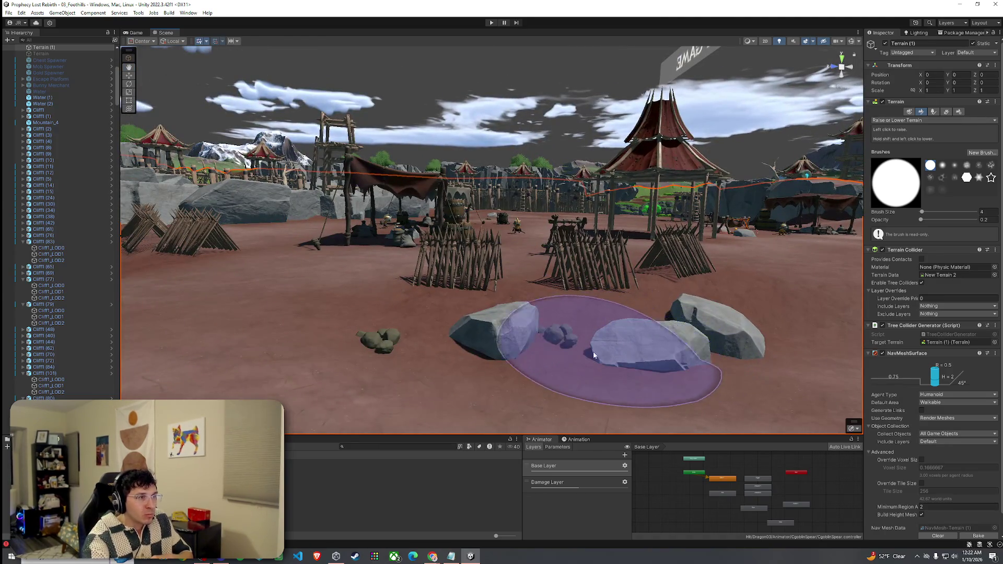
Step: Turn on Scene view gizmos so spawner icons and range spheres appear, then dismiss the File menu
left_click(852, 41)
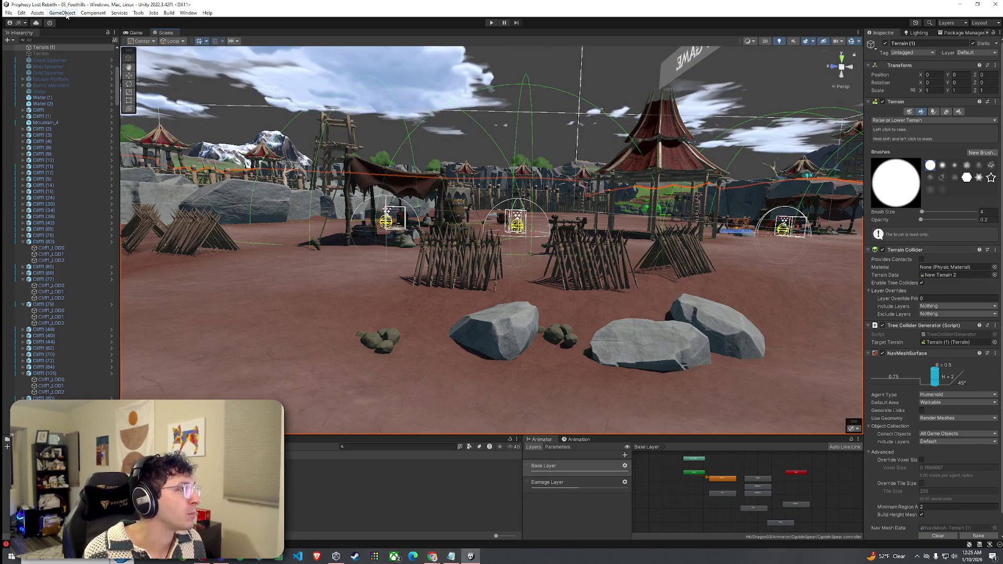
left_click(8, 13)
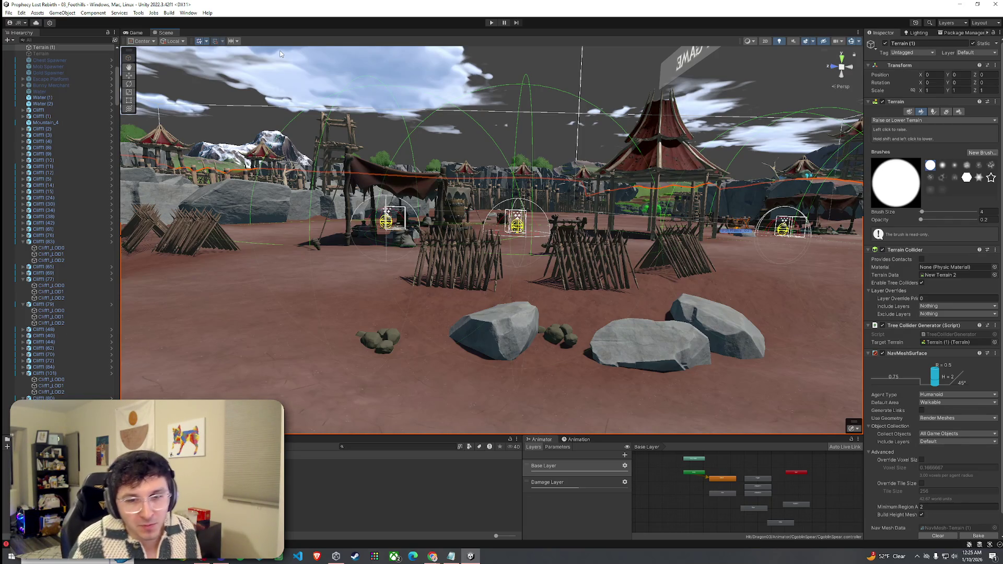
Step: Pitch the view down over the camp to reveal the Waiting Spawn and In Game Spawn markers
mouse_move(280, 54)
left_mouse_down()
mouse_move(535, 329)
mouse_move(582, 335)
mouse_move(495, 347)
left_mouse_up()
Step: Pick Smooth Height, set brush opacity to 14.5, then return to Raise or Lower Terrain
left_click(933, 121)
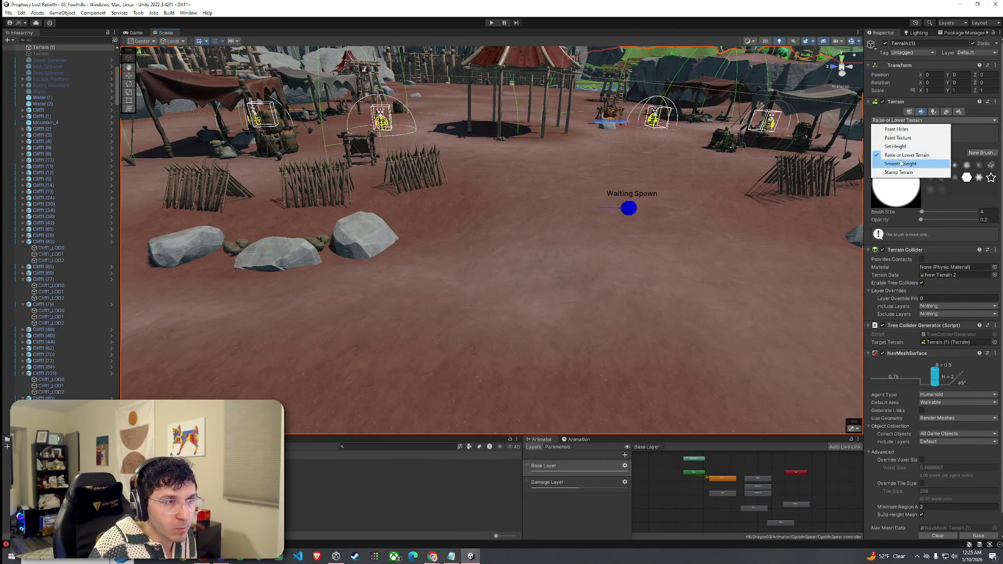
left_click(899, 162)
left_click(928, 218)
mouse_move(484, 231)
left_mouse_down()
mouse_move(601, 246)
mouse_move(519, 269)
left_mouse_up()
mouse_move(424, 251)
left_mouse_down()
mouse_move(423, 234)
mouse_move(380, 239)
mouse_move(398, 249)
mouse_move(416, 243)
mouse_move(368, 217)
mouse_move(366, 251)
mouse_move(347, 271)
mouse_move(356, 269)
left_mouse_up()
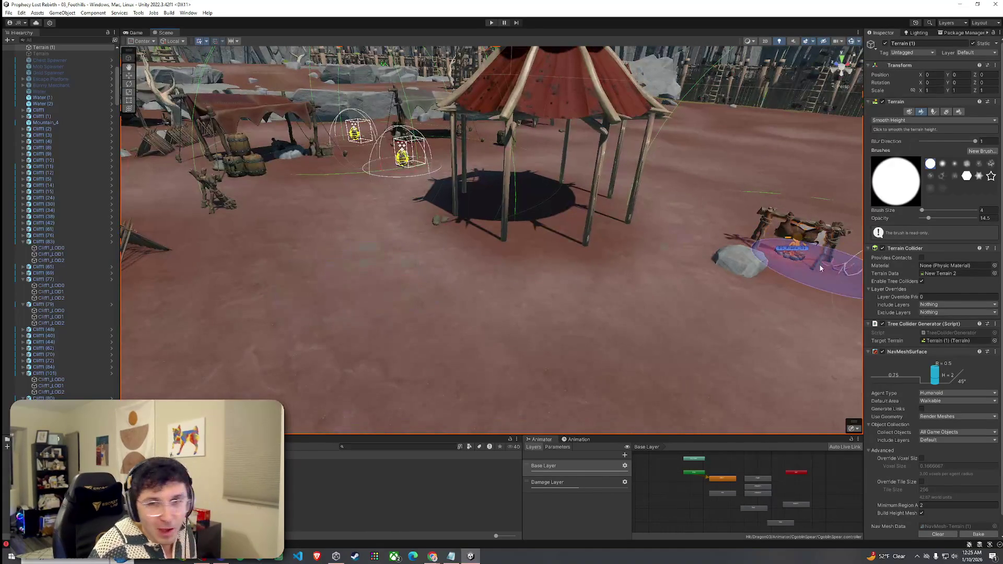
left_click(915, 121)
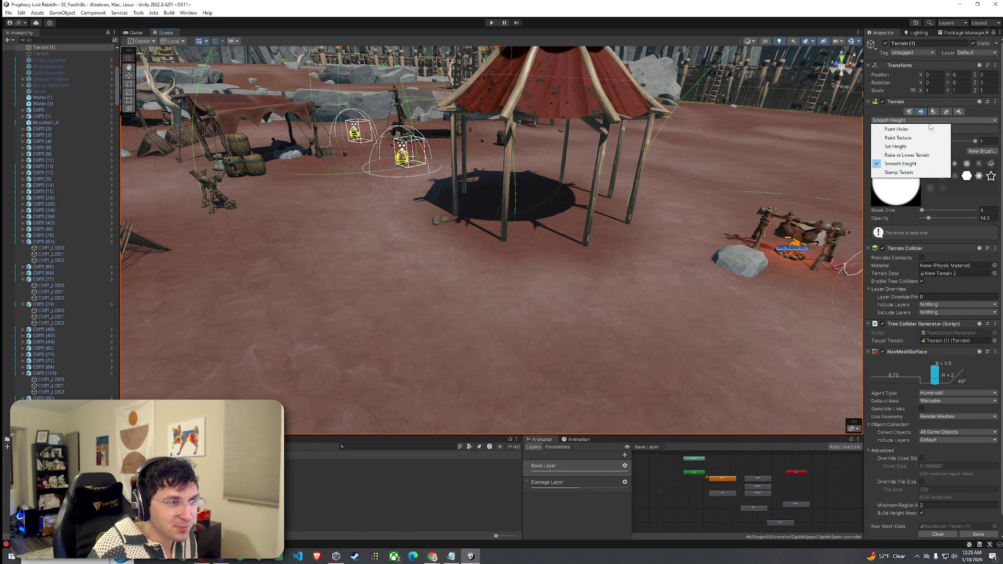
left_click(909, 155)
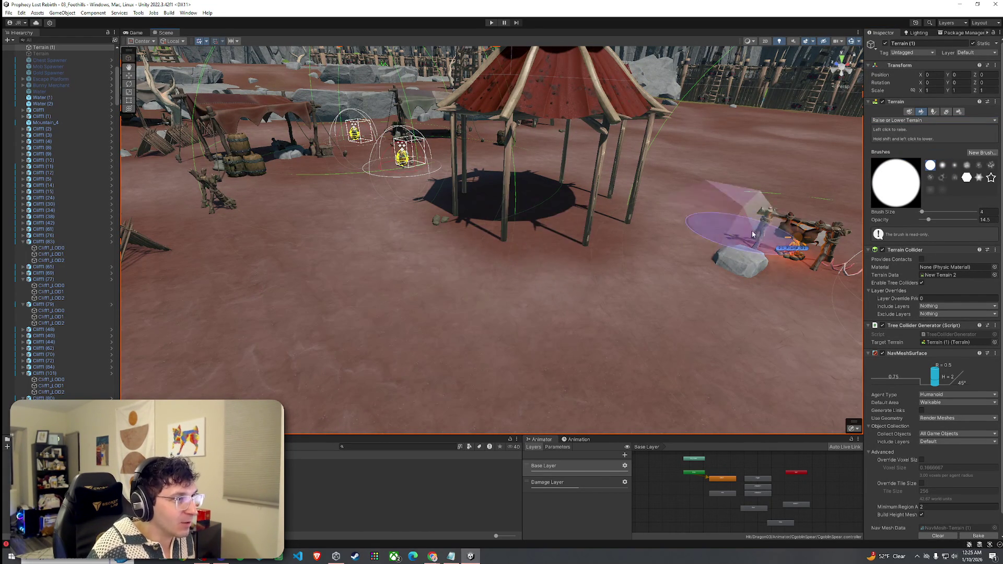
scroll(810, 291, "up", 5)
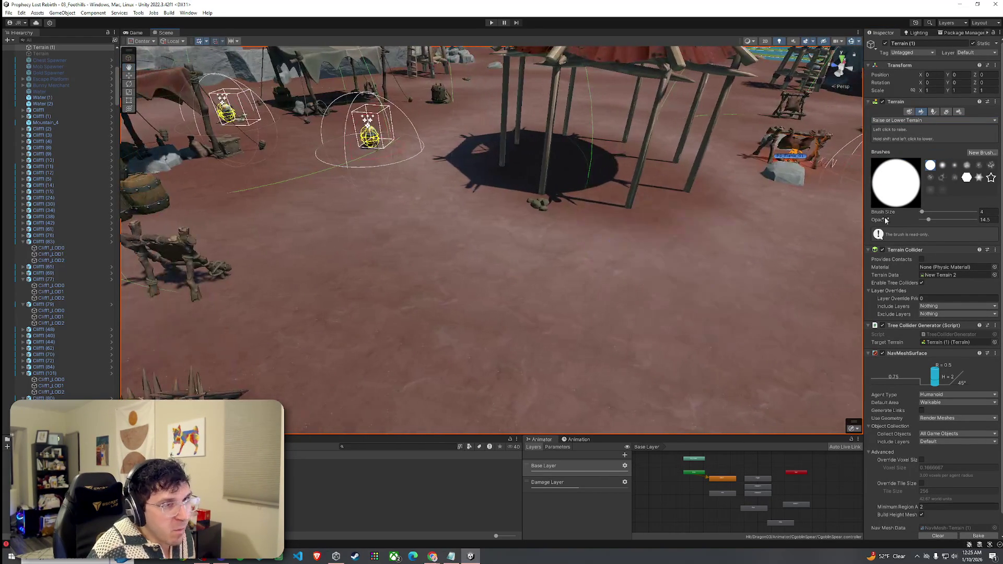
Step: Set the terrain brush to opacity 5.2 and size 6
left_click(922, 220)
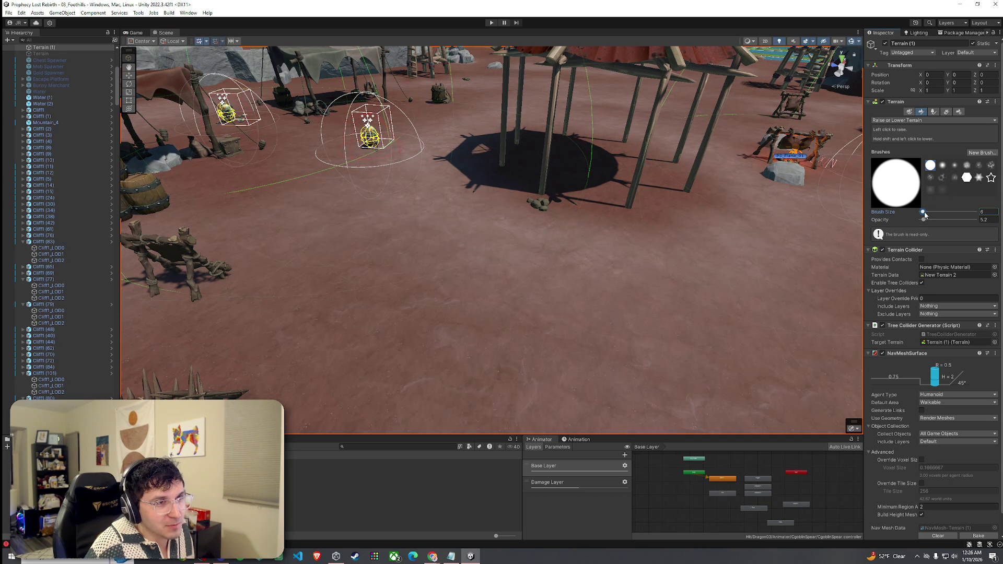
left_click(924, 213)
mouse_move(641, 265)
left_mouse_down()
mouse_move(688, 260)
mouse_move(515, 283)
mouse_move(564, 275)
mouse_move(513, 266)
mouse_move(581, 224)
mouse_move(608, 184)
mouse_move(304, 228)
mouse_move(380, 263)
mouse_move(373, 214)
left_mouse_up()
scroll(516, 284, "up", 3)
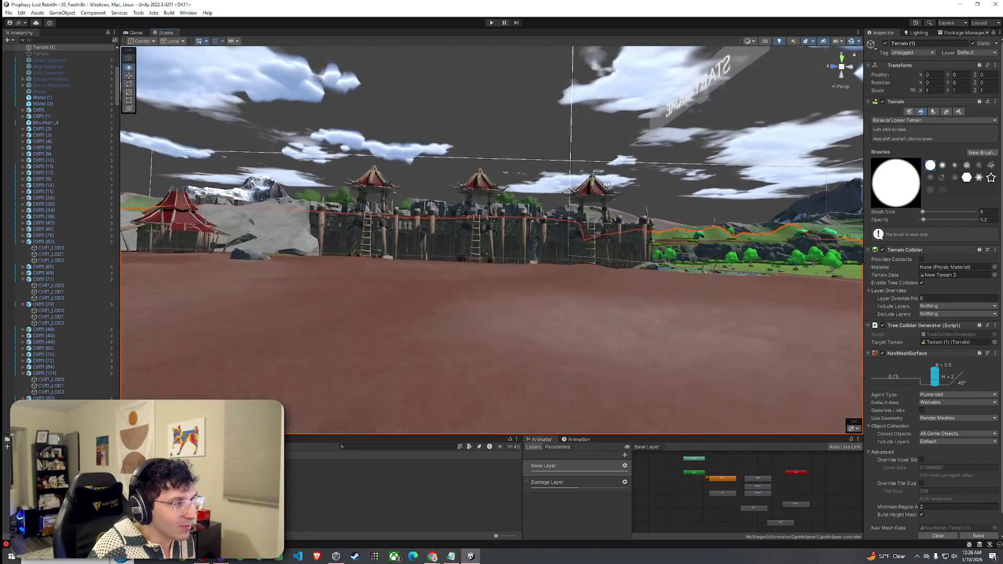
Step: Fly toward the fortress wall and save the Foothills scene
key("w")
left_click(9, 12)
left_click(30, 51)
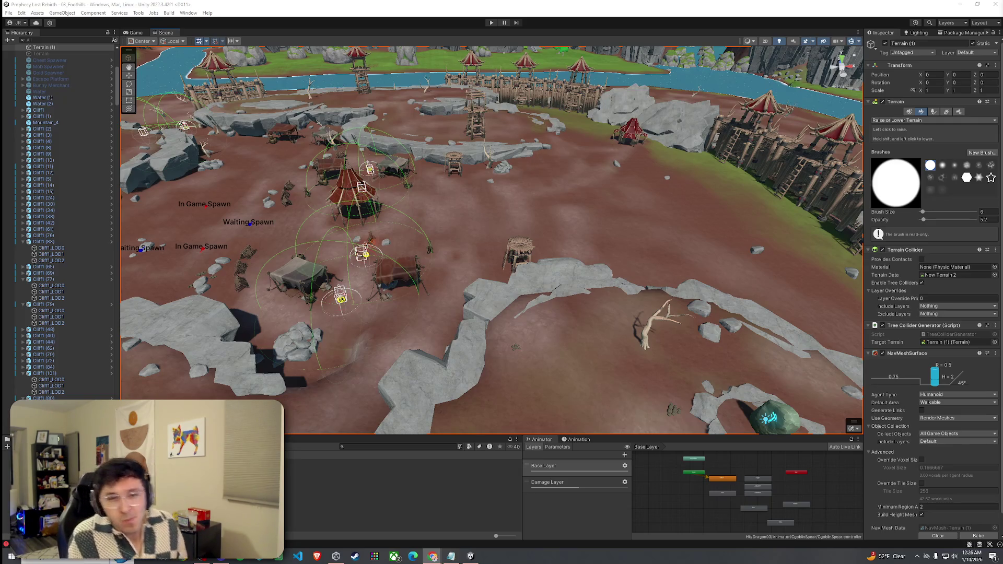
left_click_drag(517, 259, 423, 270)
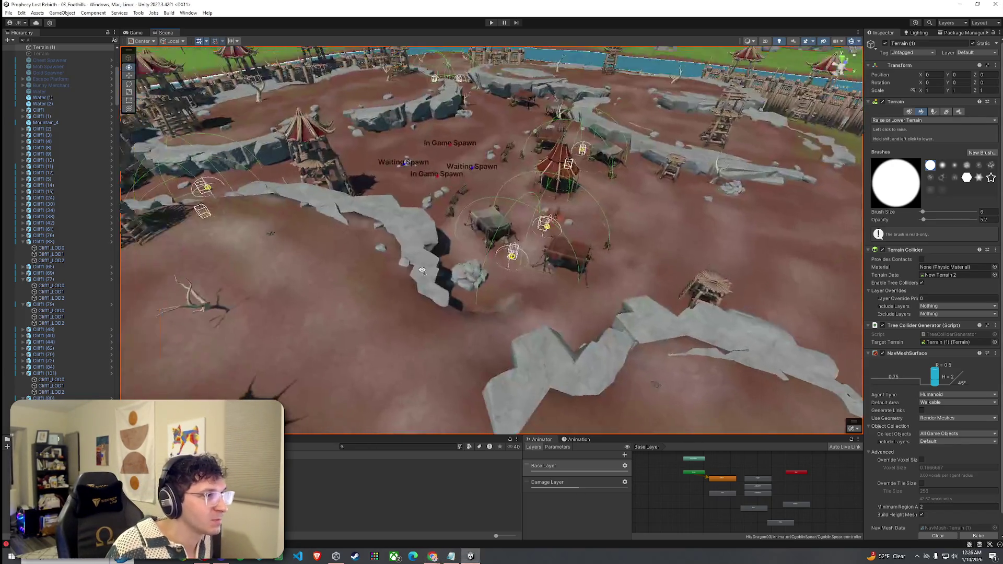
scroll(413, 238, "down", 5)
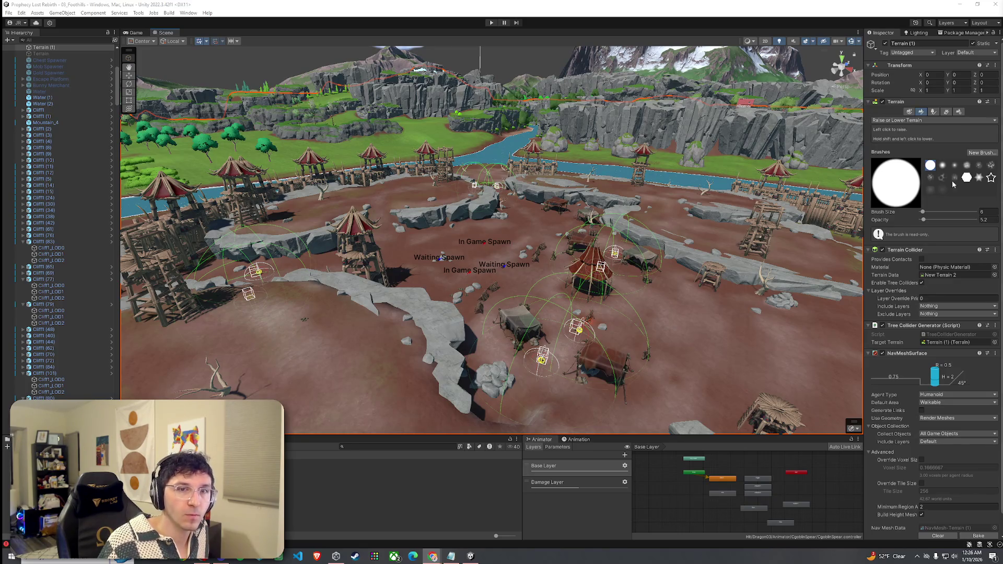
mouse_move(679, 238)
left_mouse_down()
mouse_move(587, 316)
mouse_move(715, 279)
mouse_move(861, 300)
mouse_move(126, 306)
mouse_move(293, 321)
left_mouse_up()
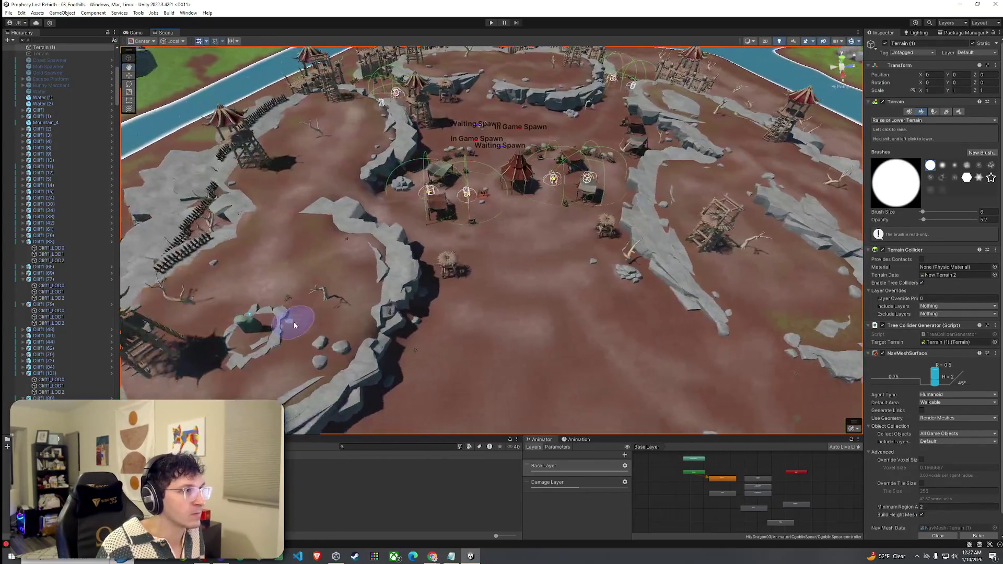
Step: Save the Foothills scene after opening and dismissing the File menu a couple of times
left_click(8, 14)
key("Escape")
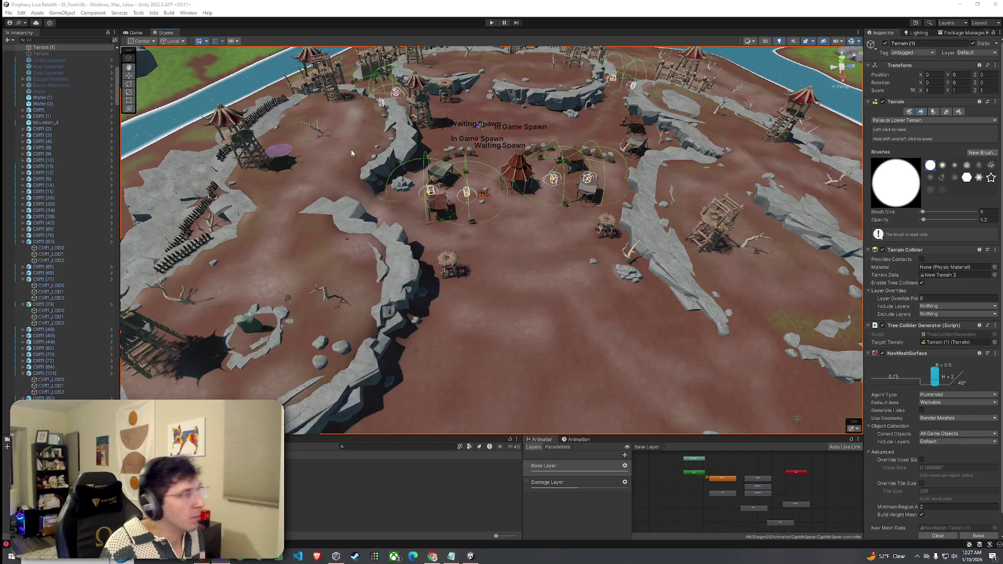
left_click(9, 15)
left_click(9, 14)
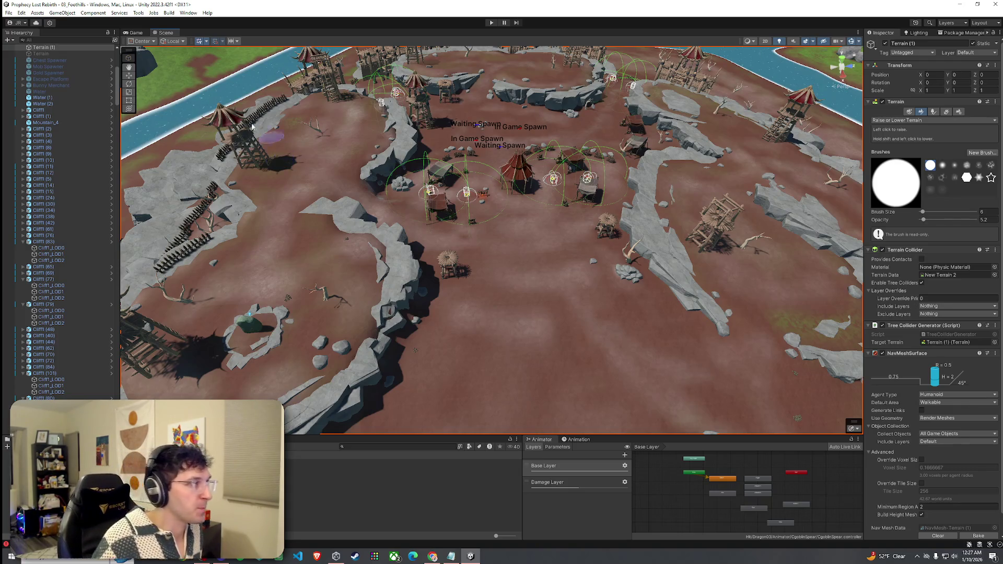
left_click(9, 13)
left_click(29, 53)
Step: Fly around the camp and bring up the SandFine material's settings
mouse_move(464, 252)
left_mouse_down()
mouse_move(480, 273)
mouse_move(607, 174)
left_mouse_up()
key("w")
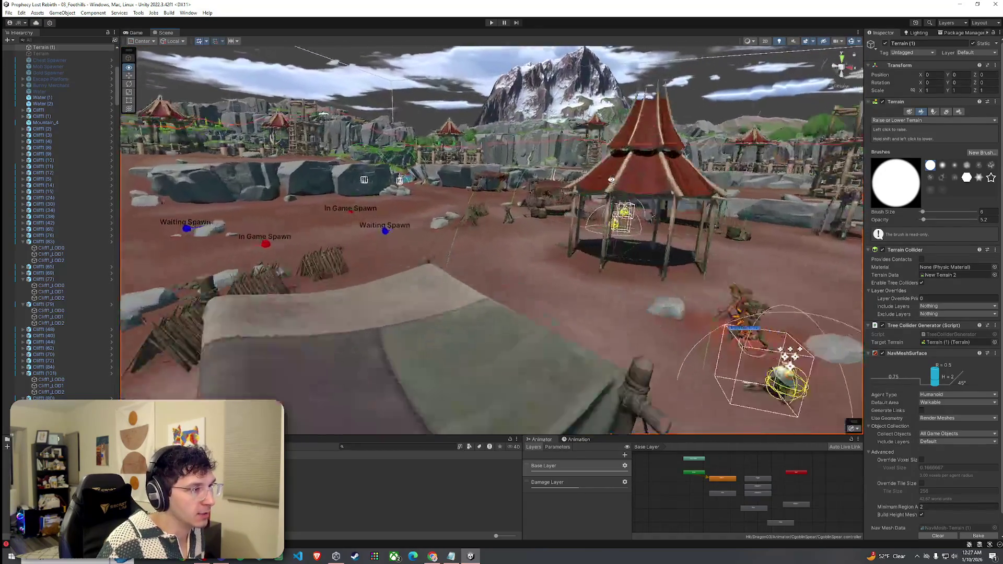
key("s")
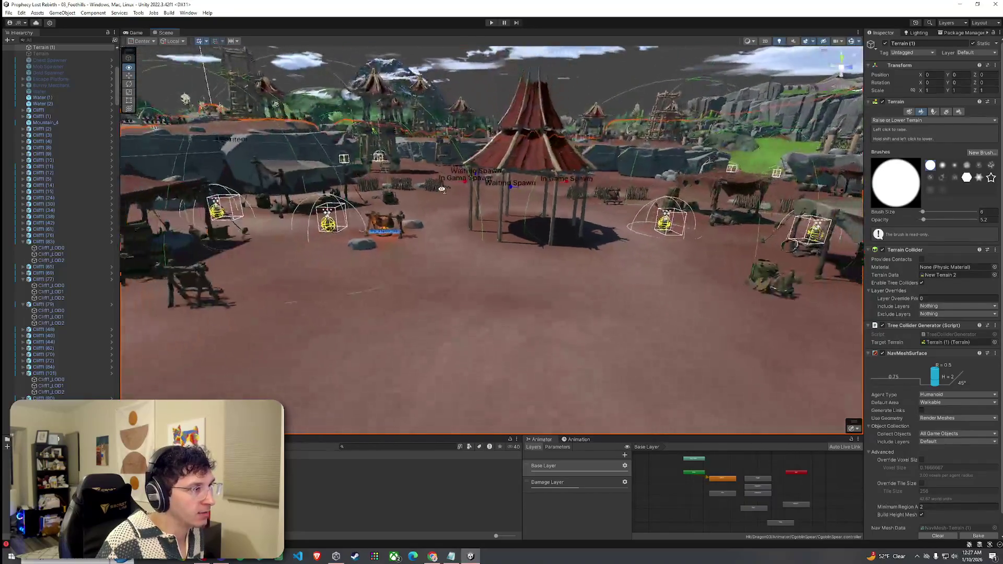
mouse_move(441, 189)
left_mouse_down()
mouse_move(388, 220)
mouse_move(680, 226)
mouse_move(408, 217)
mouse_move(553, 230)
mouse_move(418, 251)
mouse_move(435, 246)
mouse_move(555, 288)
left_mouse_up()
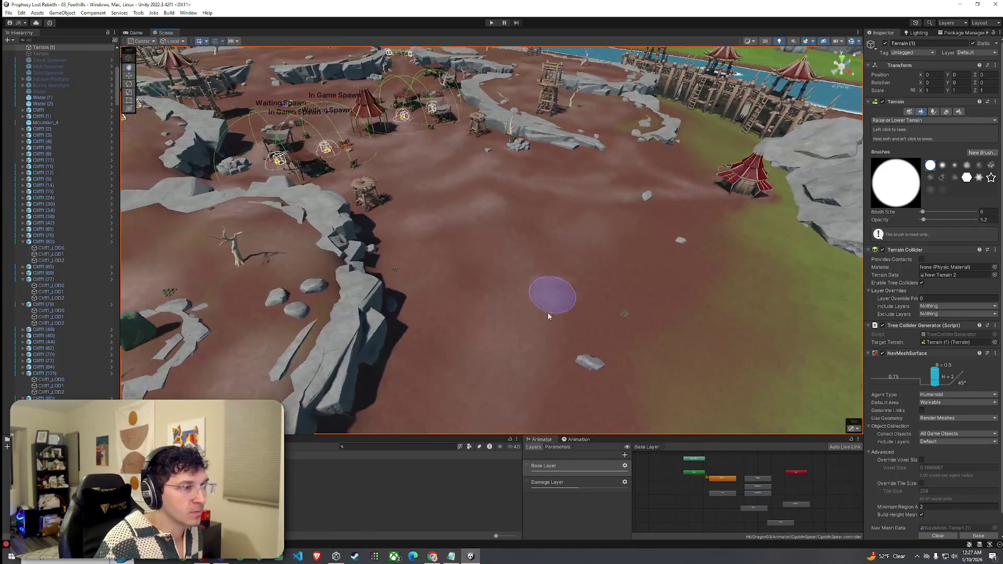
left_click(455, 480)
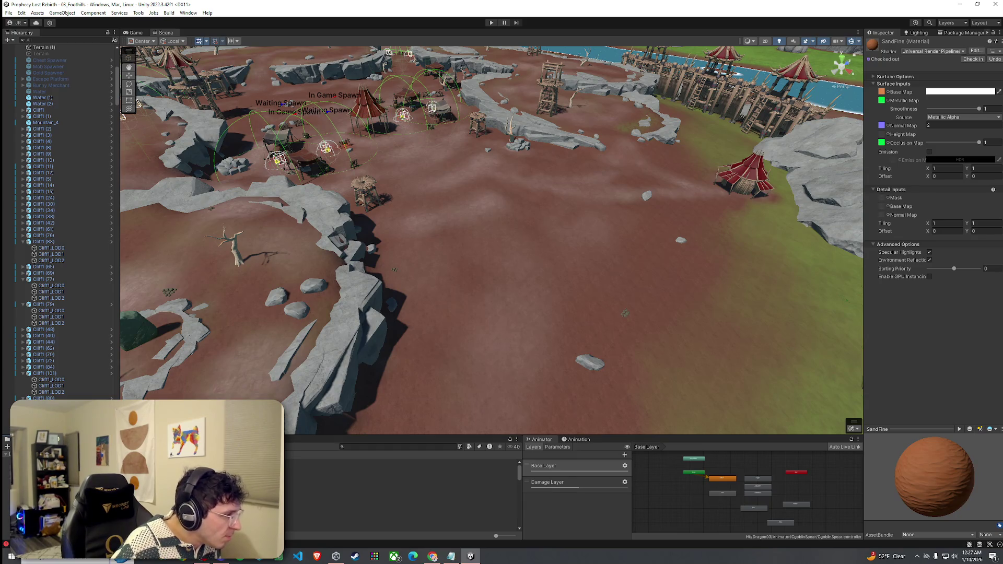
Step: Browse to Set 3 (Weak Structures), place a Weak_Scaffolding_1A2, then undo it
left_click(403, 502)
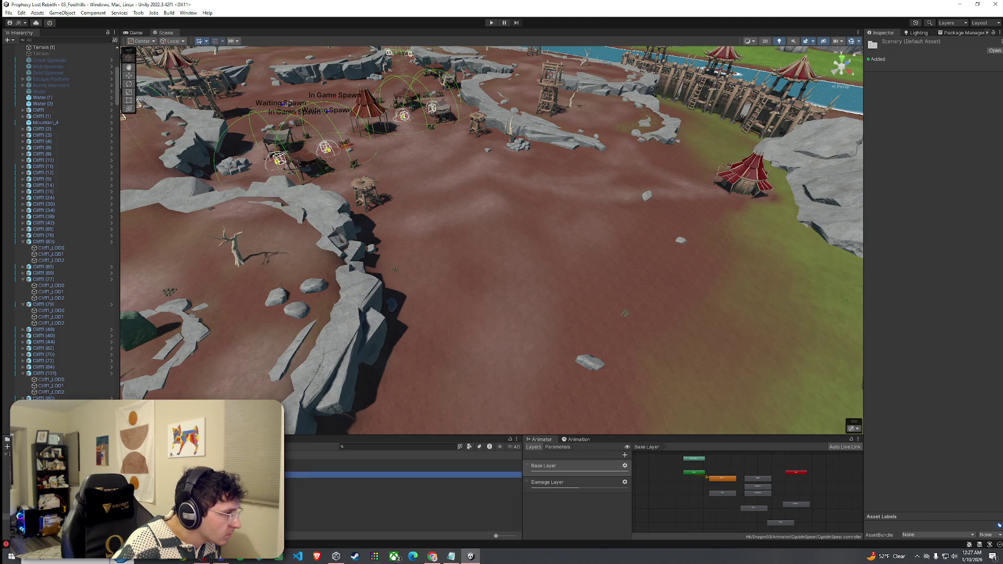
left_click(402, 462)
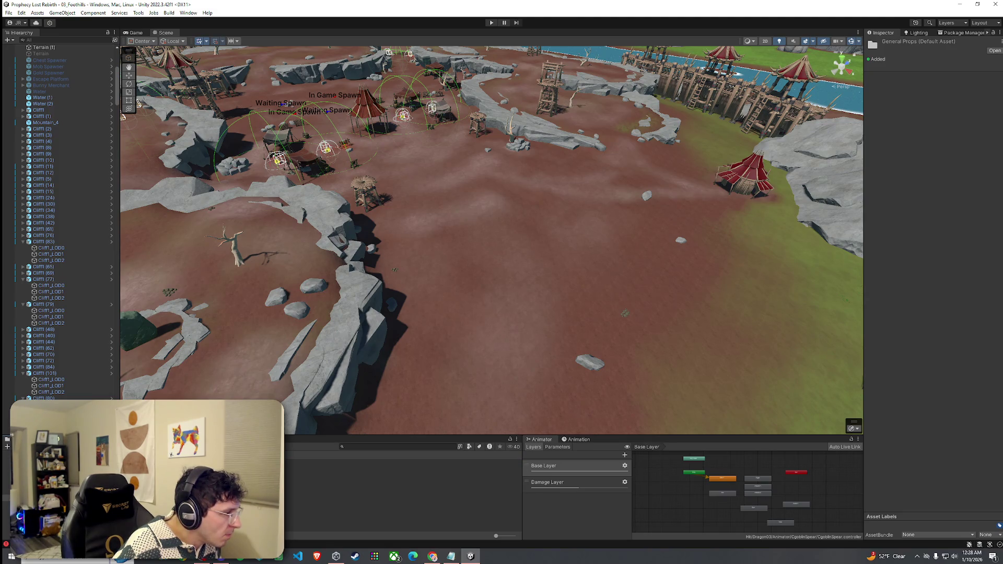
key("Down")
key("Down")
key("Down")
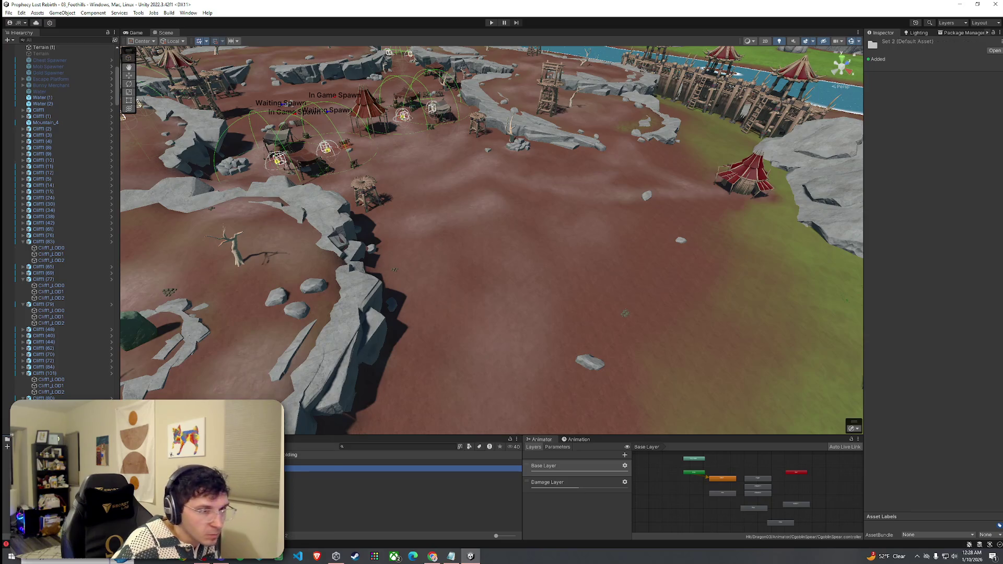
key("Down")
key("Down")
key("Down")
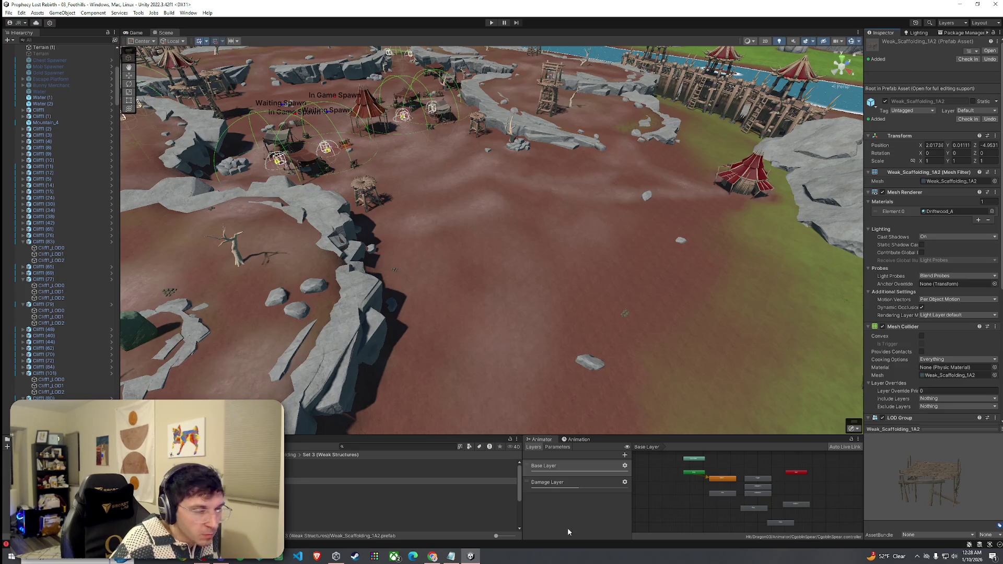
mouse_move(366, 481)
left_mouse_down()
mouse_move(474, 336)
mouse_move(575, 280)
mouse_move(511, 208)
mouse_move(493, 214)
left_mouse_up()
key("ctrl+z")
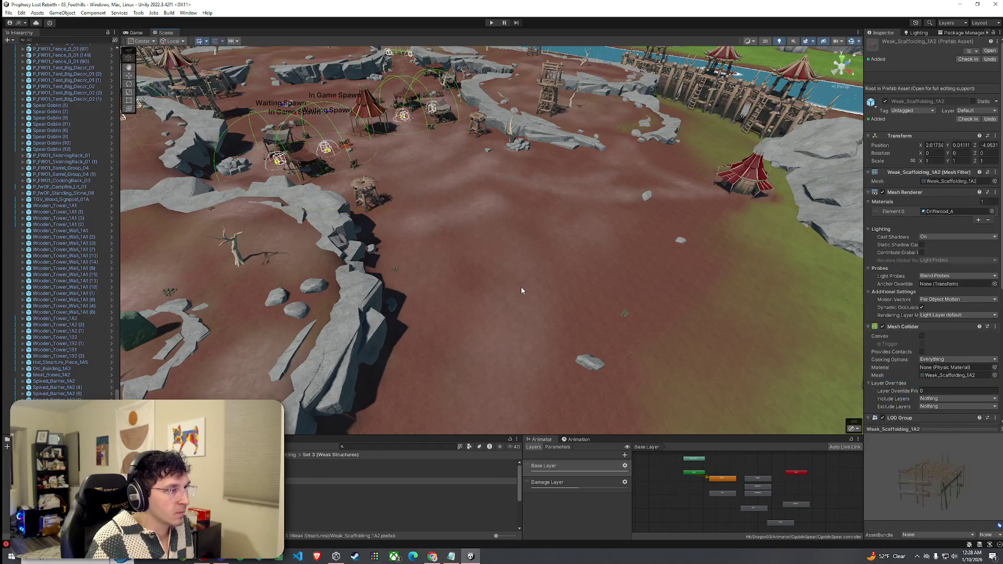
Step: Preview the scaffolding prefabs and drag Weak_Tower_Structure_1A1 onto the open camp ground
key("Down")
key("Down")
key("Down")
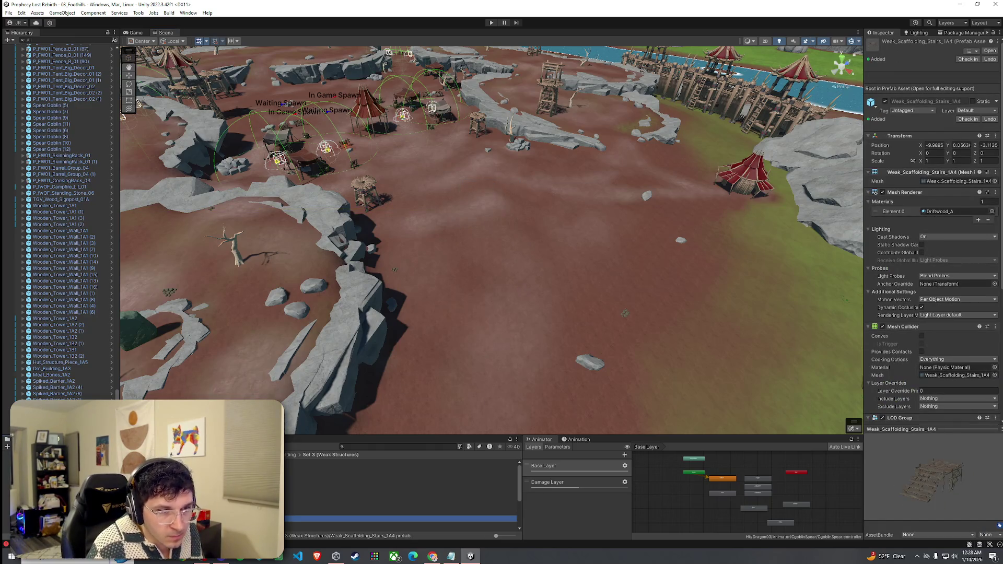
left_click_drag(922, 487, 879, 477)
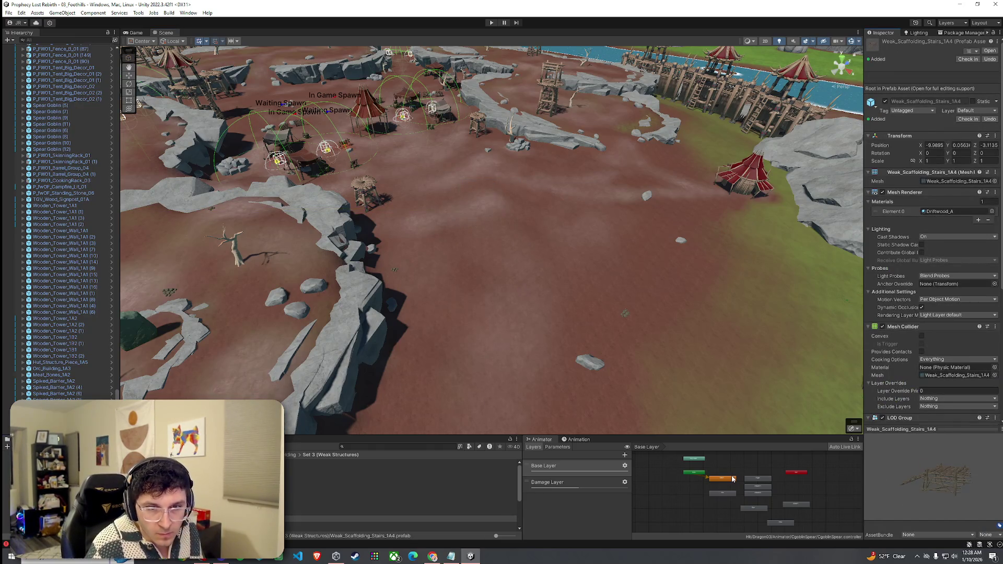
left_click(332, 515)
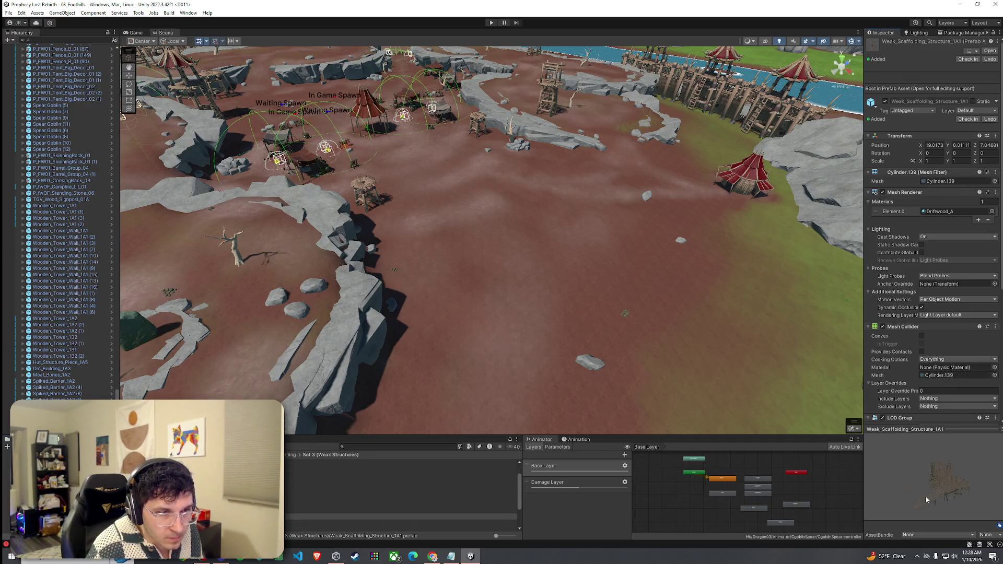
left_click(333, 511)
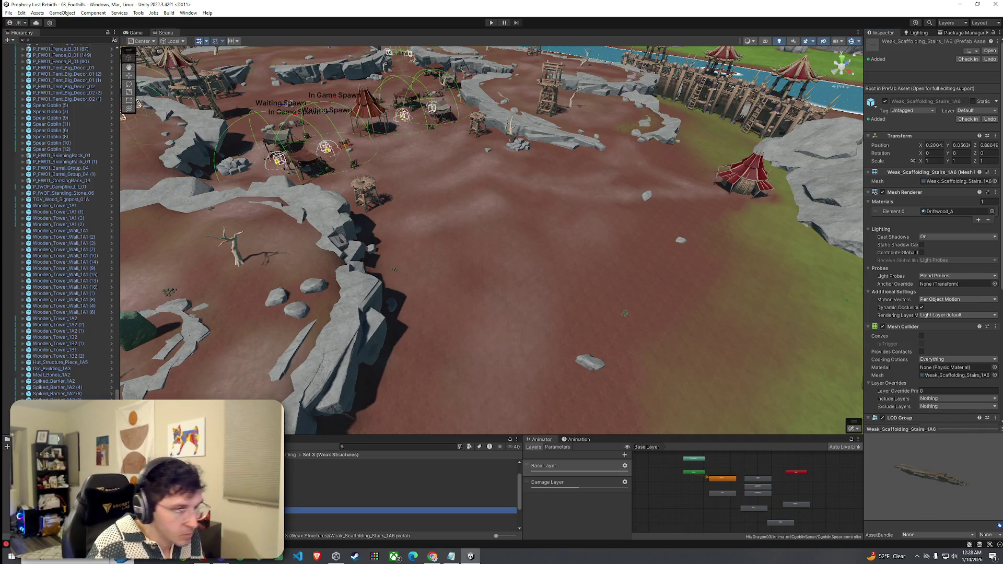
key("Down")
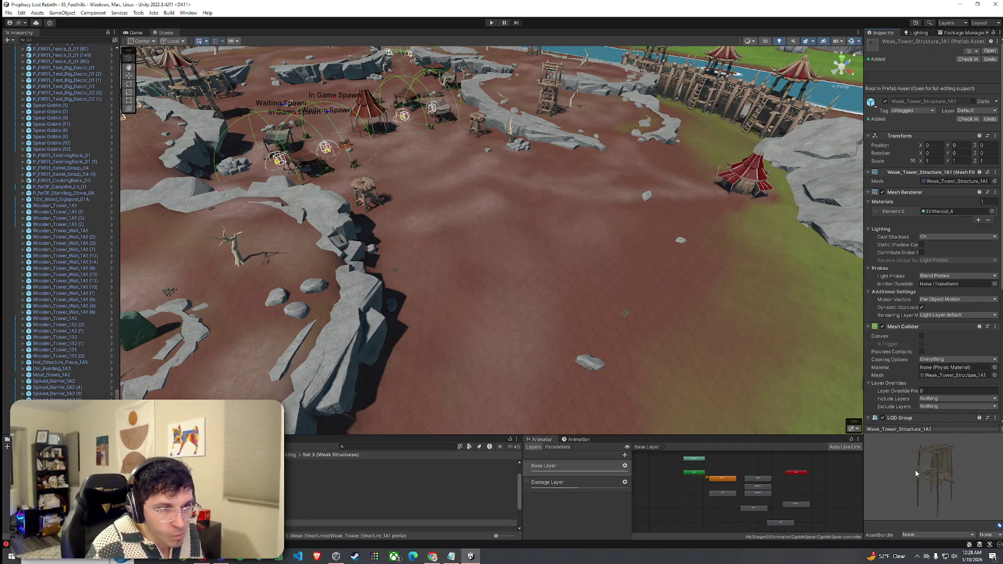
left_click_drag(333, 522, 447, 261)
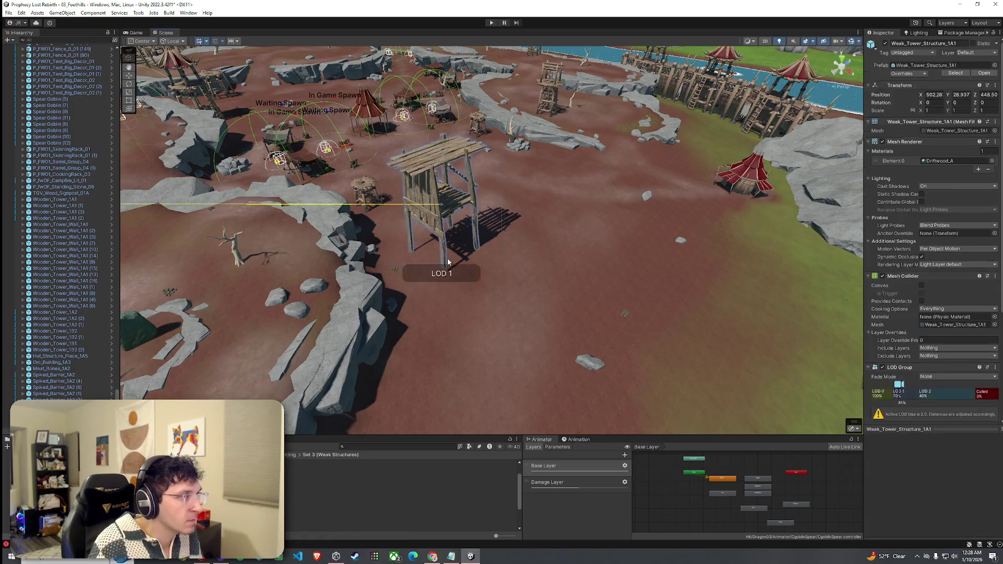
Step: Scale the tower to about 0.4, move it beside the rocky ridge and rotate it slightly
mouse_move(443, 209)
left_mouse_down()
mouse_move(445, 245)
mouse_move(355, 206)
mouse_move(87, 150)
left_mouse_up()
scroll(444, 244, "up", 5)
scroll(370, 263, "up", 5)
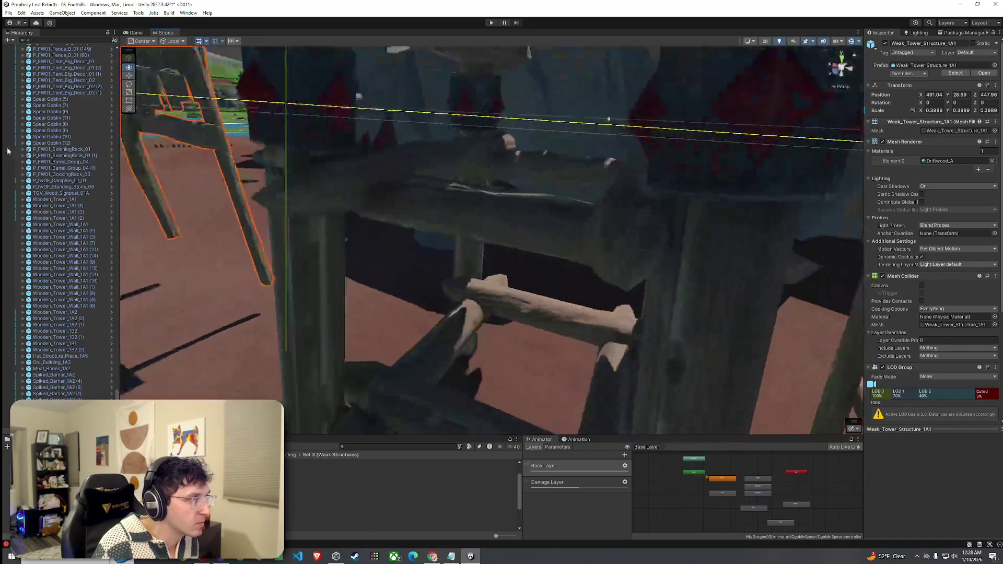
scroll(370, 264, "down", 5)
mouse_move(395, 157)
left_mouse_down()
mouse_move(453, 159)
mouse_move(457, 148)
left_mouse_up()
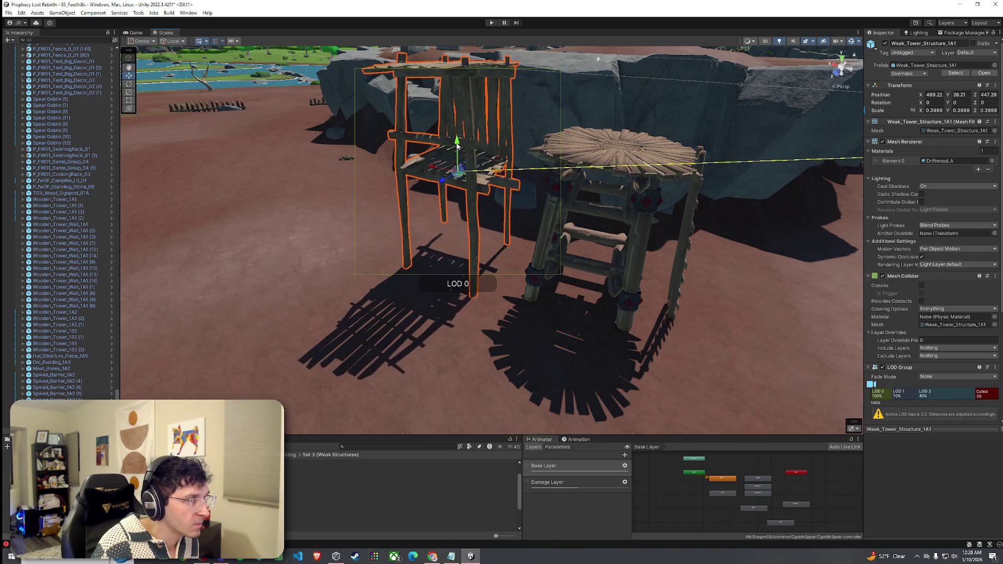
scroll(470, 154, "down", 4)
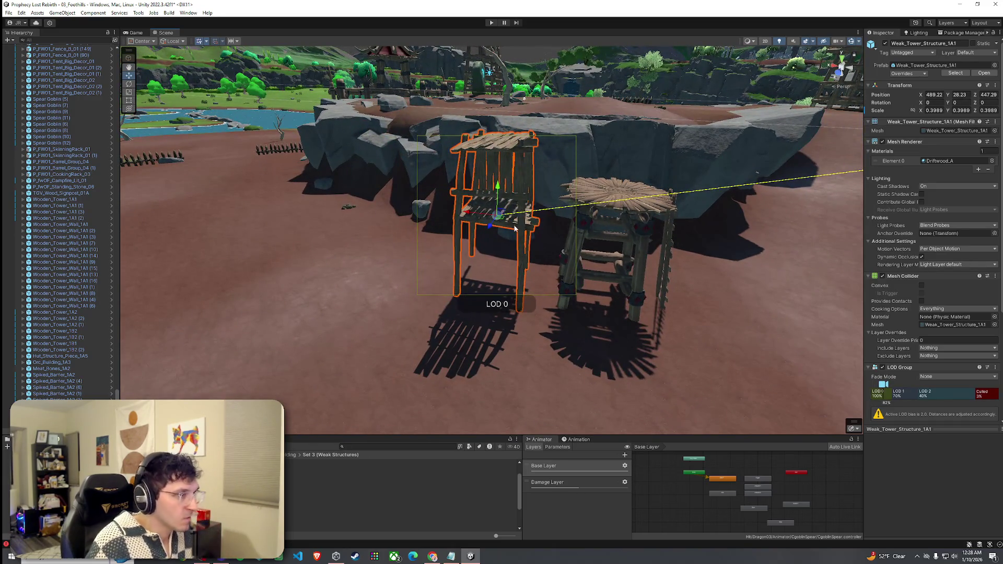
mouse_move(514, 229)
left_mouse_down()
mouse_move(263, 160)
mouse_move(272, 135)
mouse_move(507, 127)
mouse_move(518, 115)
mouse_move(518, 126)
left_mouse_up()
key("e")
left_click(627, 214)
mouse_move(627, 214)
left_mouse_down()
mouse_move(355, 205)
mouse_move(367, 309)
left_mouse_up()
Step: Place a Weak_Tower_Structure_1B1 near the first, scale it to 0.4 and lower it onto the ground
left_click(287, 511)
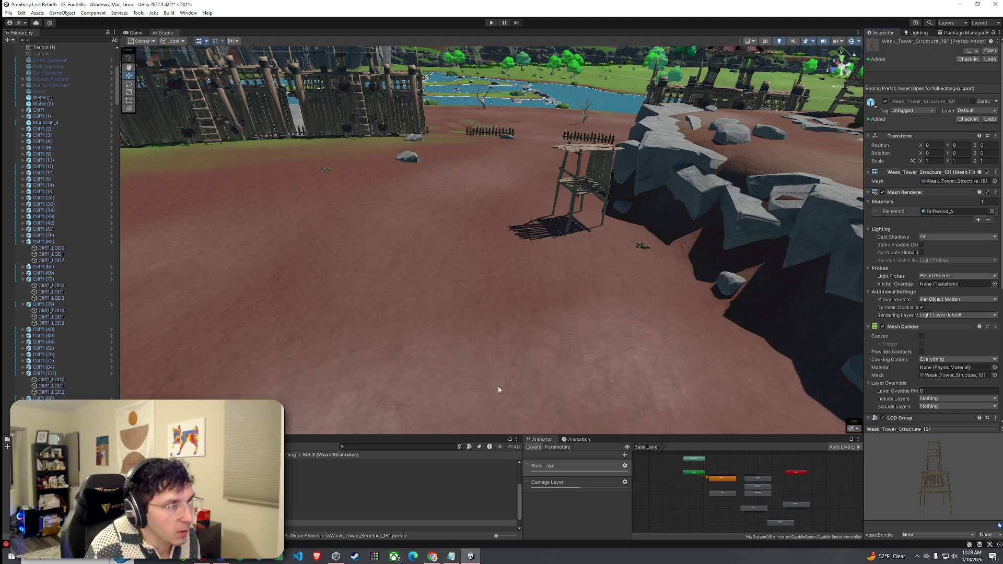
left_click_drag(287, 511, 313, 262)
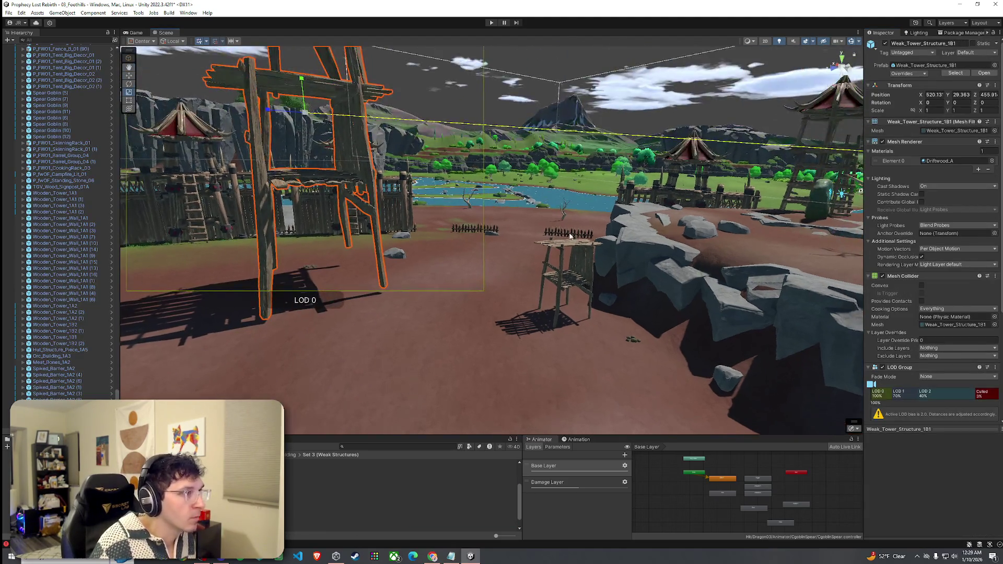
left_click(570, 236)
mouse_move(570, 236)
left_mouse_down()
mouse_move(532, 240)
mouse_move(531, 198)
left_mouse_up()
left_click(530, 199)
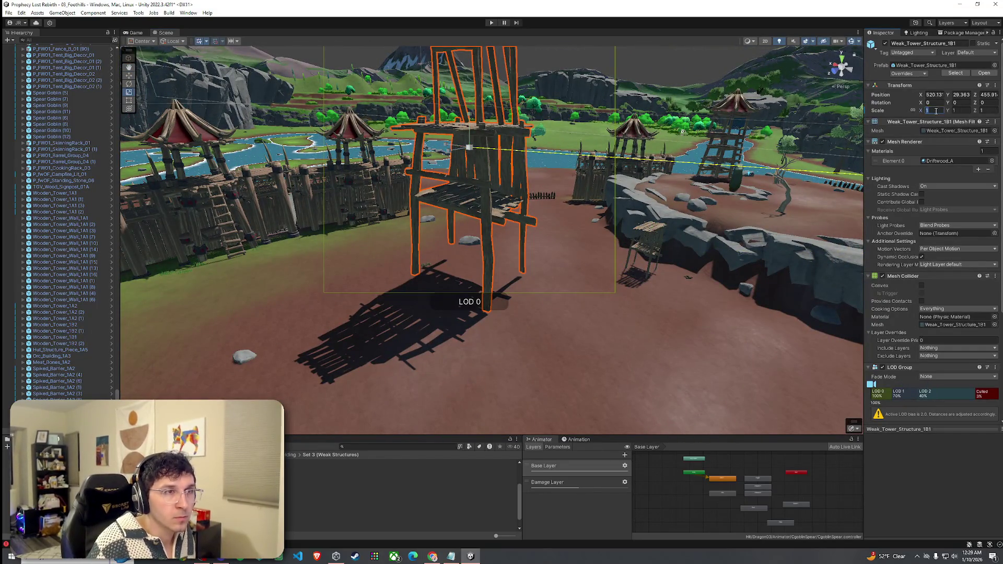
type("0.4")
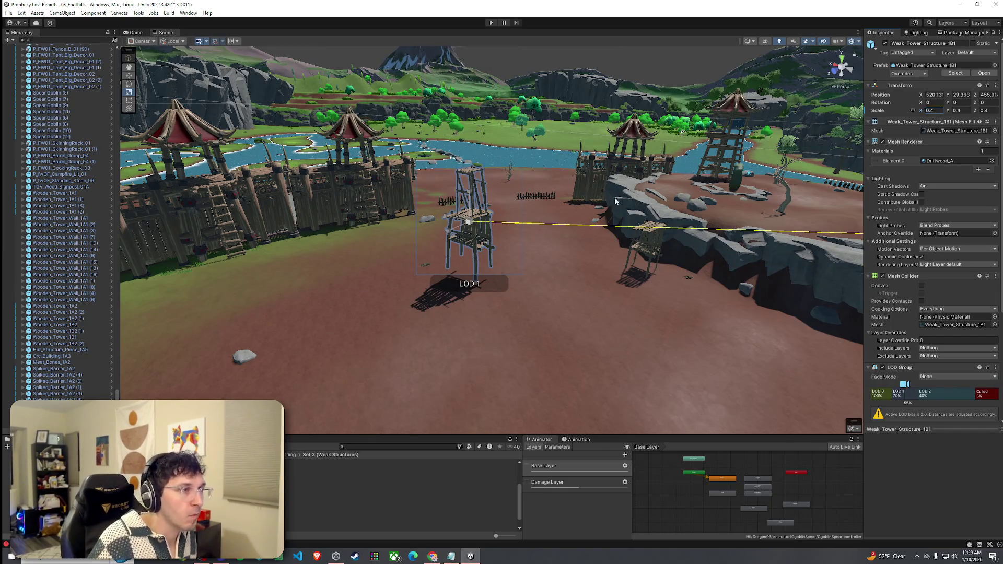
type("f")
mouse_move(484, 184)
left_mouse_down()
mouse_move(485, 229)
mouse_move(484, 210)
mouse_move(511, 250)
mouse_move(509, 234)
mouse_move(556, 230)
mouse_move(659, 245)
mouse_move(571, 204)
left_mouse_up()
key("e")
key("w")
Step: Orbit around the tall tower to check its placement near the fort, then deselect it
left_click_drag(575, 149, 533, 192)
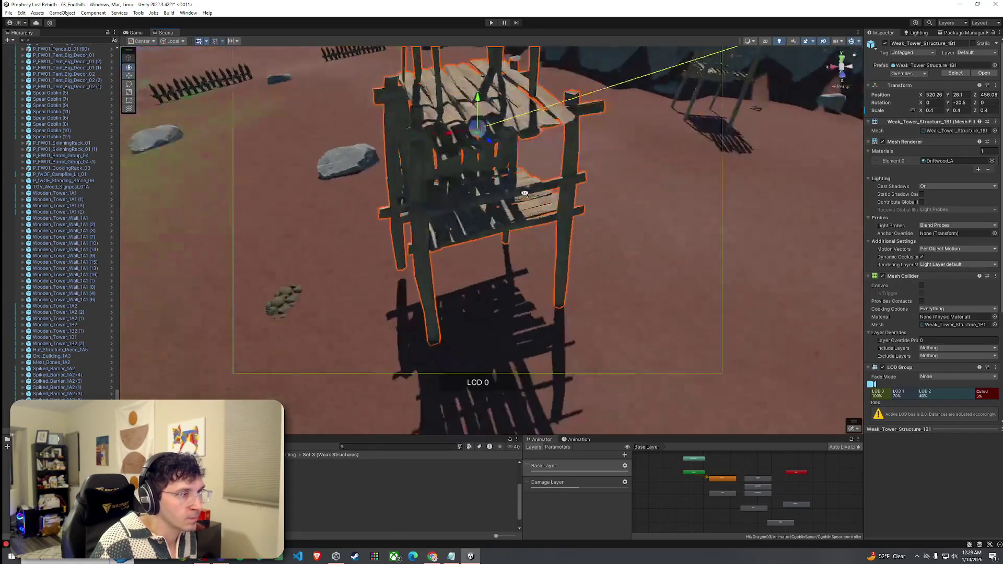
mouse_move(475, 200)
left_mouse_down()
mouse_move(340, 175)
mouse_move(385, 149)
left_mouse_up()
scroll(385, 148, "up", 5)
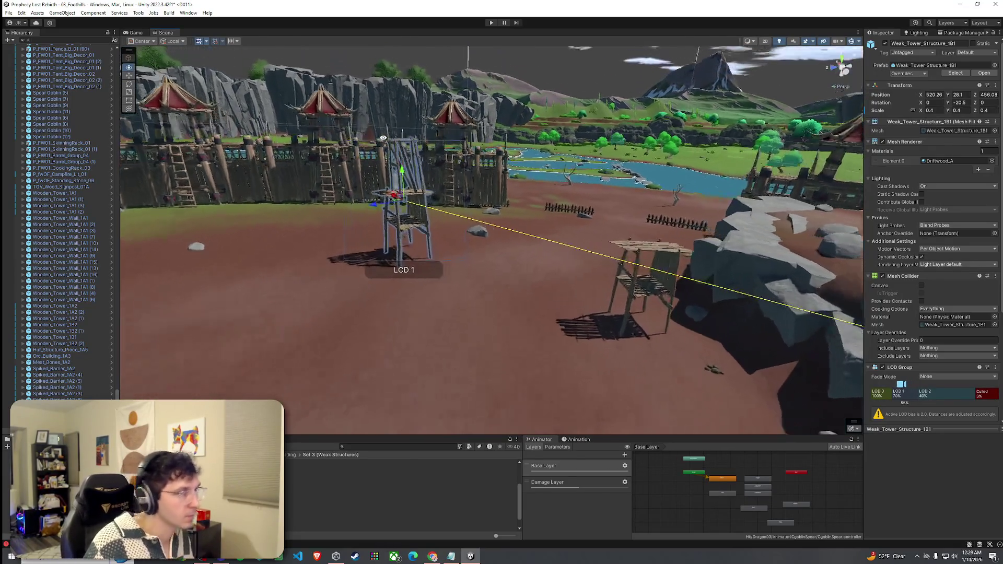
mouse_move(383, 138)
left_mouse_down()
mouse_move(590, 121)
mouse_move(562, 158)
left_mouse_up()
left_click(697, 238)
mouse_move(662, 179)
left_mouse_down()
mouse_move(590, 217)
mouse_move(534, 170)
left_mouse_up()
left_click(580, 222)
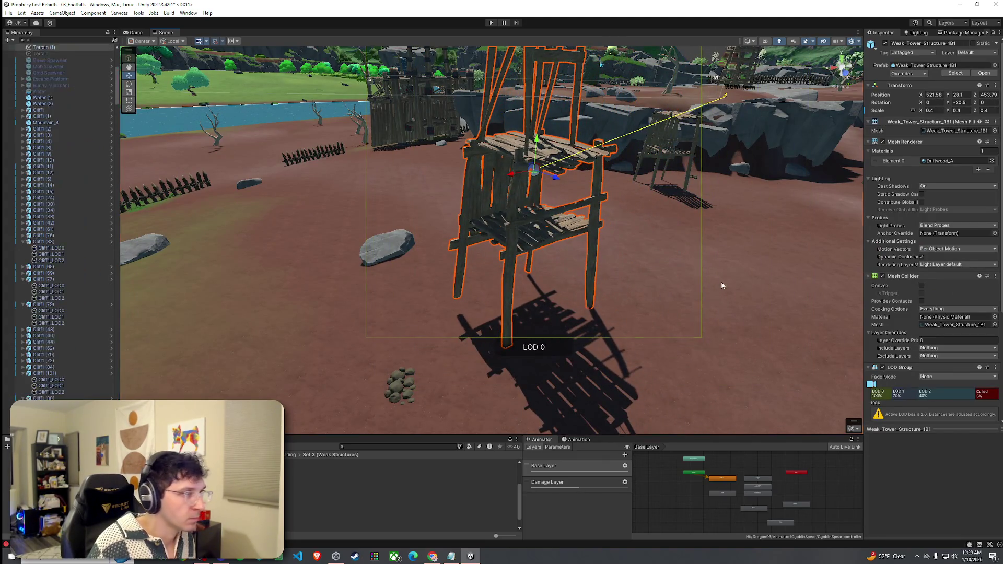
left_click(722, 285)
Step: Select Terrain (1) and choose a height sculpting mode, turning toward the fort and river
left_click(736, 266)
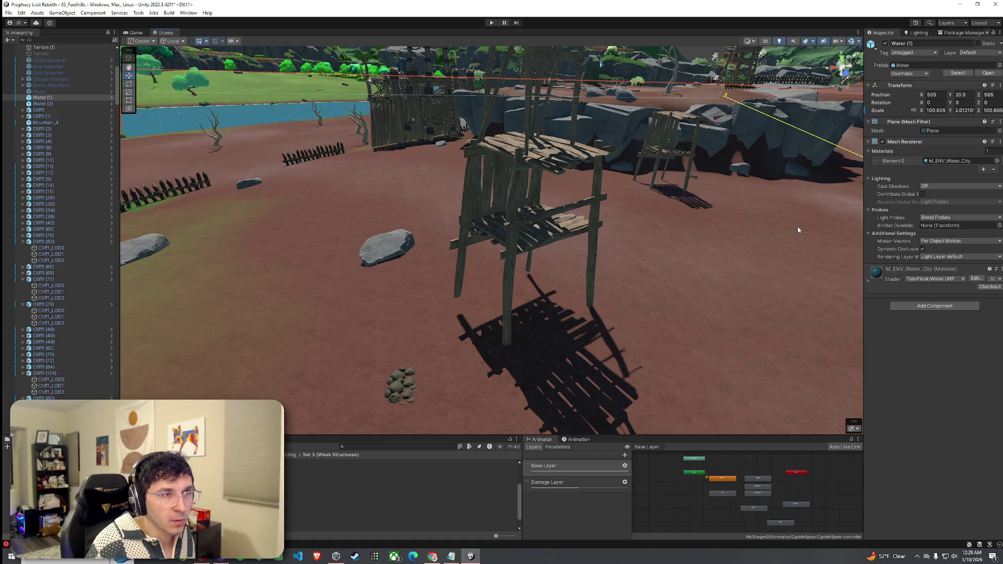
left_click(736, 265)
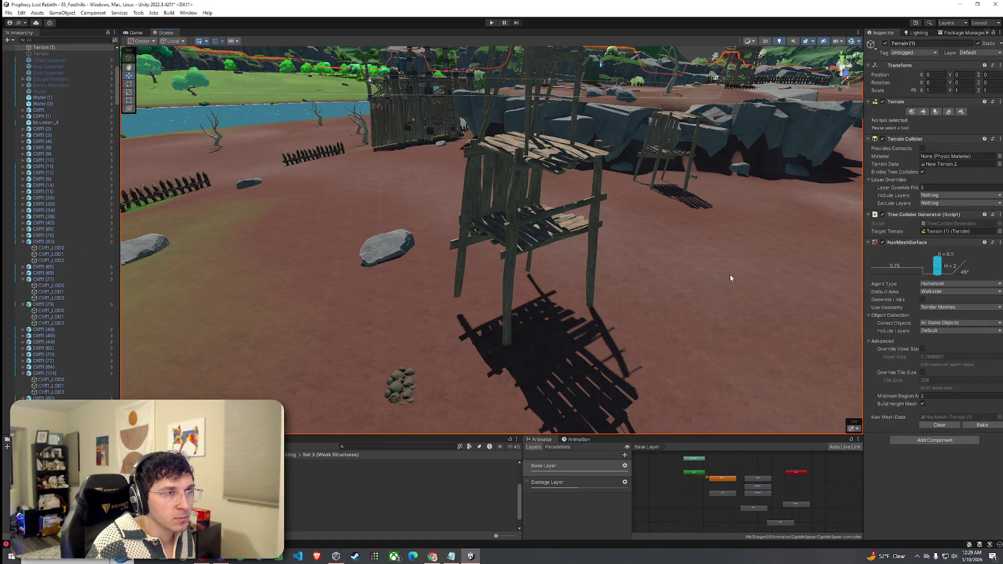
left_click(924, 114)
left_click(933, 120)
left_click(909, 151)
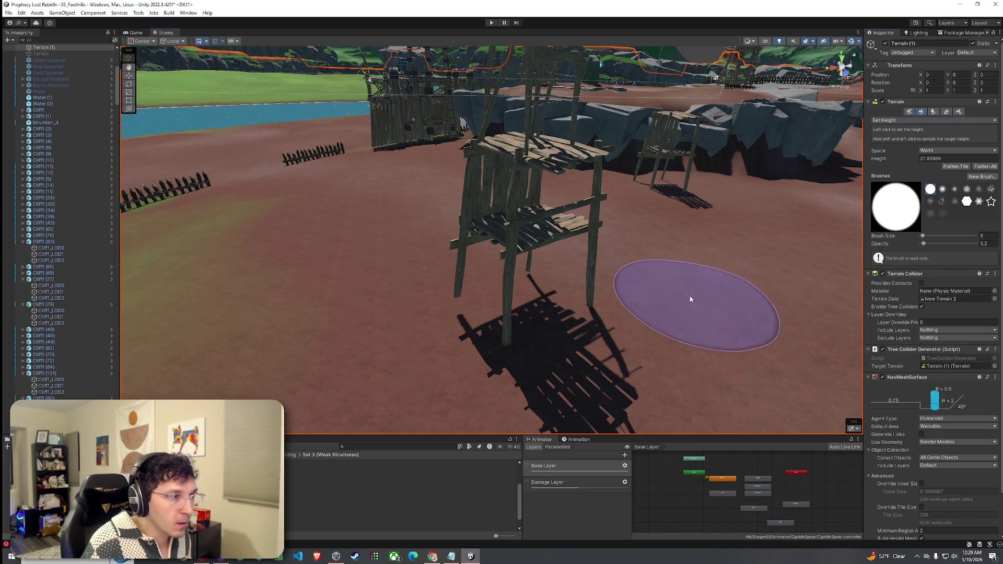
mouse_move(641, 179)
left_mouse_down()
mouse_move(677, 226)
mouse_move(578, 256)
mouse_move(450, 264)
mouse_move(485, 303)
mouse_move(618, 270)
left_mouse_up()
mouse_move(578, 301)
left_mouse_down()
mouse_move(682, 280)
mouse_move(693, 291)
mouse_move(600, 274)
mouse_move(582, 251)
mouse_move(634, 253)
mouse_move(637, 271)
mouse_move(533, 257)
left_mouse_up()
mouse_move(509, 343)
left_mouse_down()
mouse_move(701, 377)
mouse_move(470, 359)
mouse_move(649, 340)
mouse_move(464, 321)
mouse_move(466, 309)
mouse_move(841, 155)
left_mouse_up()
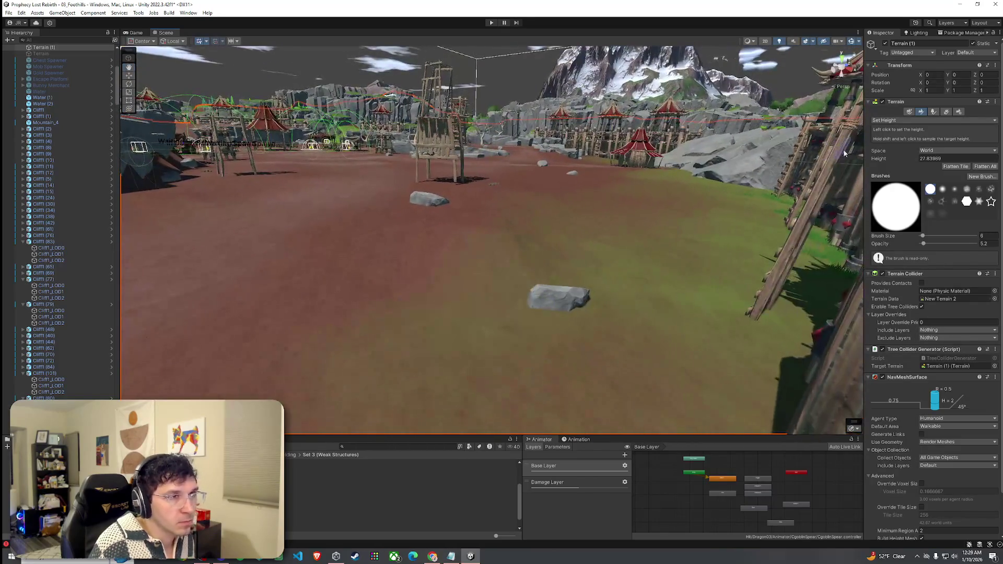
Step: Switch the brush to Smooth Height at opacity 50.4 and survey the terrain toward the cliffs
left_click(922, 120)
left_click(901, 168)
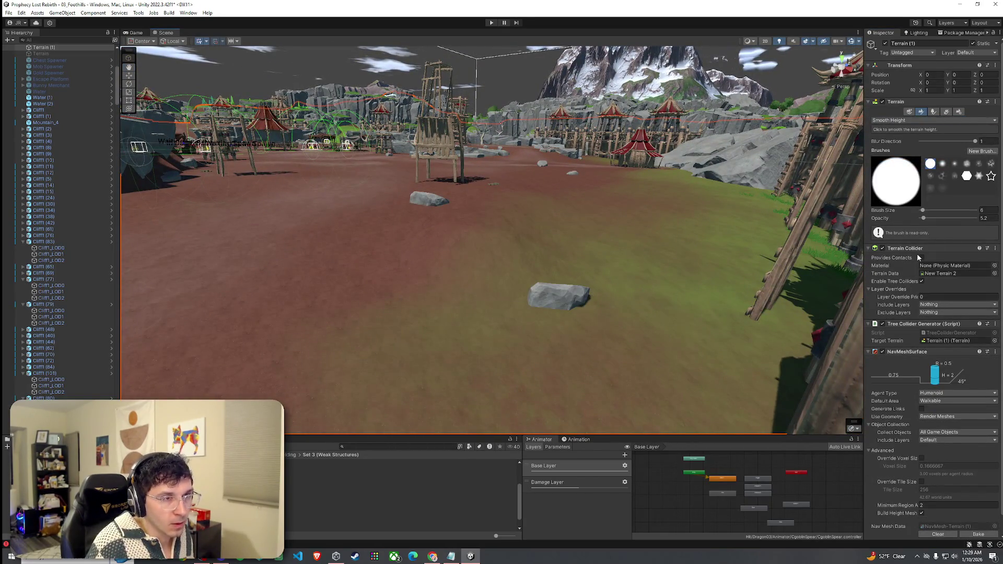
left_click_drag(930, 218, 935, 219)
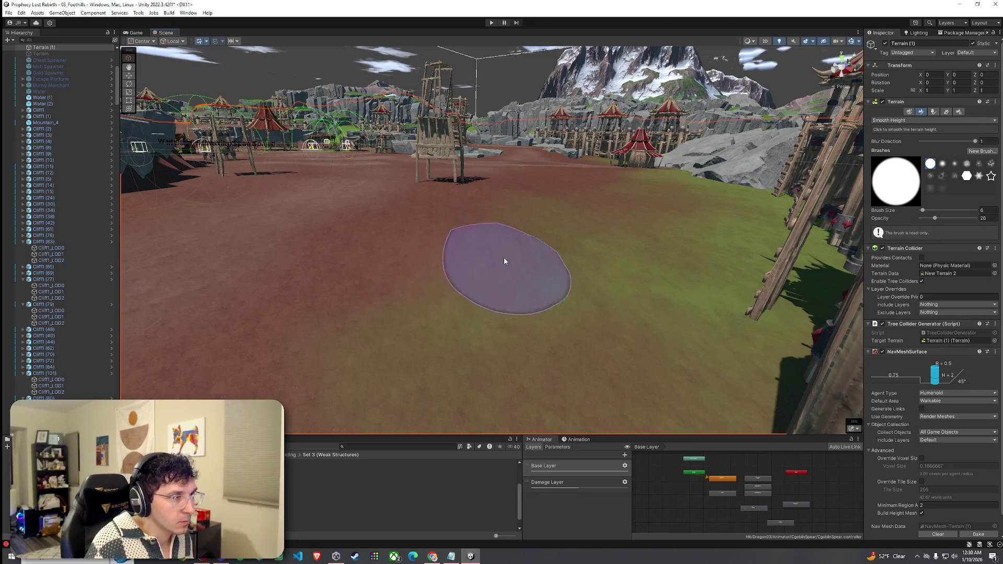
left_click_drag(943, 219, 949, 219)
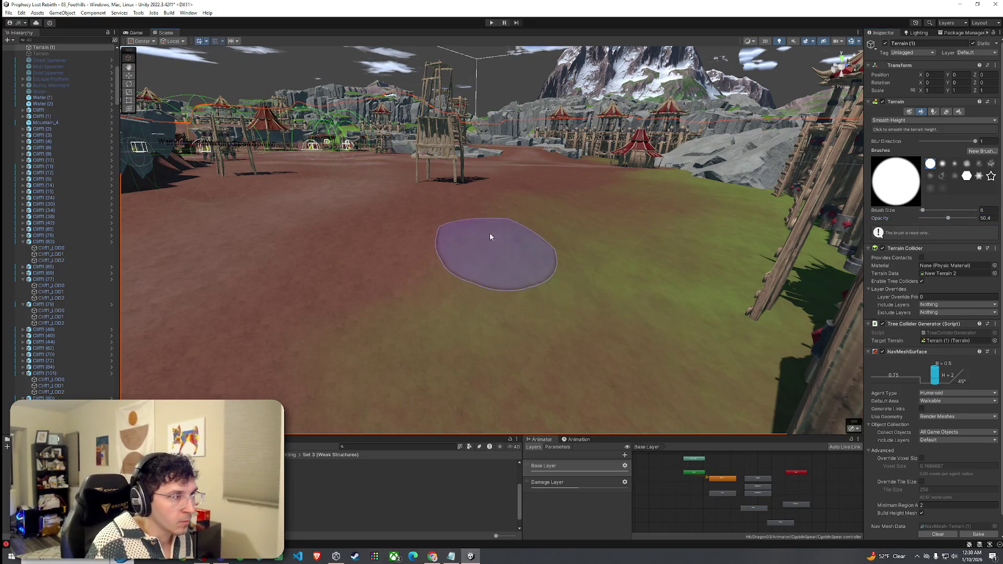
mouse_move(559, 235)
left_mouse_down()
mouse_move(477, 242)
mouse_move(508, 230)
mouse_move(485, 216)
left_mouse_up()
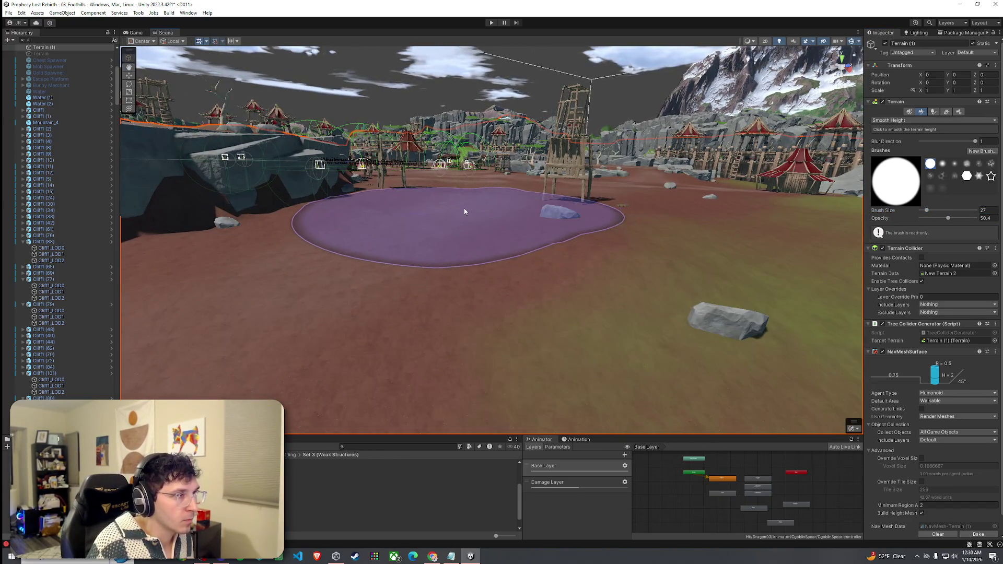
scroll(465, 211, "up", 5)
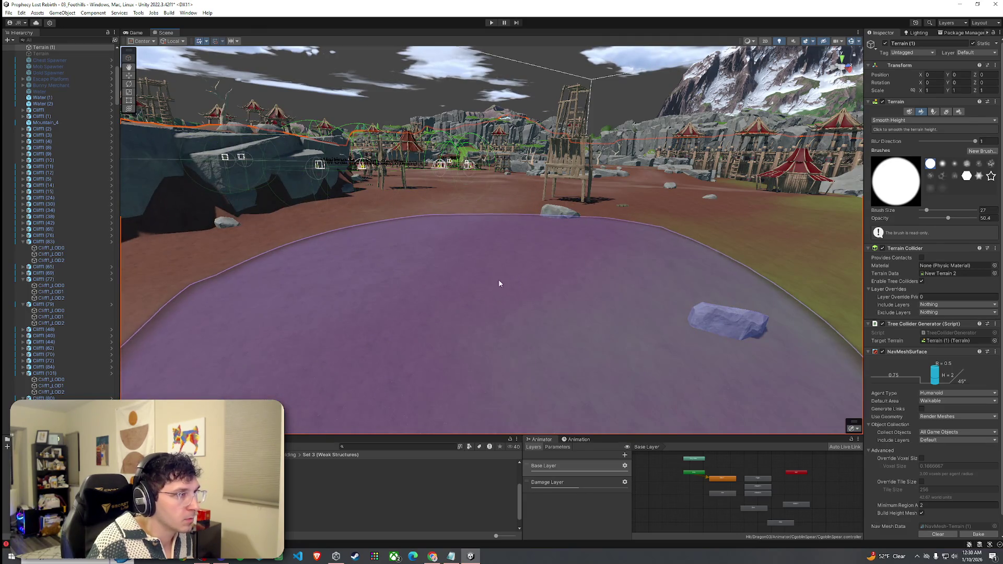
mouse_move(497, 206)
left_mouse_down()
mouse_move(442, 206)
mouse_move(392, 223)
mouse_move(403, 268)
mouse_move(515, 223)
mouse_move(473, 260)
mouse_move(494, 256)
left_mouse_up()
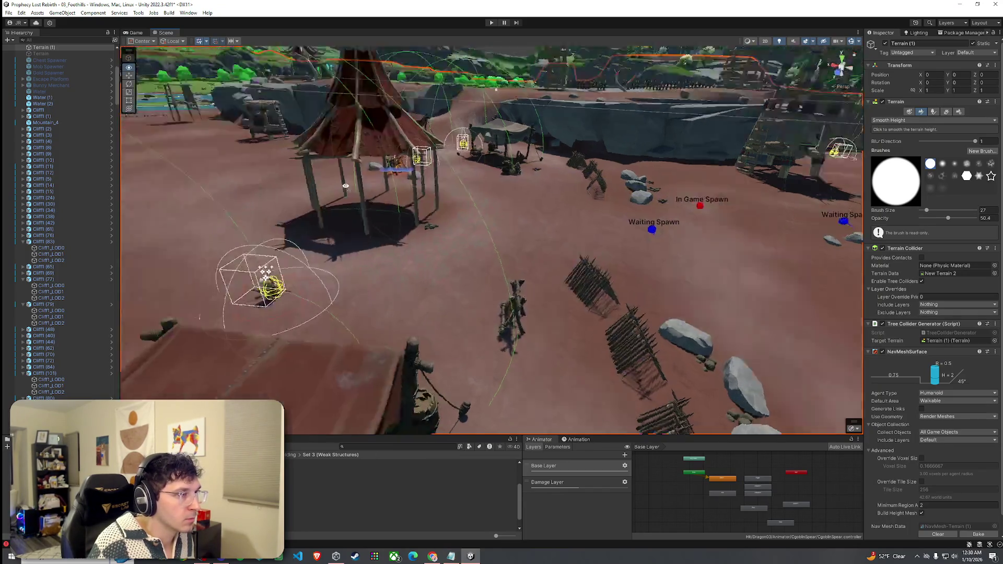
left_click_drag(252, 202, 305, 177)
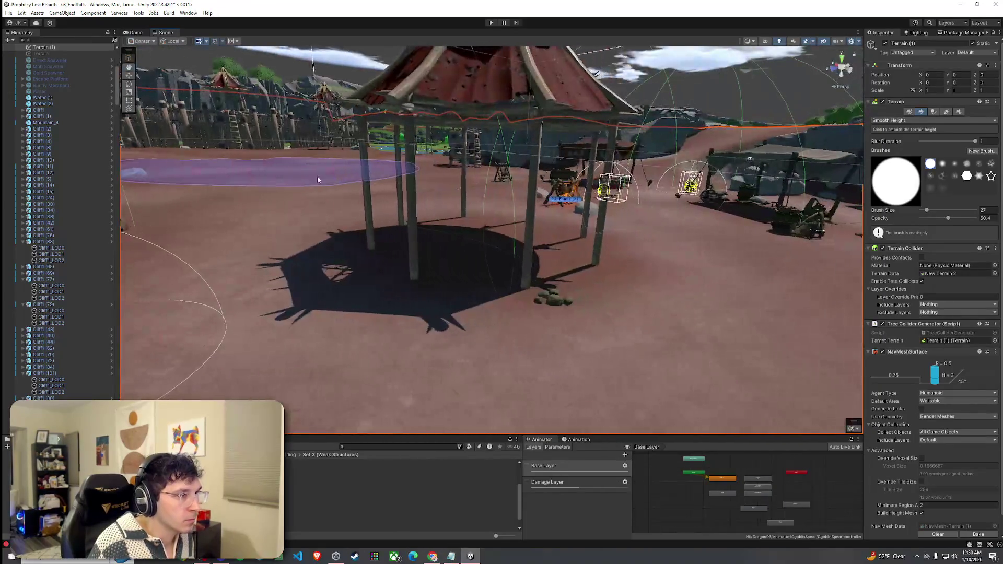
mouse_move(563, 246)
left_mouse_down()
mouse_move(533, 258)
mouse_move(564, 284)
mouse_move(559, 303)
left_mouse_up()
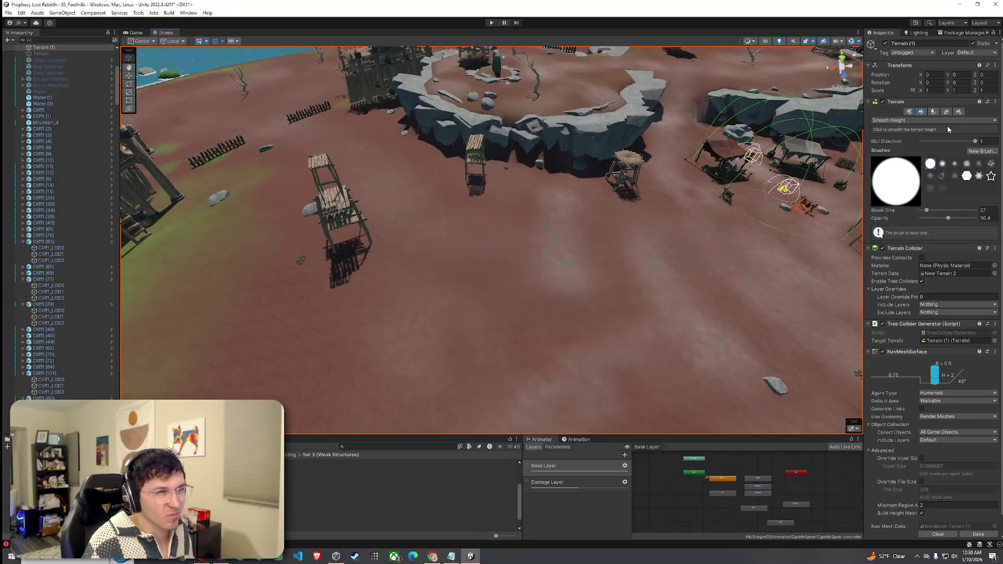
left_click(923, 125)
Step: Set the terrain tool to Paint Texture with the Dirt layer at brush size 2, viewing the ground up close
left_click(921, 172)
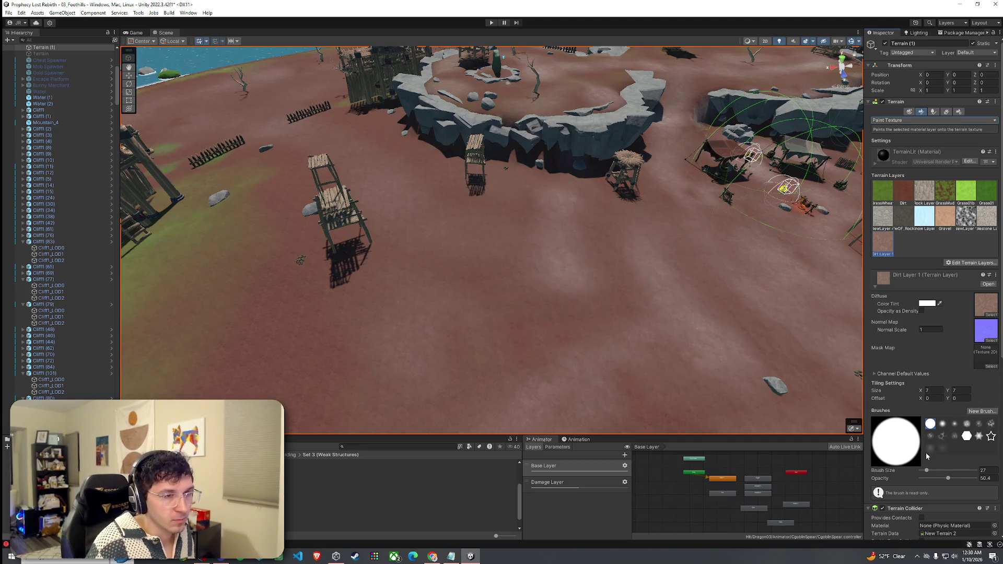
left_click_drag(925, 472, 924, 472)
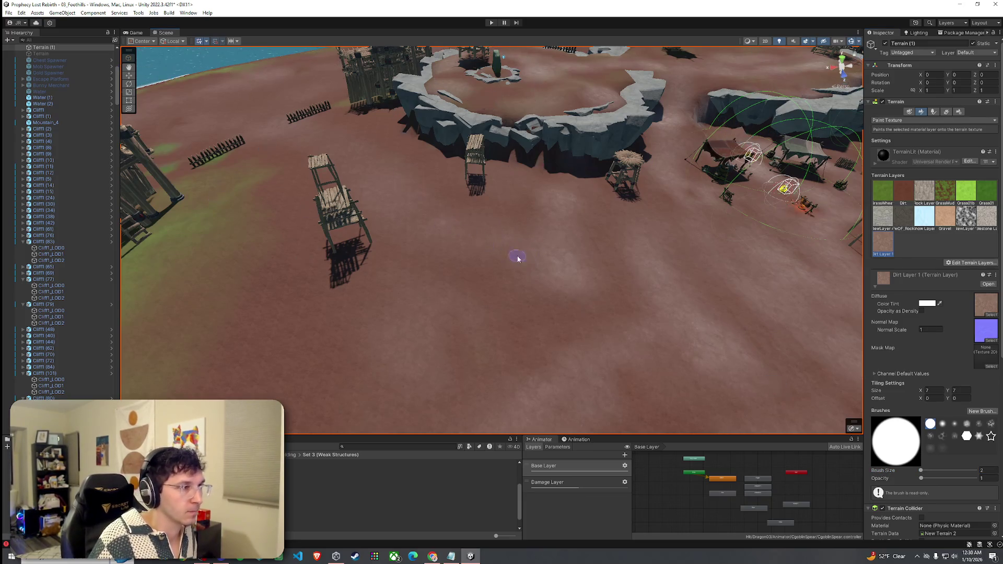
mouse_move(589, 266)
left_mouse_down()
mouse_move(679, 254)
mouse_move(586, 199)
left_mouse_up()
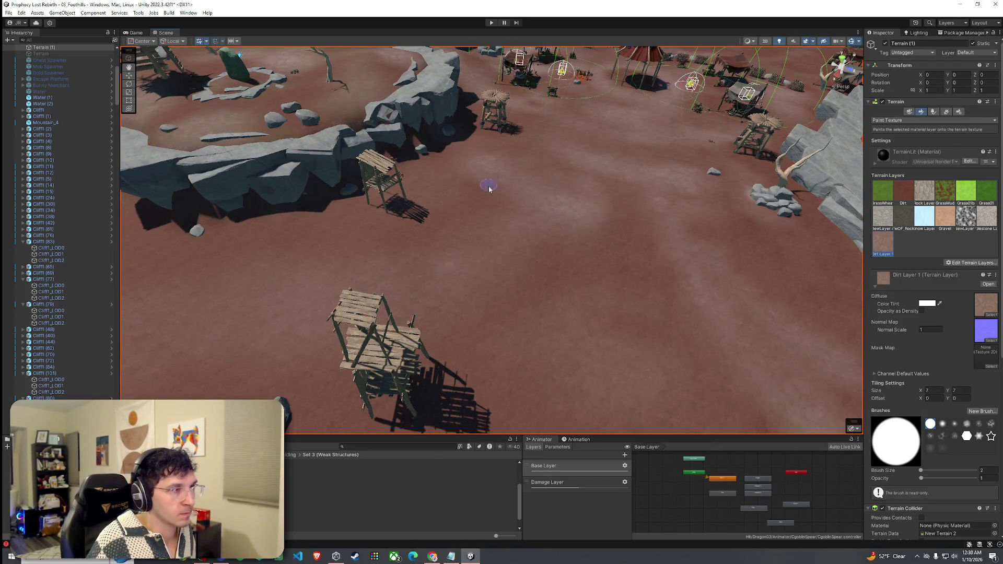
mouse_move(621, 215)
left_mouse_down()
mouse_move(472, 246)
mouse_move(566, 265)
mouse_move(365, 202)
left_mouse_up()
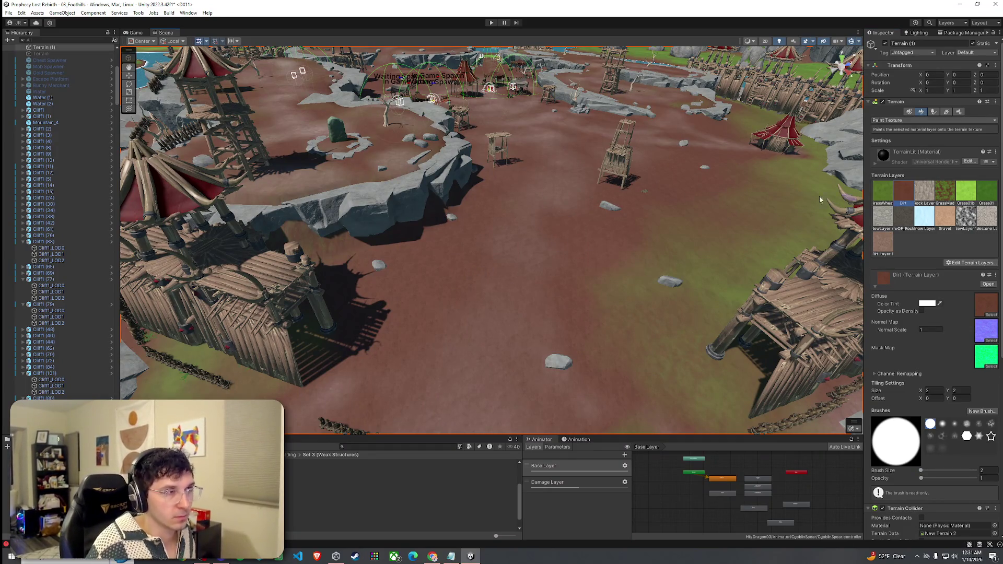
mouse_move(550, 181)
left_mouse_down()
mouse_move(578, 291)
mouse_move(596, 179)
mouse_move(479, 173)
mouse_move(587, 224)
mouse_move(589, 242)
mouse_move(403, 227)
mouse_move(360, 240)
left_mouse_up()
Step: Change the terrain tool from Set Height to Raise or Lower Terrain, viewing the camp tents
mouse_move(651, 257)
left_mouse_down()
mouse_move(609, 284)
mouse_move(636, 268)
mouse_move(875, 259)
left_mouse_up()
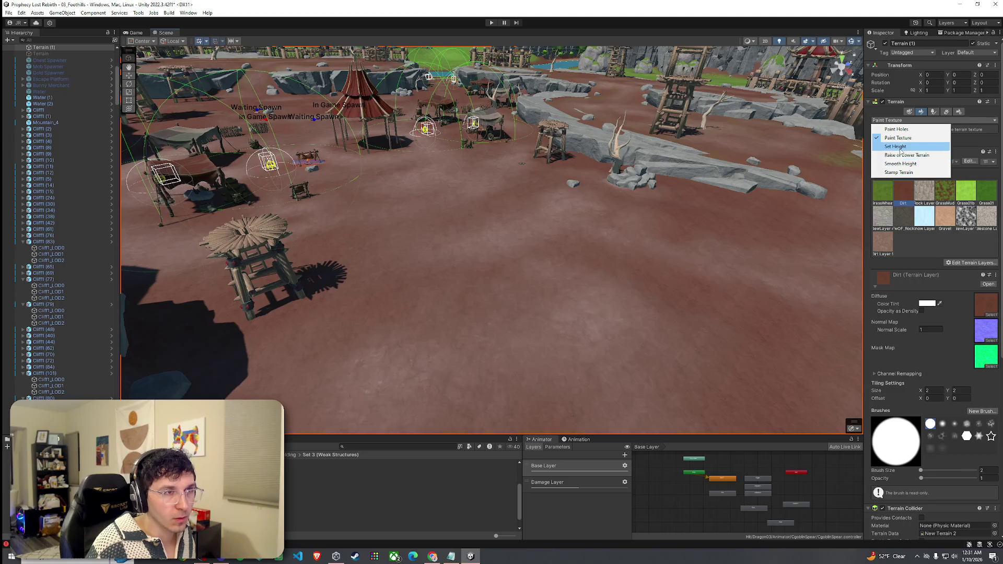
left_click(895, 146)
scroll(754, 242, "up", 5)
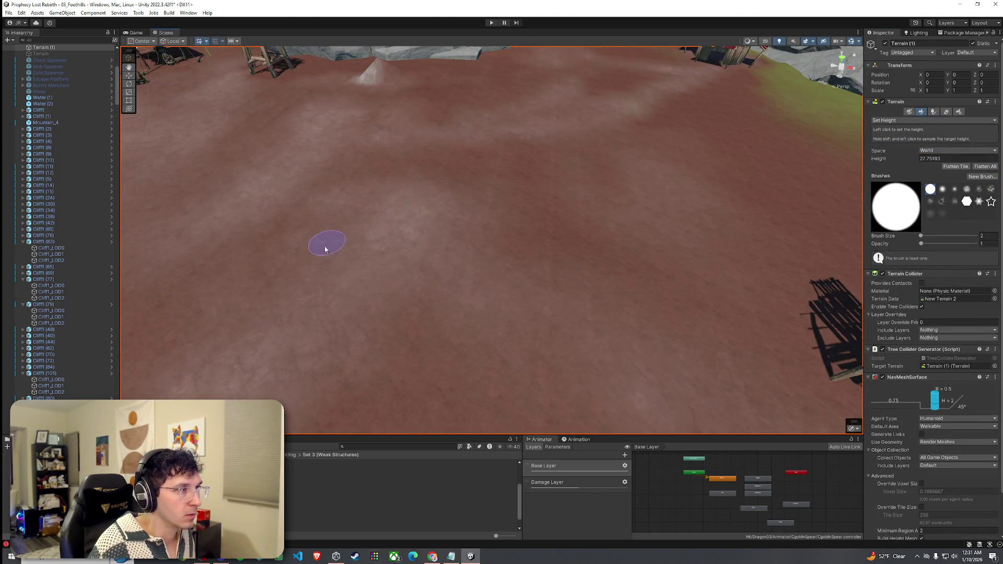
left_click_drag(325, 249, 402, 170)
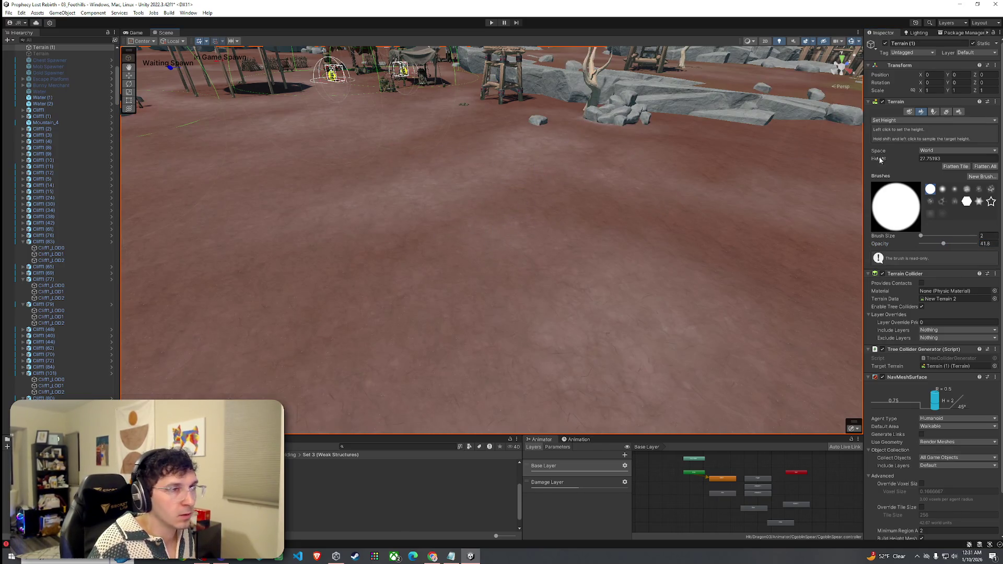
left_click(904, 155)
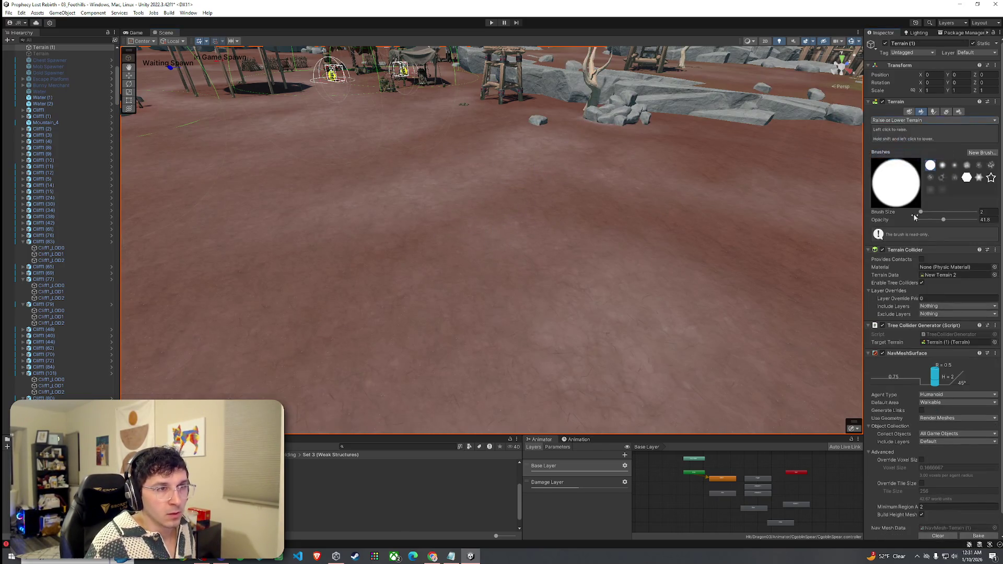
Step: Raise two small bumps in the terrain, then pull back to show the camp and mountain
left_click(835, 227)
left_click(854, 236)
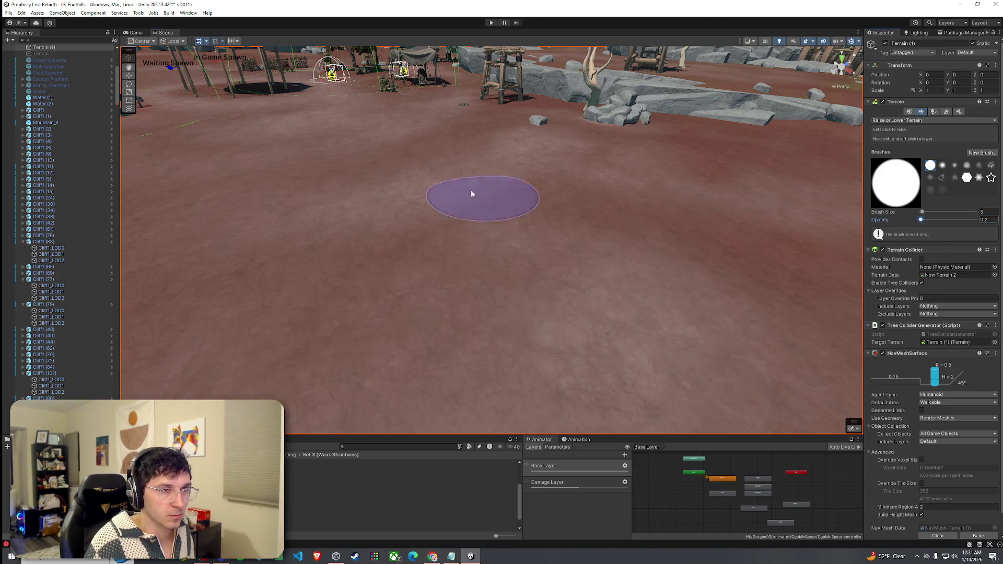
mouse_move(444, 150)
left_mouse_down()
mouse_move(314, 209)
mouse_move(505, 168)
left_mouse_up()
mouse_move(541, 255)
left_mouse_down()
mouse_move(431, 279)
mouse_move(615, 285)
left_mouse_up()
left_click_drag(477, 145, 496, 251)
Step: Orbit around the wooden scaffolding towers, cliffs and village to inspect the surrounding ground
mouse_move(511, 287)
left_mouse_down()
mouse_move(497, 329)
mouse_move(251, 318)
mouse_move(443, 226)
left_mouse_up()
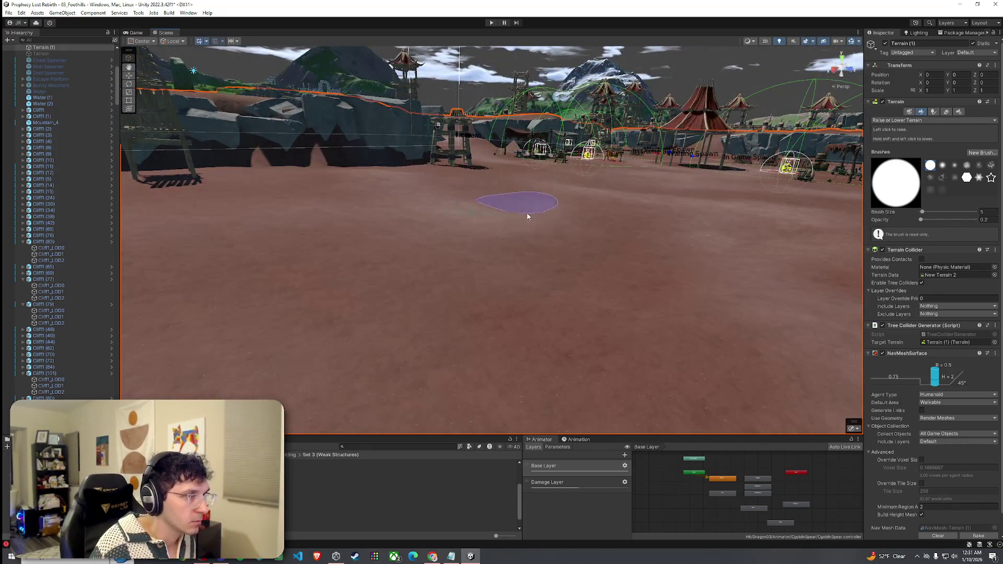
mouse_move(471, 277)
left_mouse_down()
mouse_move(488, 276)
mouse_move(424, 186)
left_mouse_up()
mouse_move(474, 221)
left_mouse_down()
mouse_move(584, 197)
mouse_move(544, 258)
mouse_move(484, 309)
mouse_move(501, 282)
left_mouse_up()
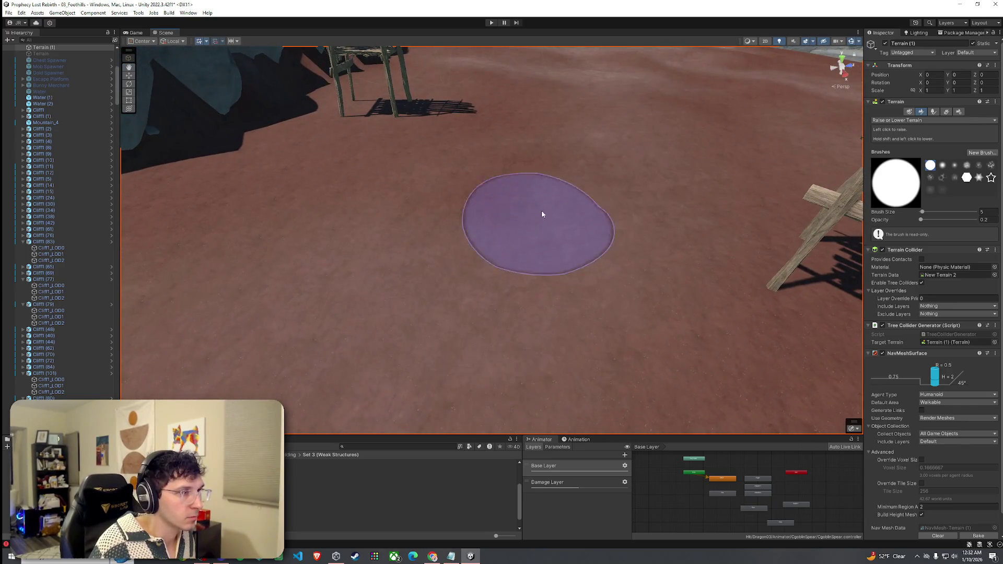
mouse_move(584, 90)
left_mouse_down()
mouse_move(568, 200)
mouse_move(613, 189)
left_mouse_up()
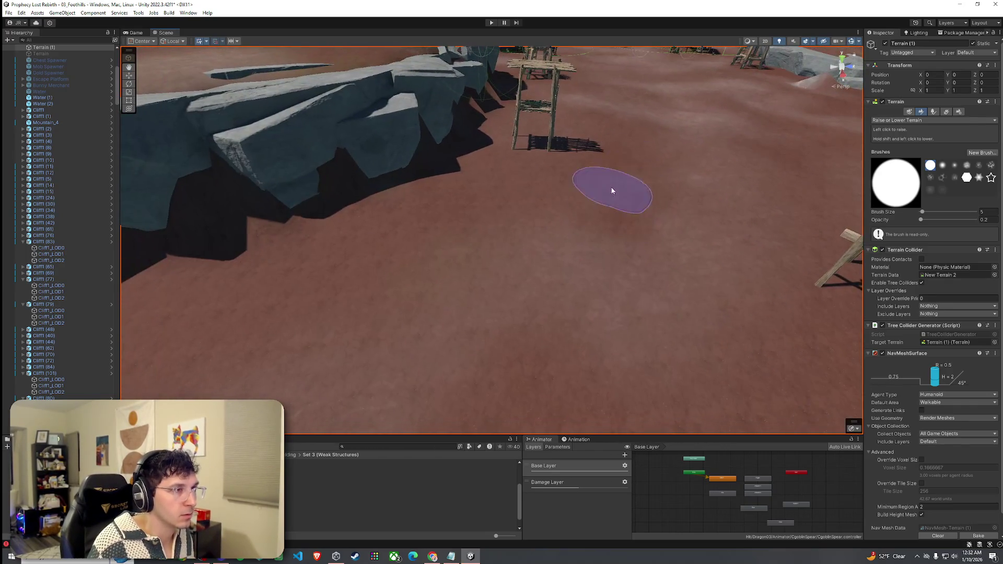
mouse_move(596, 315)
left_mouse_down()
mouse_move(488, 320)
mouse_move(601, 315)
mouse_move(467, 253)
left_mouse_up()
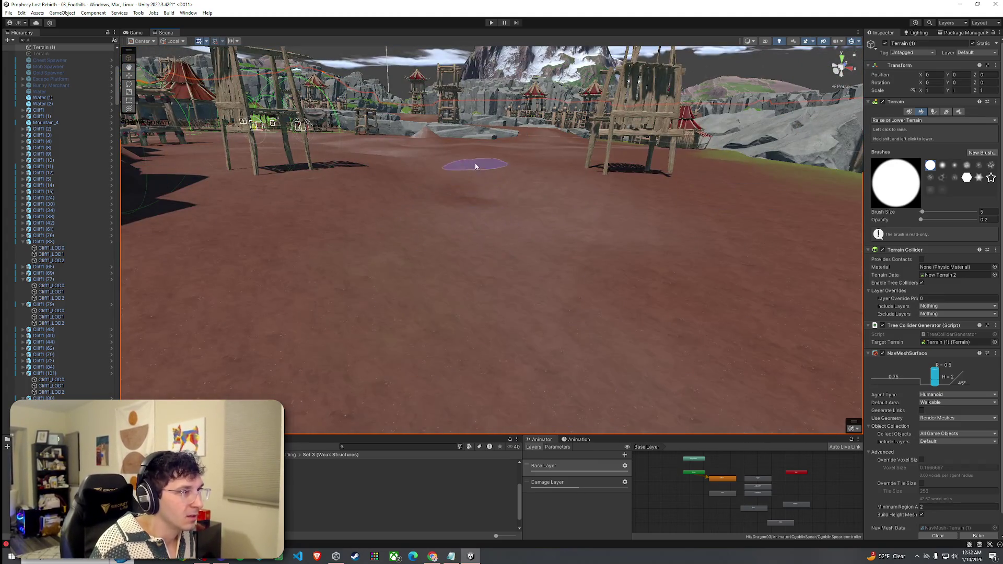
mouse_move(474, 203)
left_mouse_down()
mouse_move(385, 268)
mouse_move(461, 279)
mouse_move(518, 253)
mouse_move(580, 259)
mouse_move(557, 271)
left_mouse_up()
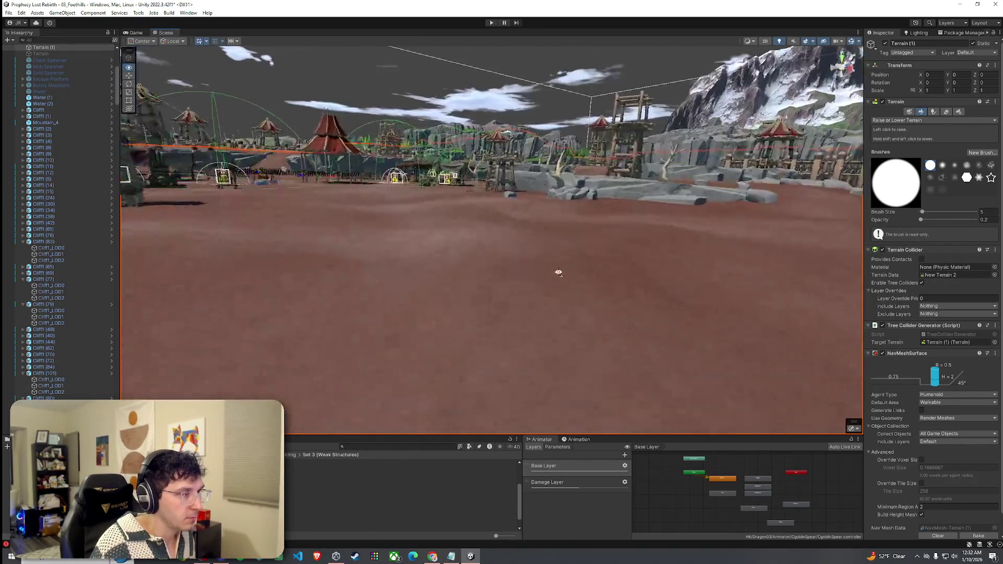
mouse_move(512, 394)
left_mouse_down()
mouse_move(488, 336)
mouse_move(495, 305)
left_mouse_up()
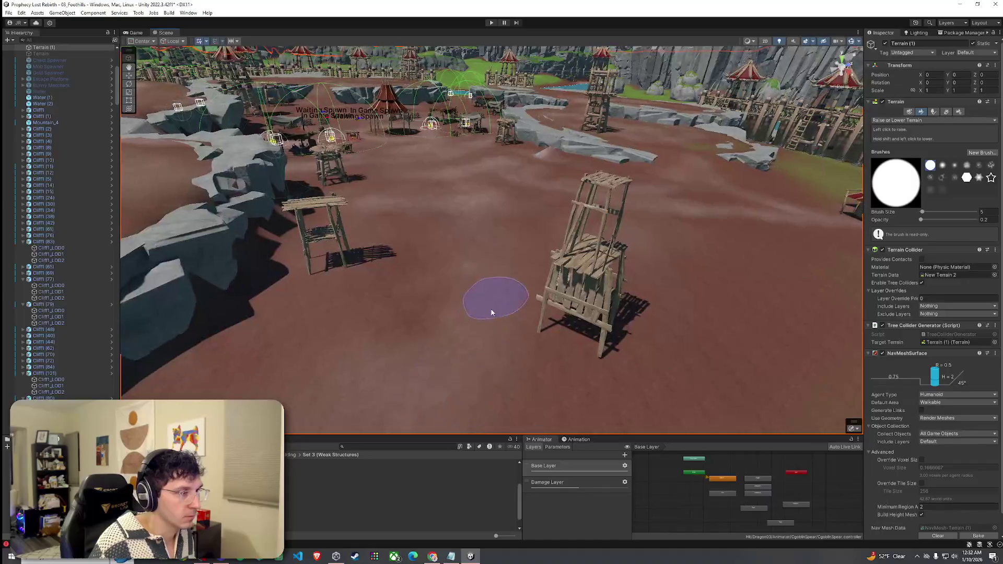
left_click_drag(385, 422, 453, 306)
Step: Switch the terrain brush to Smooth Height with opacity raised to 53.4, overlooking the camp
key("w")
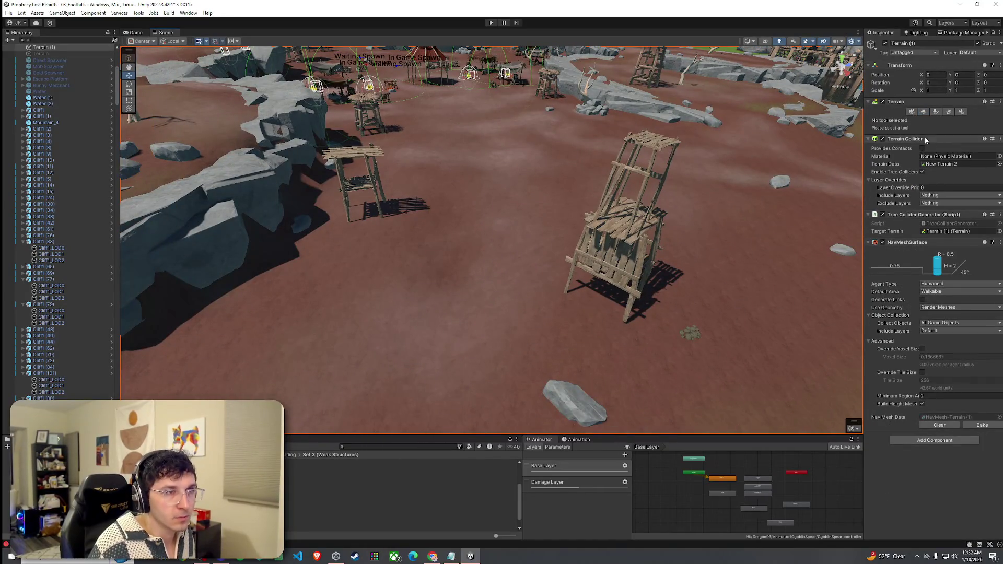
left_click(923, 112)
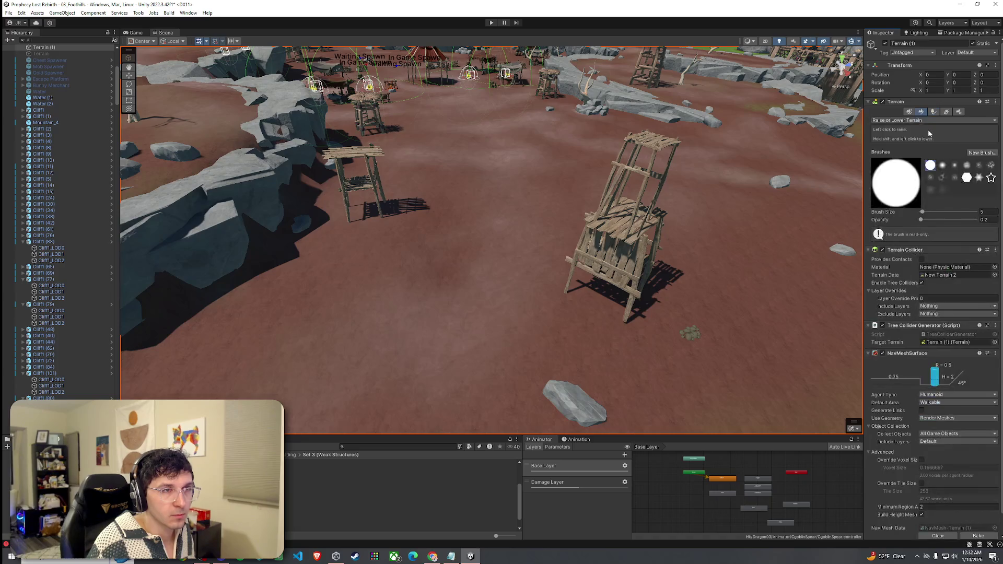
left_click(913, 164)
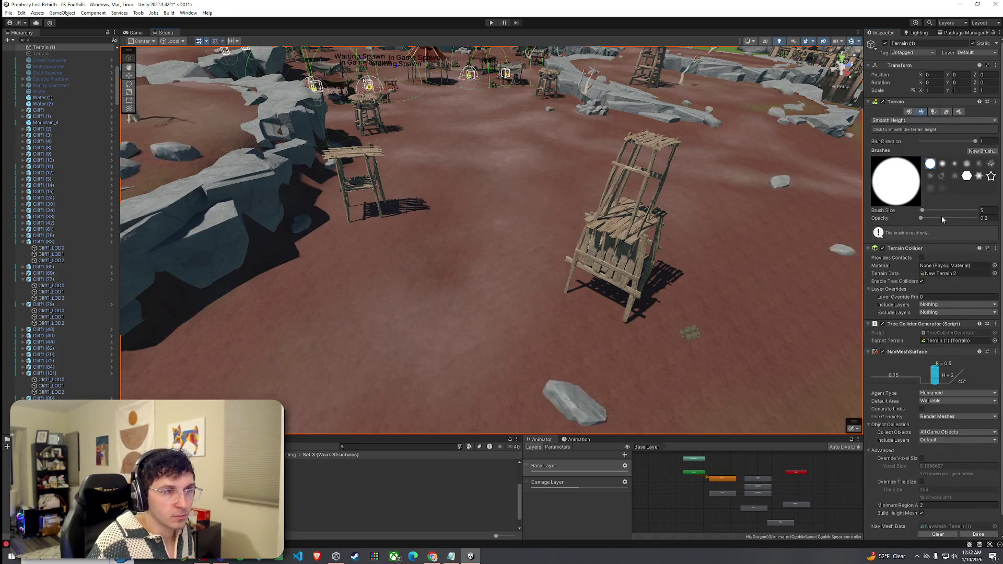
mouse_move(490, 150)
left_mouse_down()
mouse_move(517, 240)
mouse_move(470, 253)
left_mouse_up()
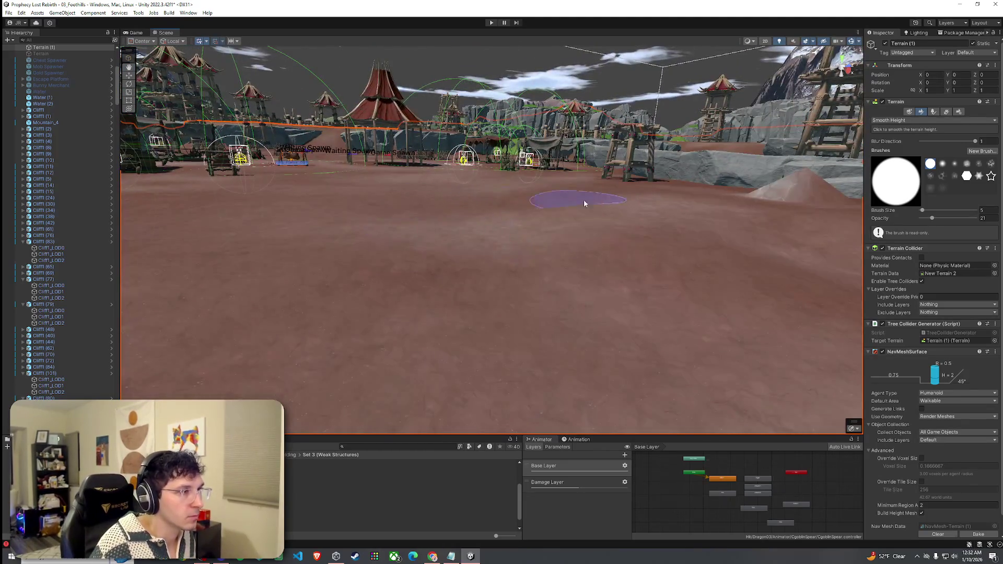
mouse_move(690, 268)
left_mouse_down()
mouse_move(734, 246)
mouse_move(931, 217)
left_mouse_up()
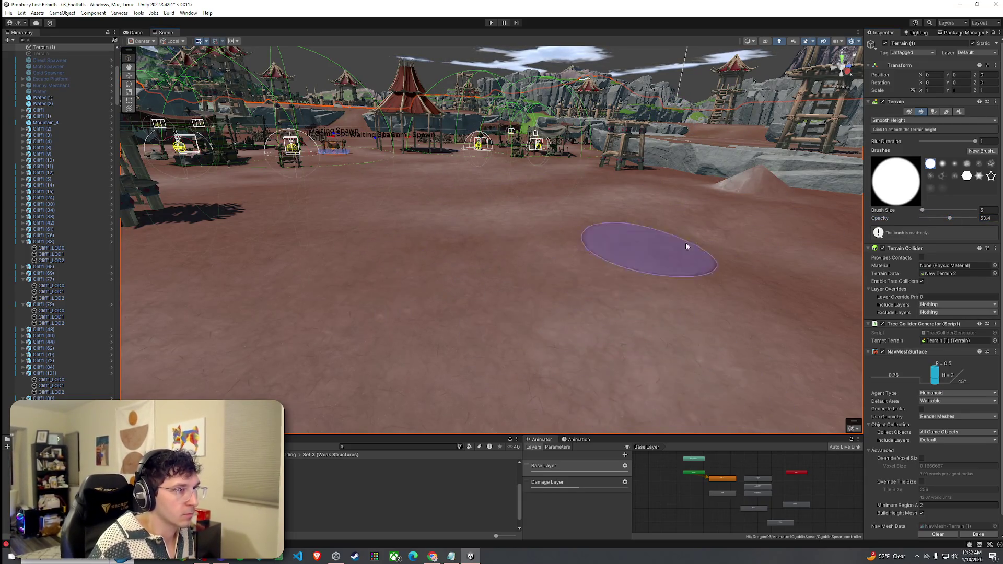
mouse_move(750, 264)
left_mouse_down()
mouse_move(470, 241)
mouse_move(569, 265)
left_mouse_up()
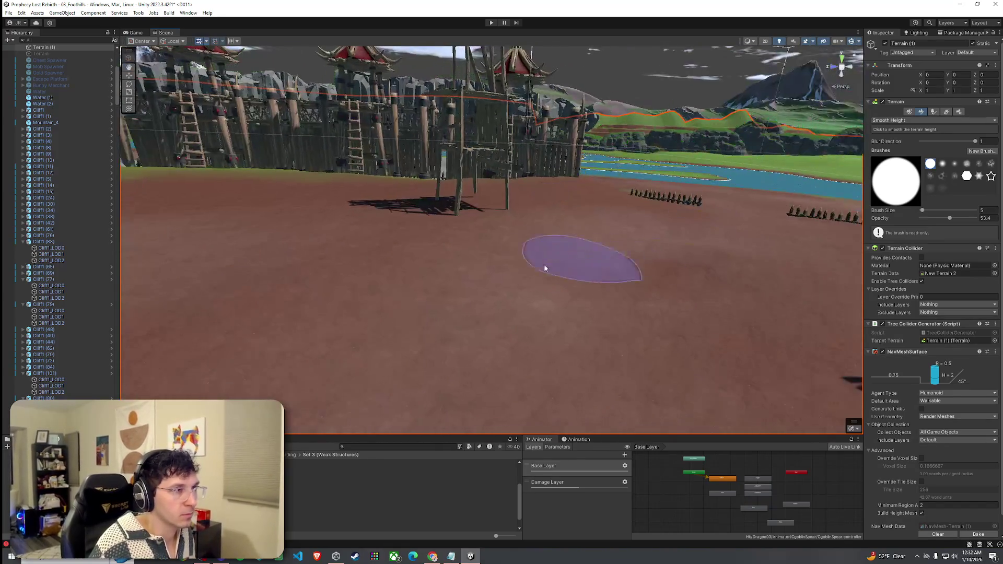
left_click_drag(662, 255, 380, 219)
mouse_move(478, 232)
left_mouse_down()
mouse_move(523, 254)
mouse_move(566, 338)
mouse_move(615, 362)
mouse_move(606, 358)
left_mouse_up()
Step: Save the scene, zoom in on the camp spawn area and select Weak_Tower_Structure_1A1
left_click(9, 13)
left_click(30, 51)
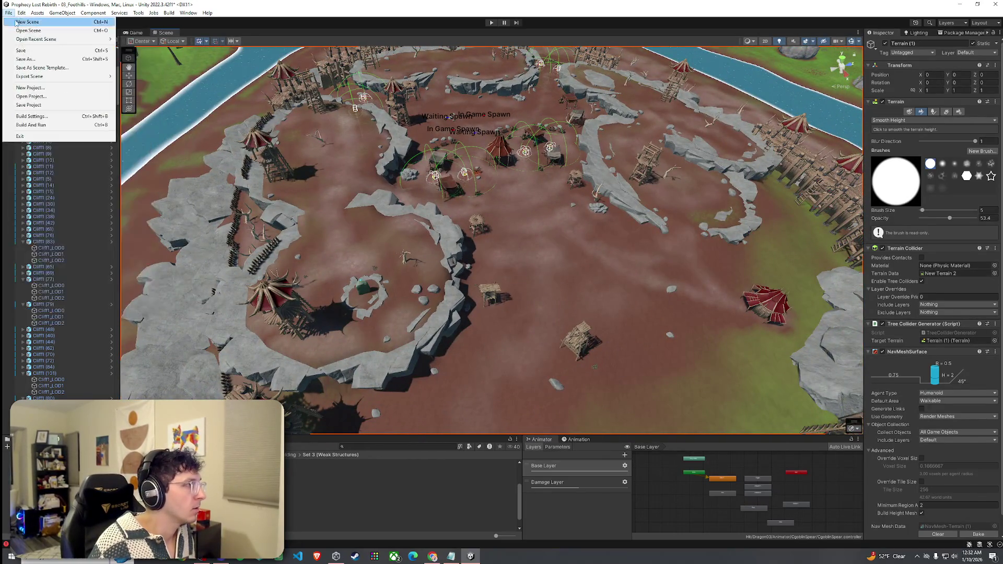
mouse_move(473, 275)
left_mouse_down()
mouse_move(628, 232)
mouse_move(842, 319)
mouse_move(703, 438)
left_mouse_up()
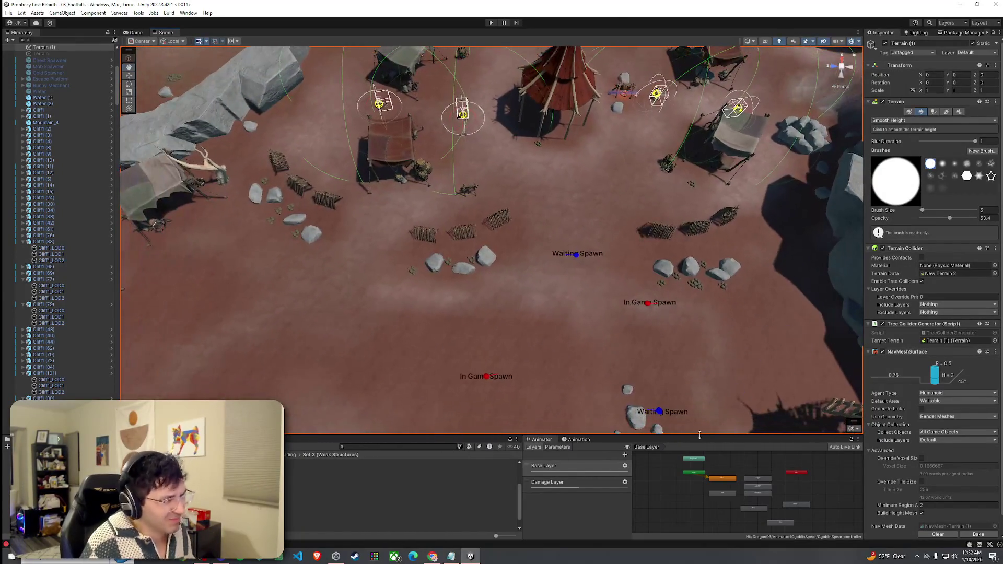
left_click(407, 499)
Step: Select and frame the row of three spiked barriers, viewing them from above and up close
left_click_drag(640, 204, 739, 234)
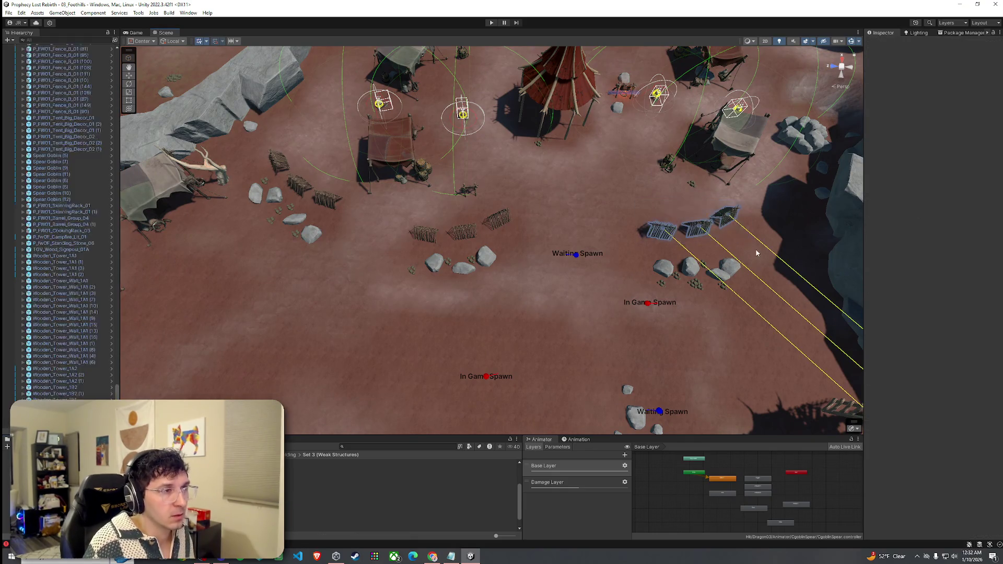
key("f")
mouse_move(324, 334)
left_mouse_down()
mouse_move(334, 329)
mouse_move(318, 321)
mouse_move(354, 298)
left_mouse_up()
scroll(353, 297, "up", 5)
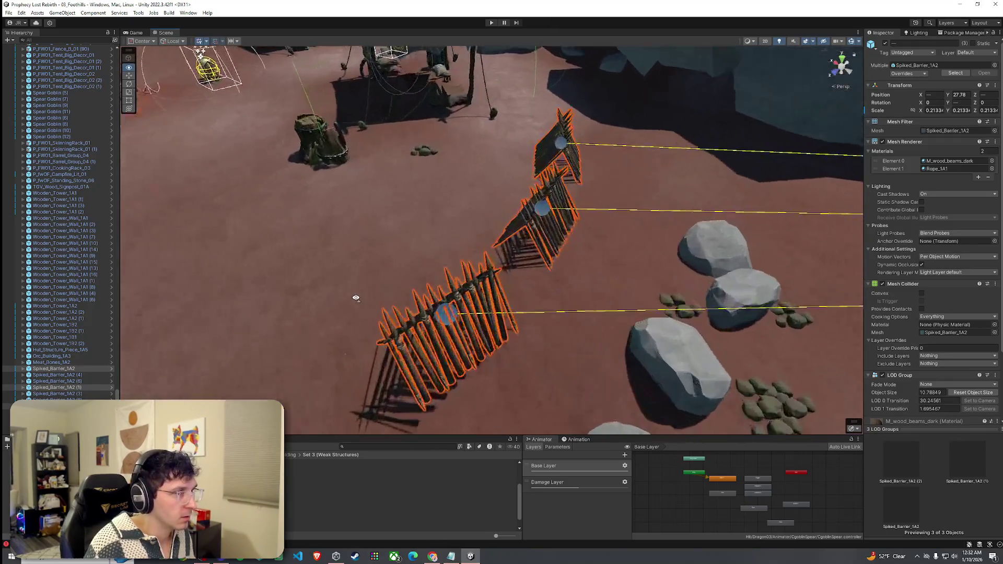
left_click(52, 368)
left_click(68, 387, "ctrl")
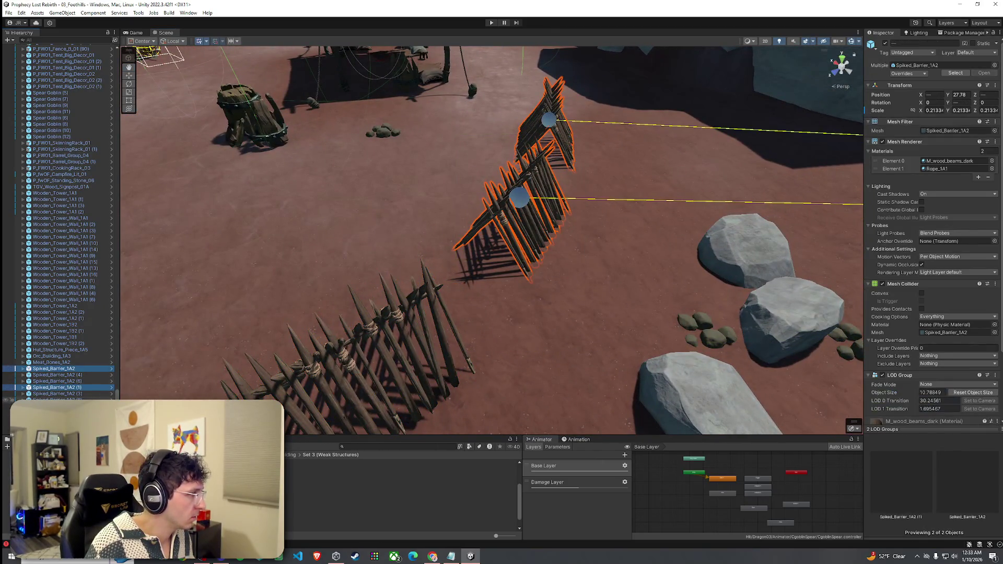
key("ctrl+z")
key("f")
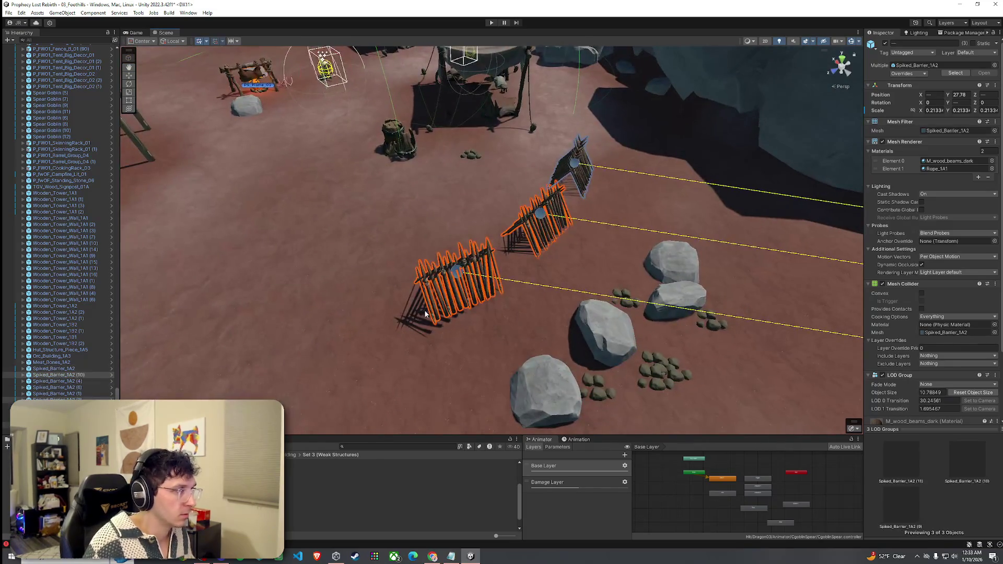
mouse_move(539, 209)
left_mouse_down()
mouse_move(538, 167)
mouse_move(538, 235)
mouse_move(630, 215)
left_mouse_up()
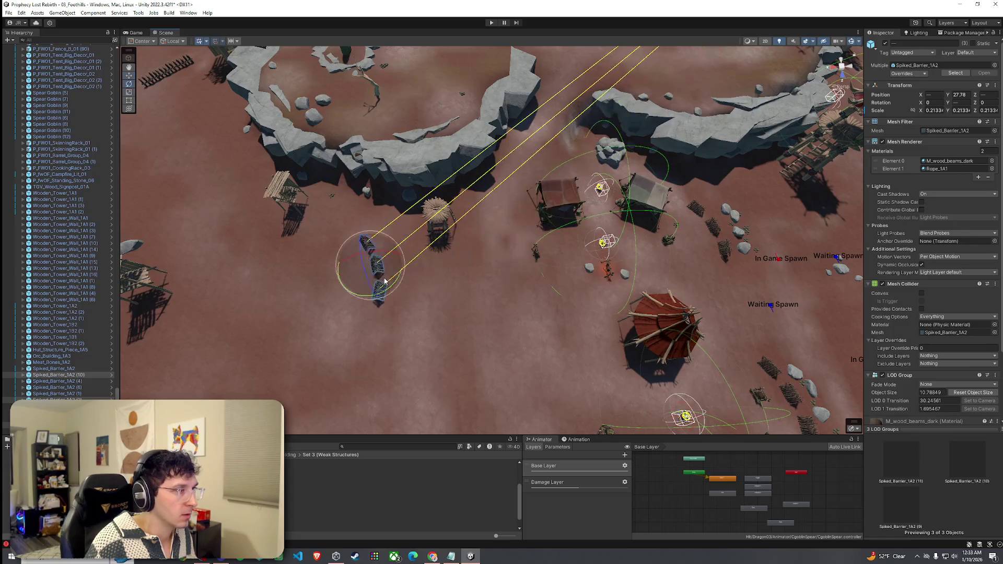
mouse_move(176, 299)
left_mouse_down()
mouse_move(396, 275)
mouse_move(554, 192)
left_mouse_up()
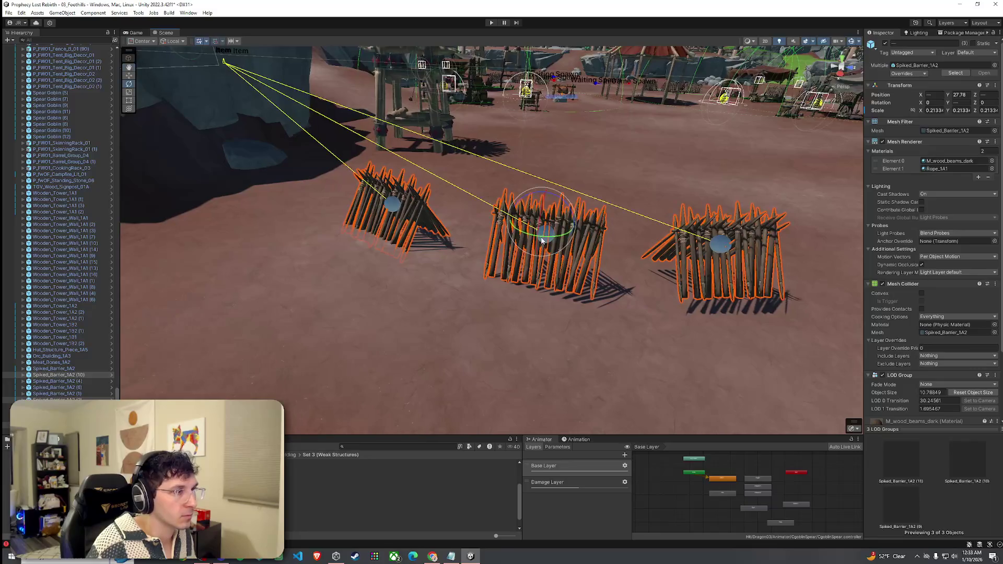
scroll(545, 229, "down", 3)
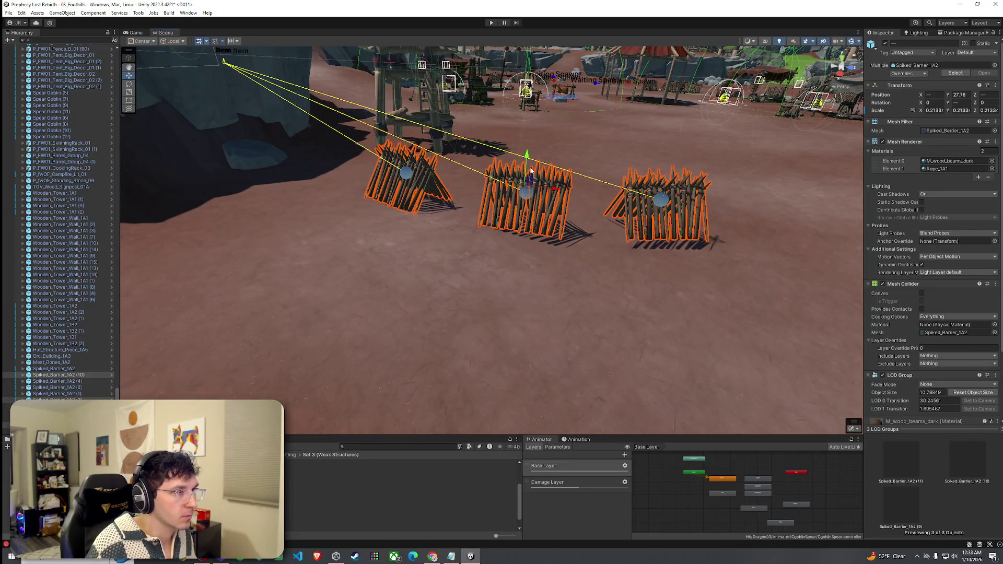
Step: Tilt Spiked_Barrier_1A2 (10) slightly to rotation -0.581, 277.821, -5.082 and return to the Move tool
left_click(546, 205)
key("f")
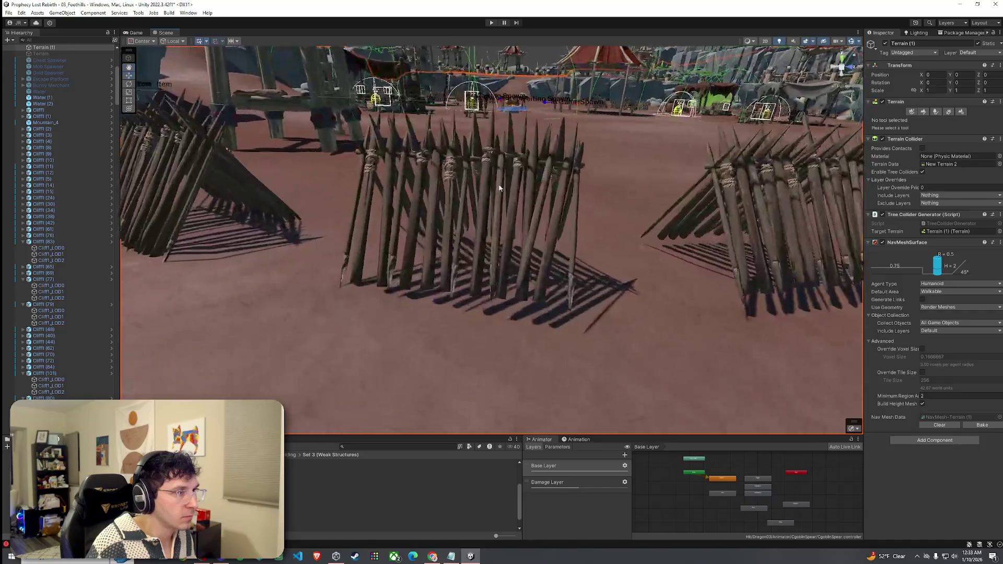
key("e")
mouse_move(470, 165)
left_mouse_down()
mouse_move(482, 177)
mouse_move(479, 201)
mouse_move(469, 183)
left_mouse_up()
key("w")
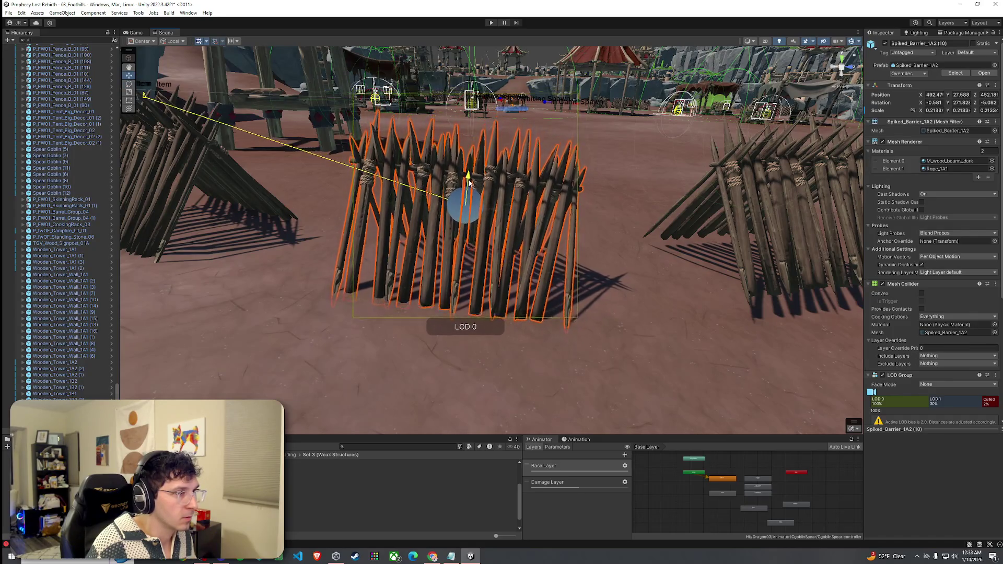
key("w")
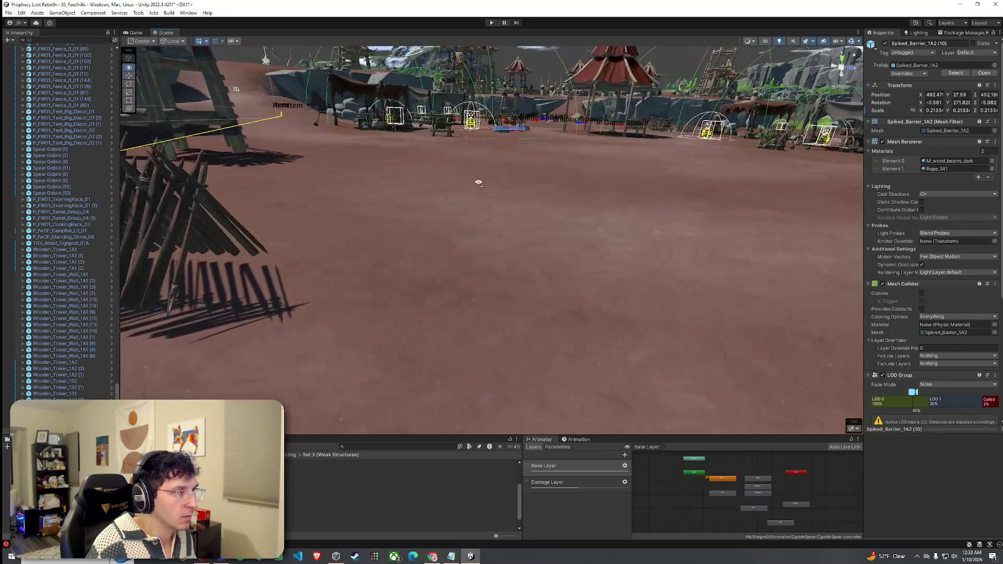